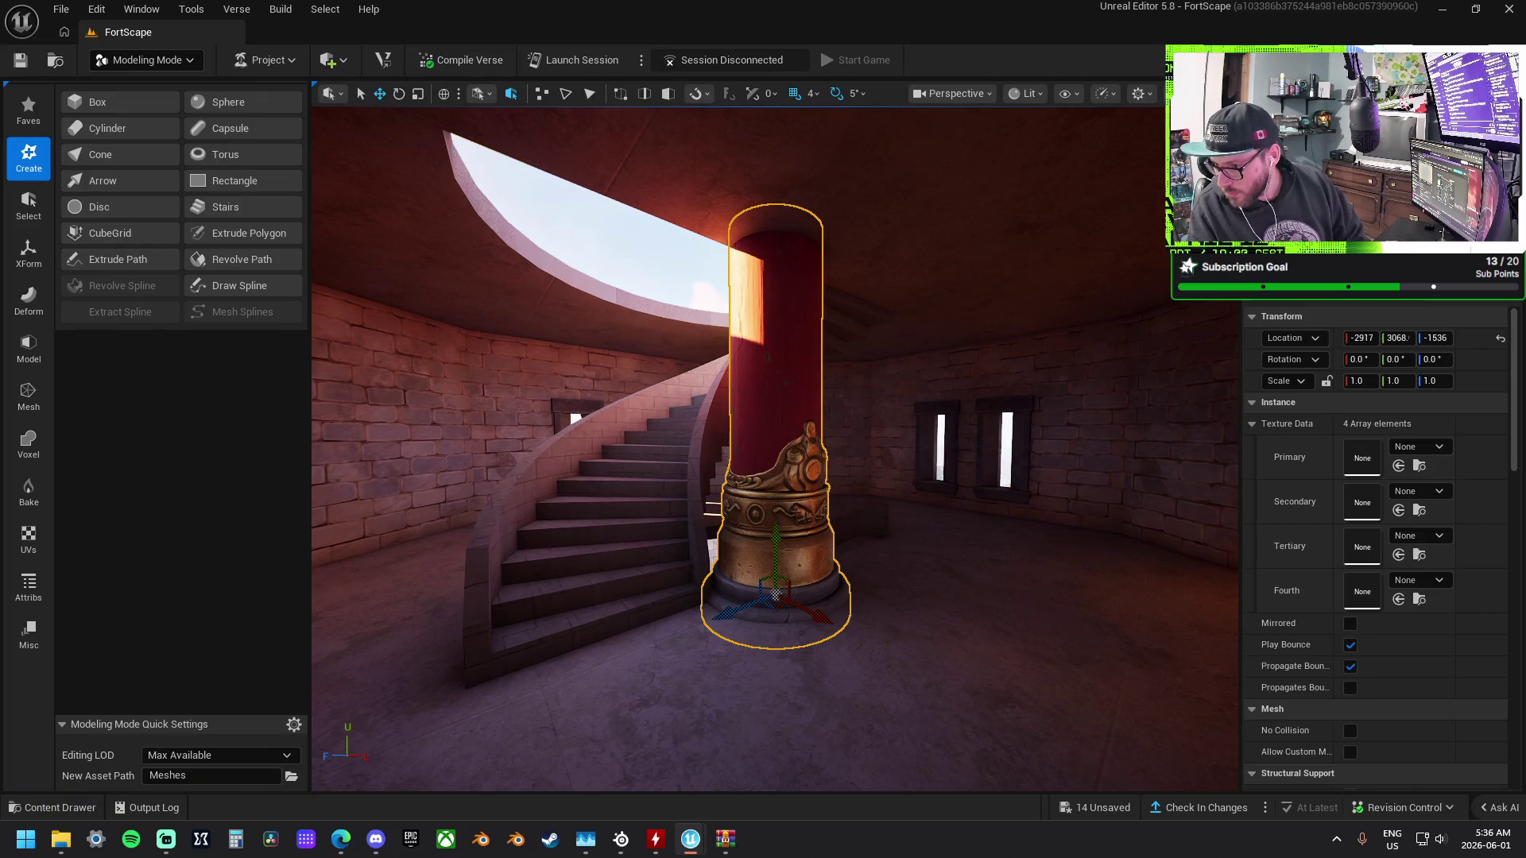
Try a mall pillar and a marble pillar, then place the fluted column beside the red column.
mouse_move(1525, 683)
left_mouse_down()
mouse_move(1109, 675)
mouse_move(1033, 656)
mouse_move(1168, 696)
mouse_move(1294, 697)
left_mouse_up()
left_click_drag(1083, 644, 1083, 644)
mouse_move(1525, 557)
left_mouse_down()
mouse_move(1097, 573)
mouse_move(898, 718)
mouse_move(1012, 511)
left_mouse_up()
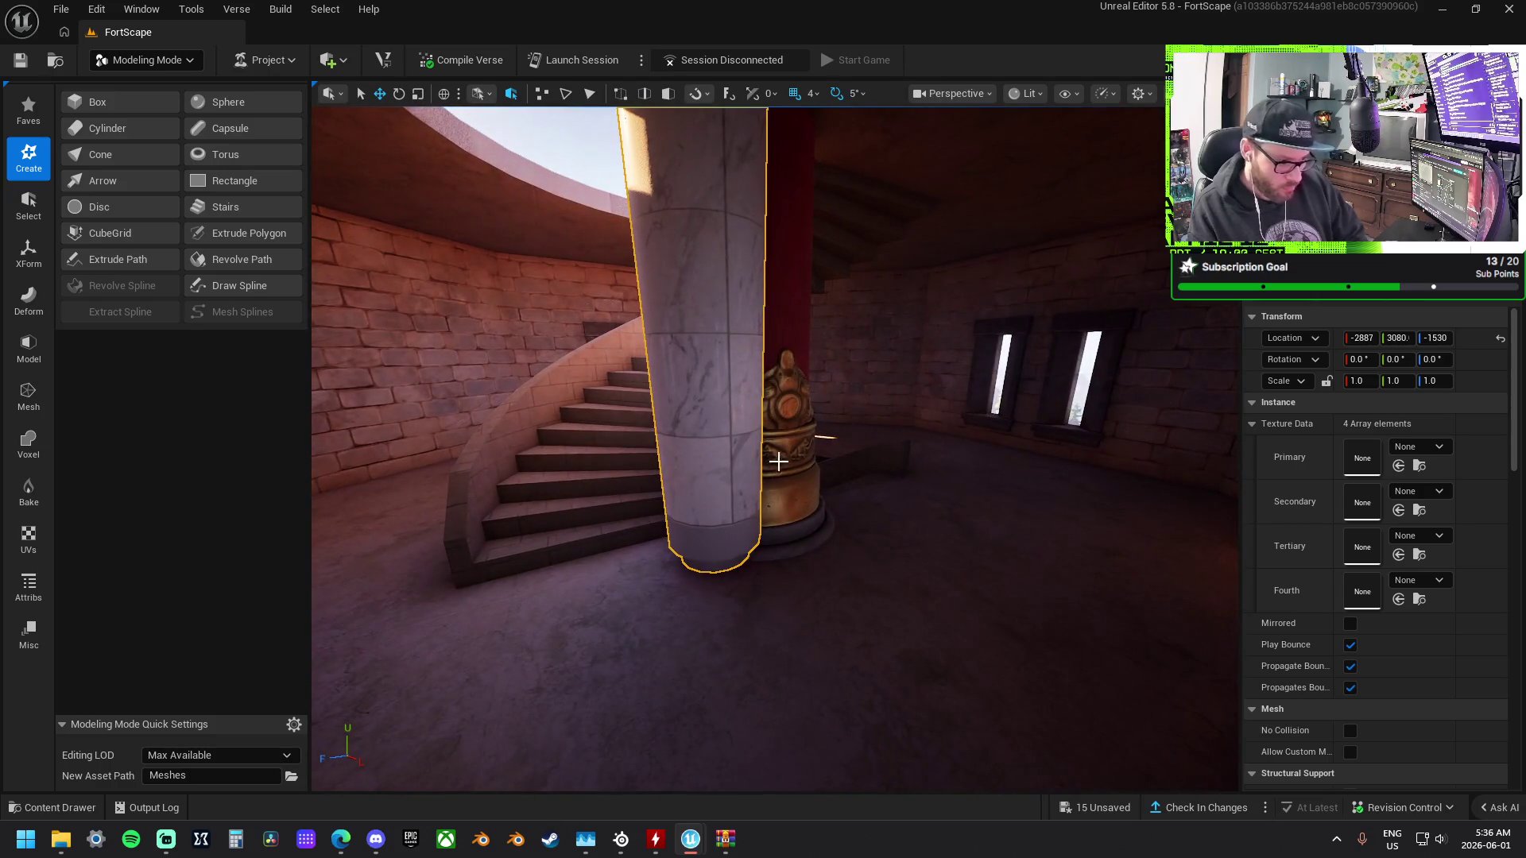
key("ctrl+z")
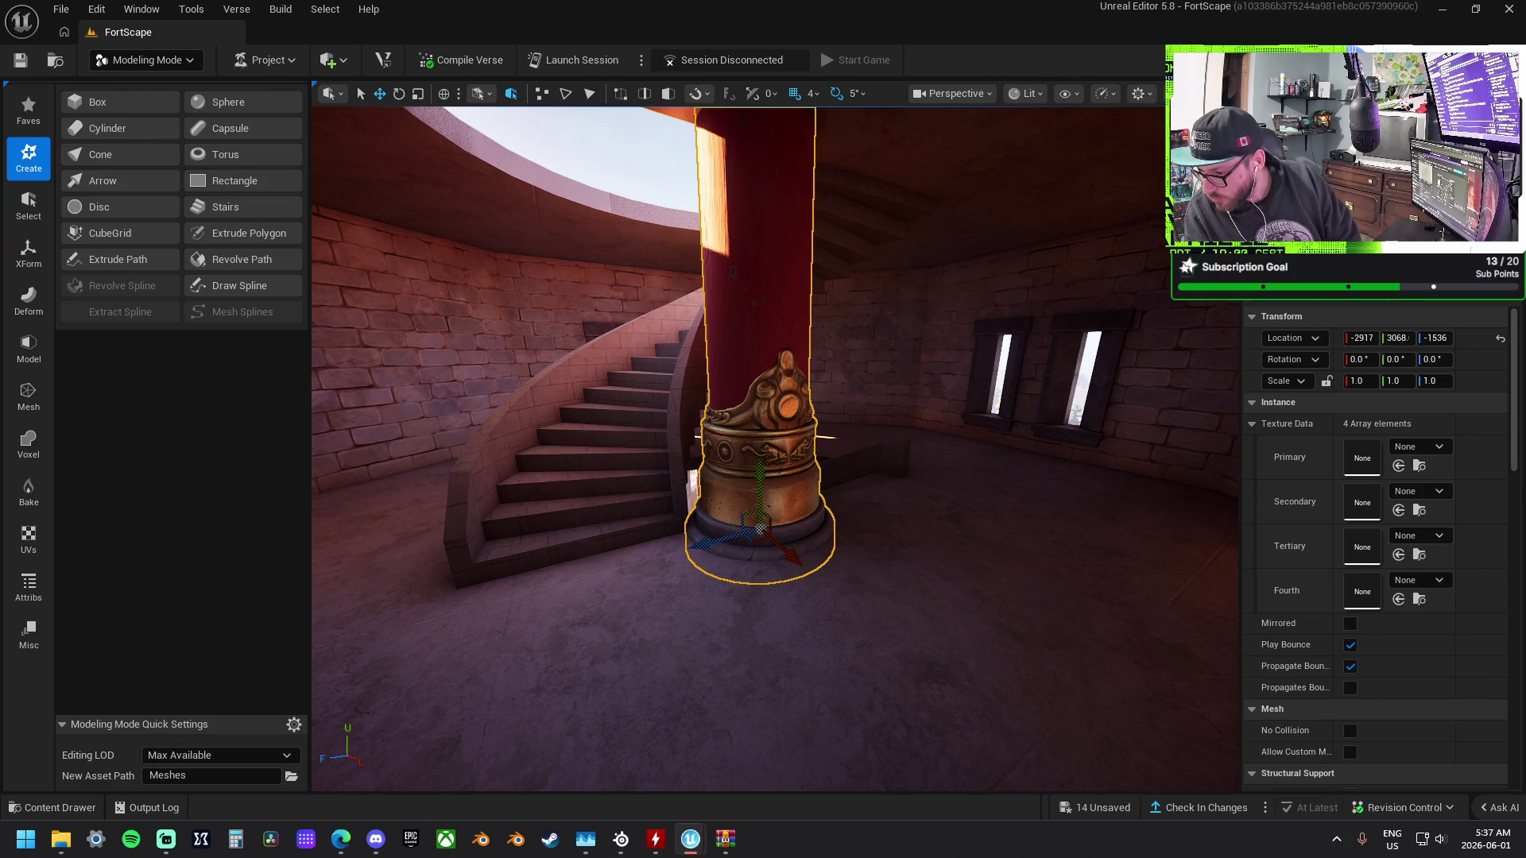
mouse_move(1494, 707)
left_mouse_down()
mouse_move(1046, 671)
mouse_move(818, 623)
mouse_move(872, 606)
mouse_move(845, 605)
left_mouse_up()
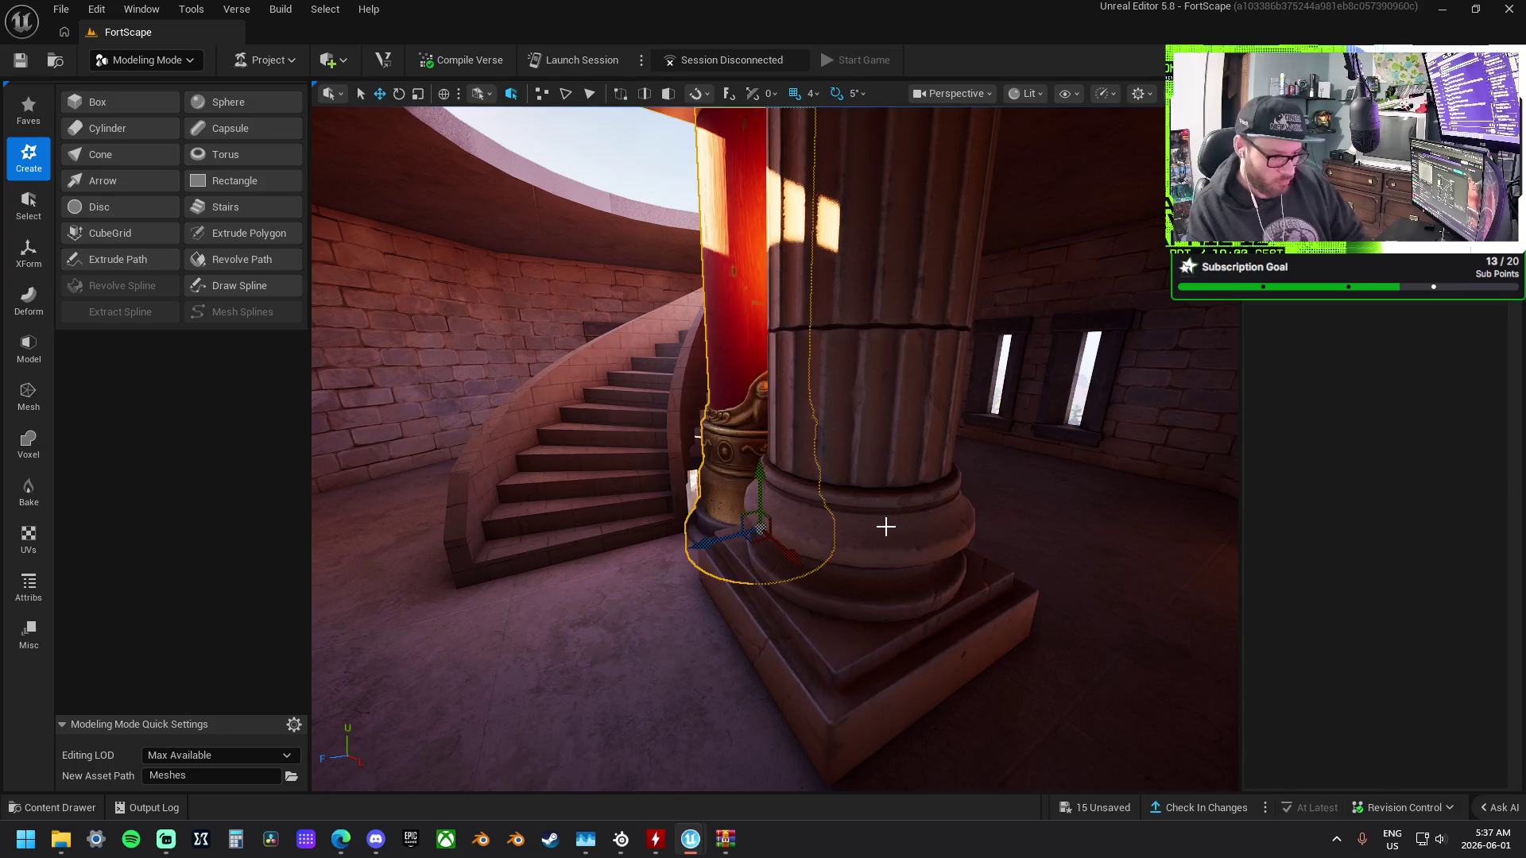
Slide the fluted column along Y toward the stairs and enlarge it to about 1.4.
scroll(885, 524, "up", 3)
mouse_move(879, 521)
left_mouse_down()
mouse_move(842, 517)
mouse_move(978, 555)
mouse_move(790, 517)
mouse_move(684, 517)
mouse_move(954, 508)
mouse_move(869, 504)
left_mouse_up()
mouse_move(919, 457)
left_mouse_down()
mouse_move(938, 505)
mouse_move(906, 708)
mouse_move(890, 706)
mouse_move(913, 705)
left_mouse_up()
scroll(869, 706, "up", 5)
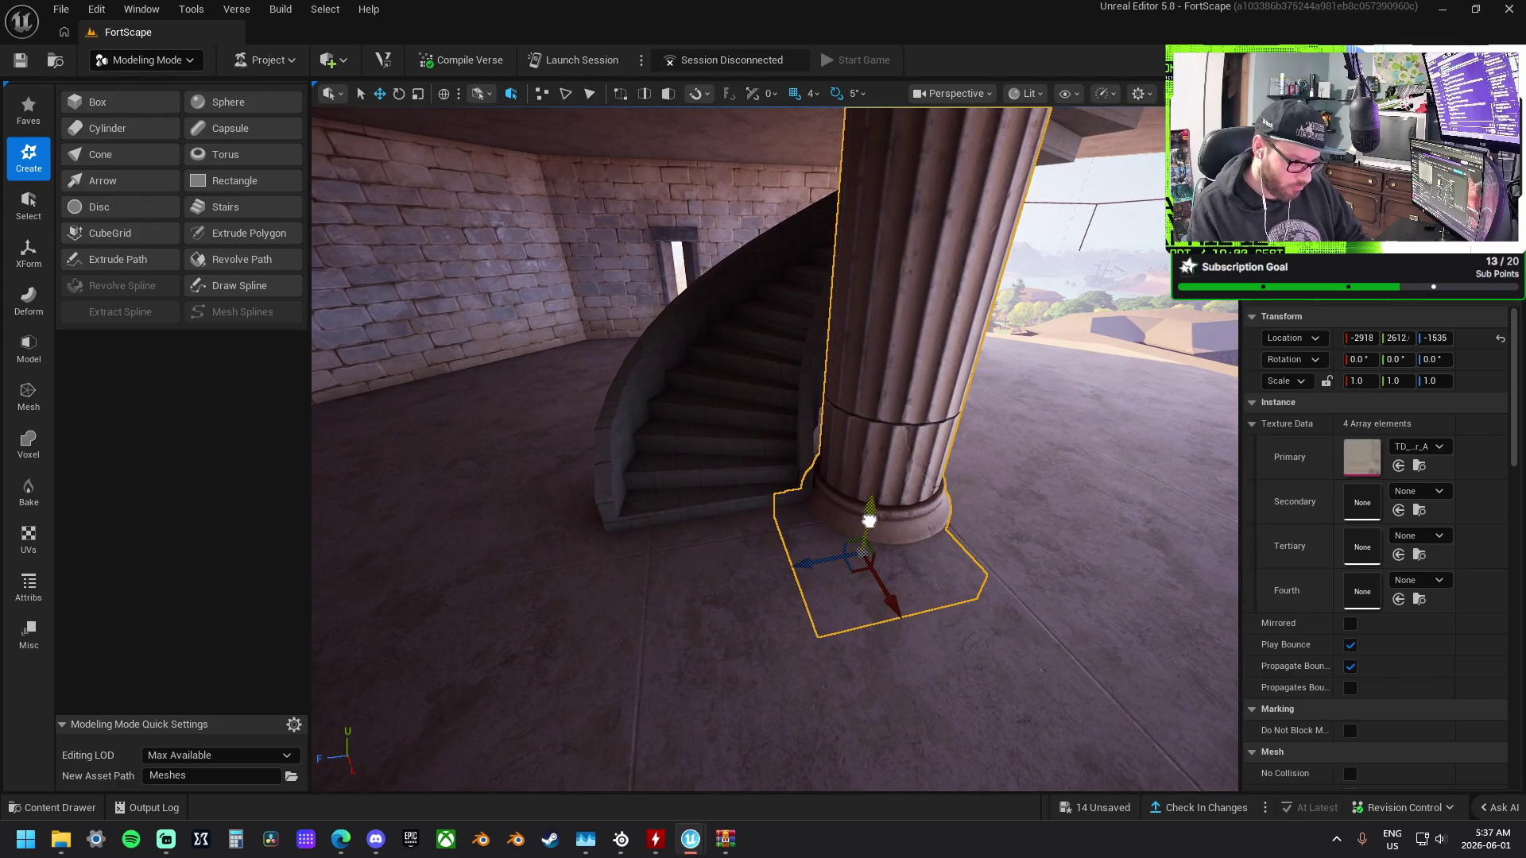
left_click_drag(869, 518, 870, 530)
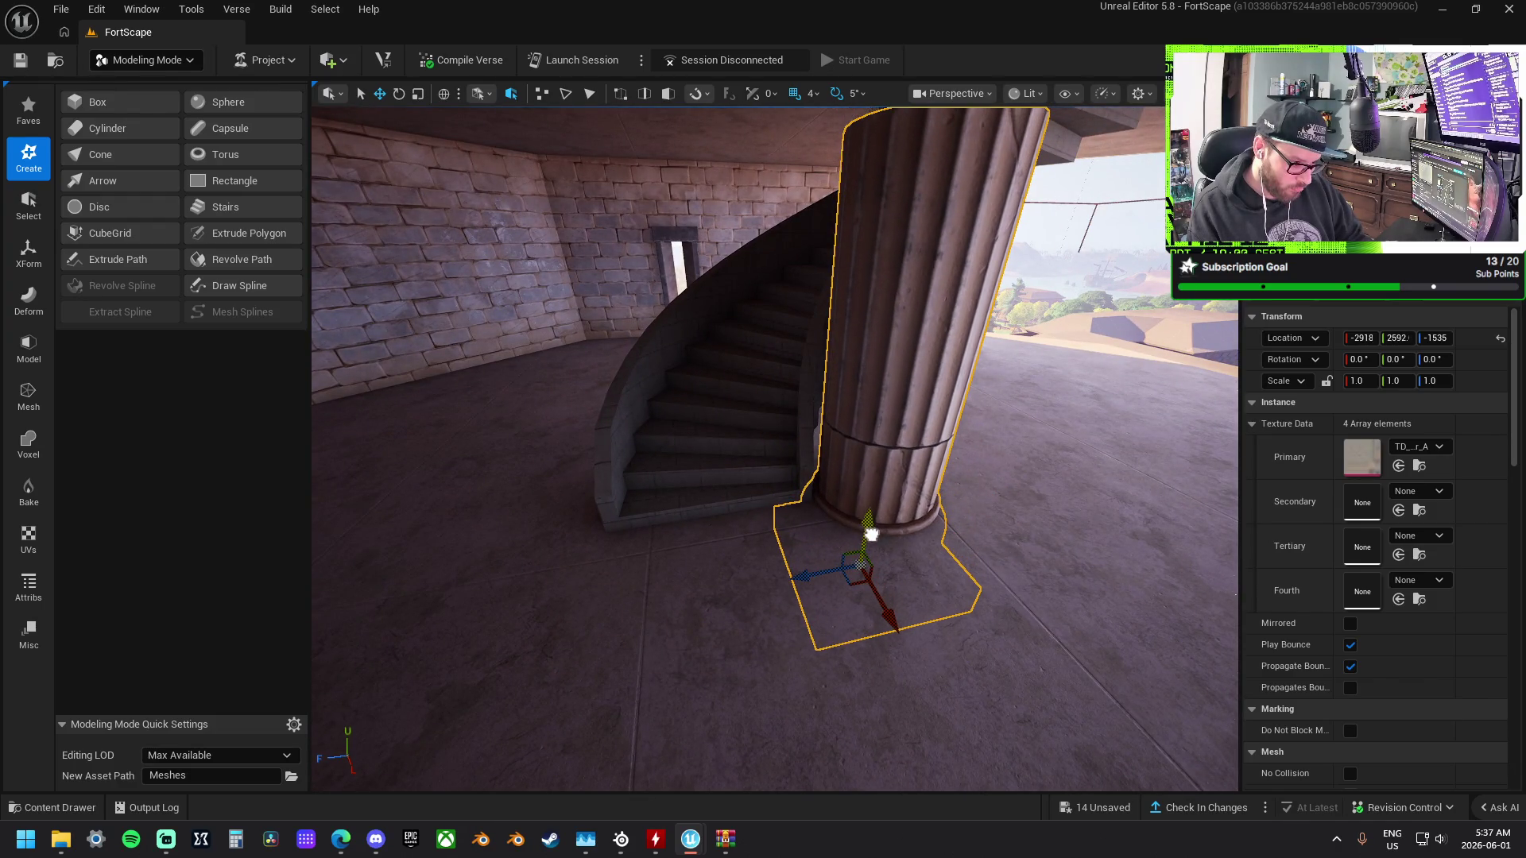
mouse_move(882, 585)
left_mouse_down()
mouse_move(890, 607)
mouse_move(858, 560)
mouse_move(874, 572)
mouse_move(886, 540)
mouse_move(920, 554)
left_mouse_up()
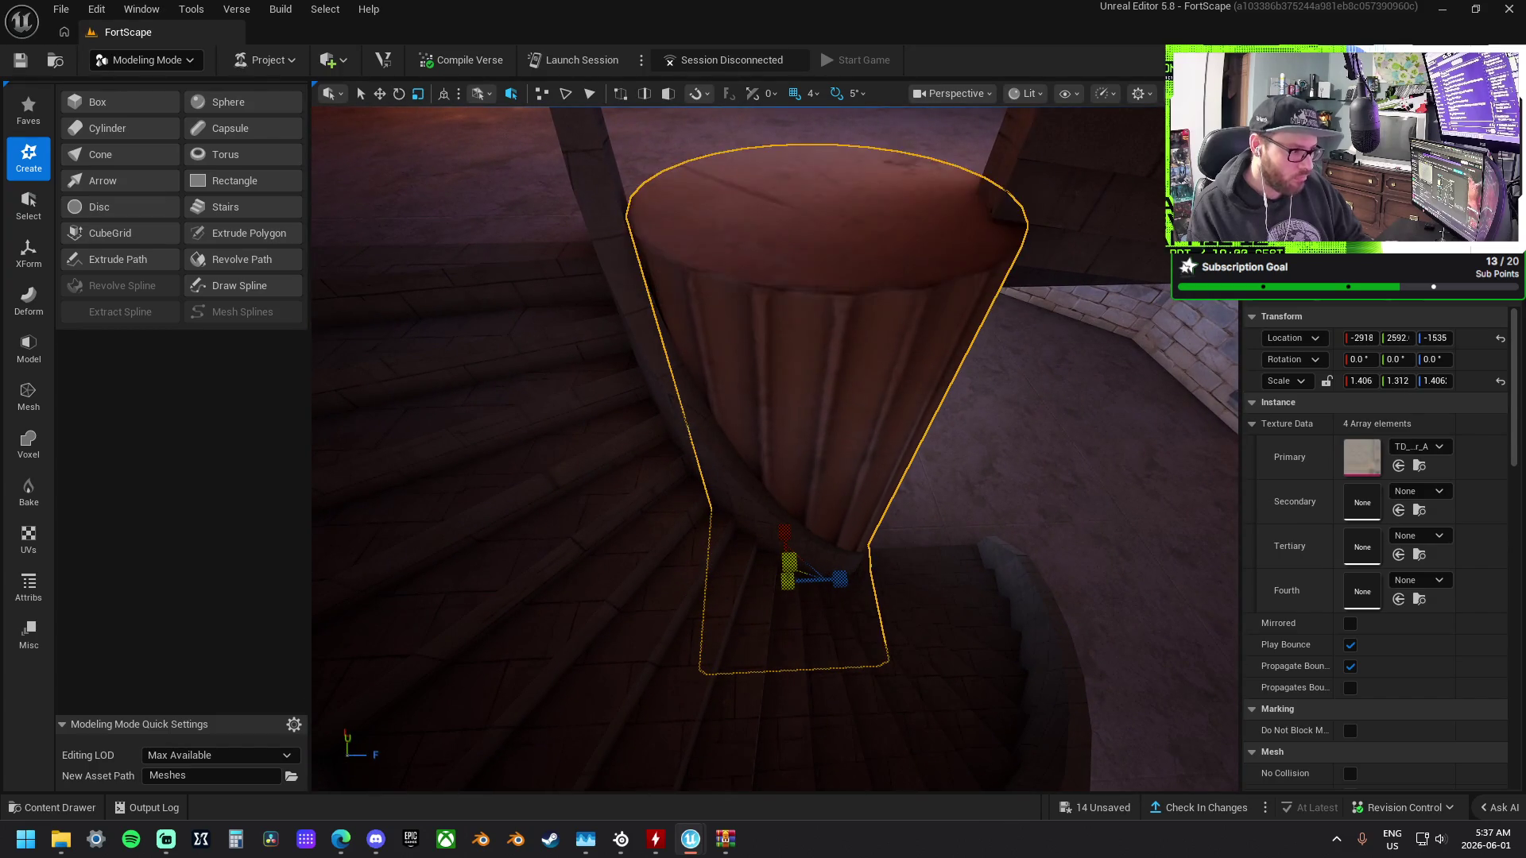
mouse_move(793, 559)
left_mouse_down()
mouse_move(854, 602)
mouse_move(839, 664)
mouse_move(807, 690)
mouse_move(793, 471)
mouse_move(763, 463)
mouse_move(772, 502)
mouse_move(715, 549)
mouse_move(691, 493)
mouse_move(691, 525)
mouse_move(739, 494)
left_mouse_up()
key("w")
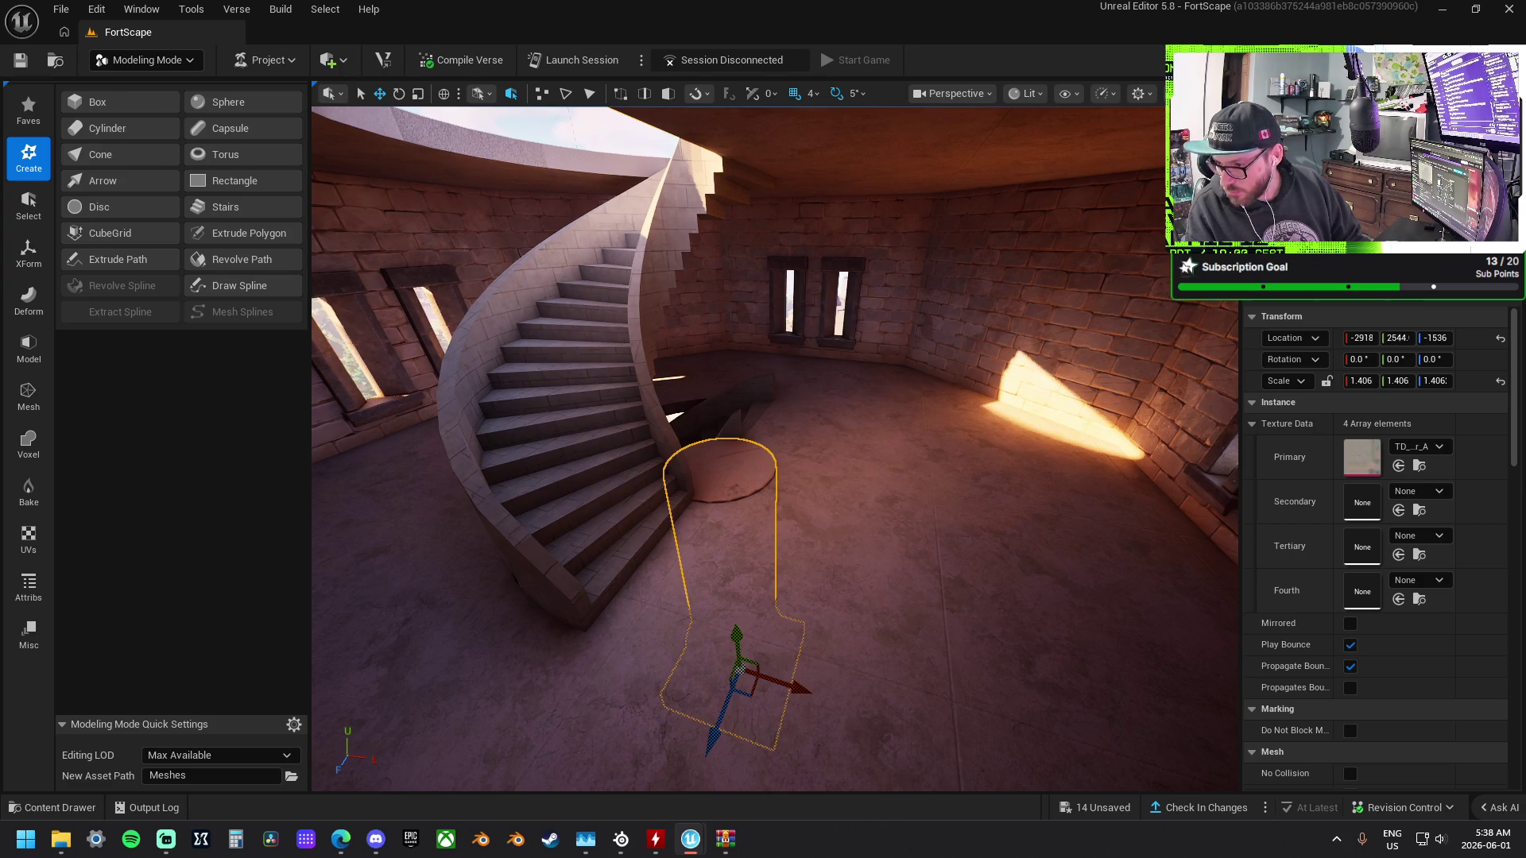
Drop an octagonal pillar and a stone pillar into the staircase room.
mouse_move(1236, 508)
left_mouse_down()
mouse_move(847, 501)
mouse_move(1292, 556)
left_mouse_up()
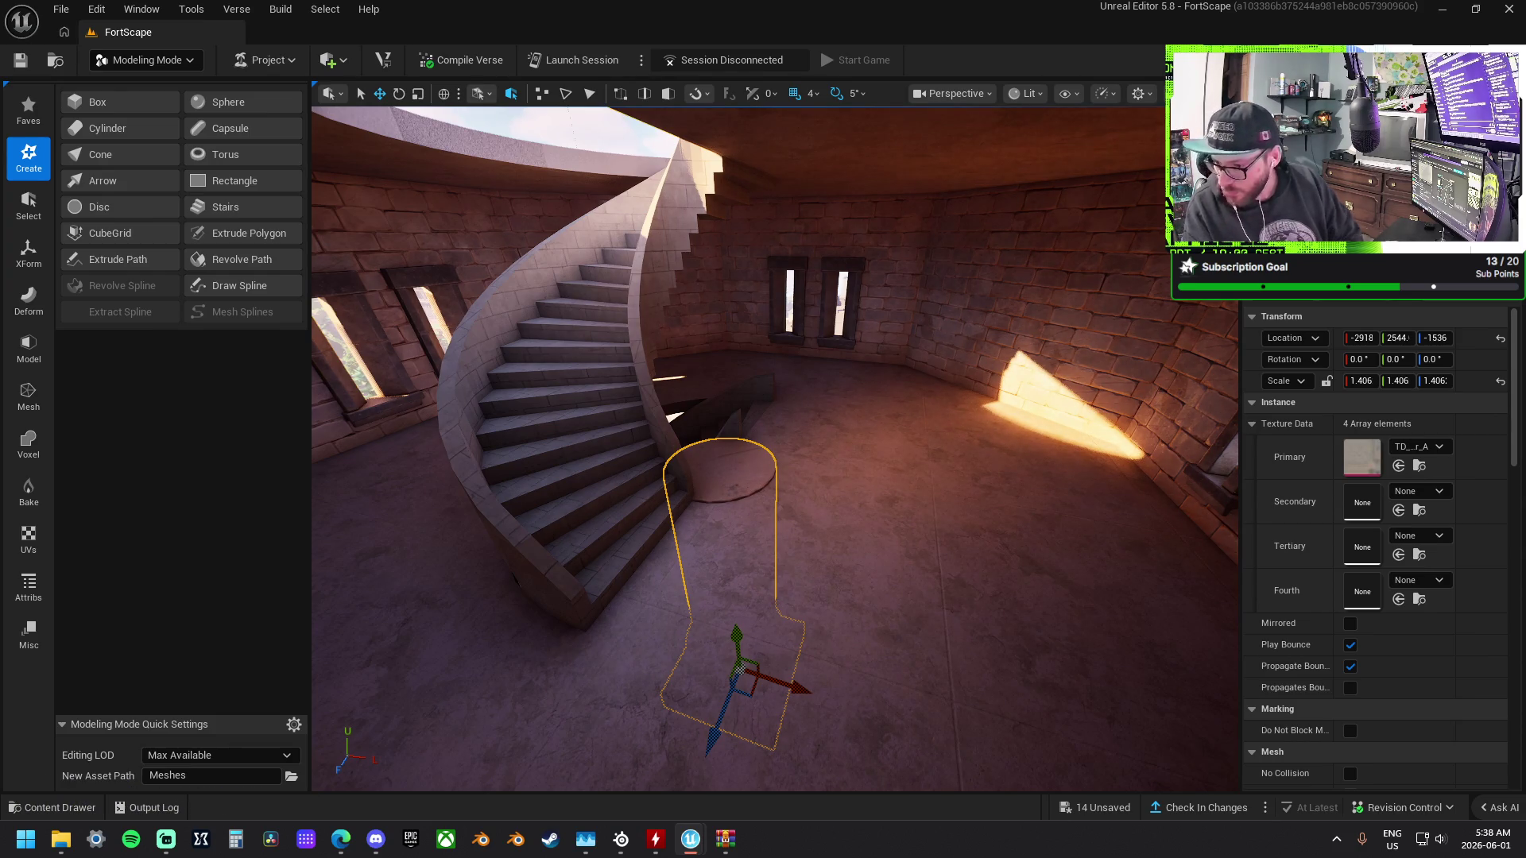
mouse_move(818, 703)
left_mouse_down()
mouse_move(841, 537)
mouse_move(883, 555)
left_mouse_up()
Undo the stone pillar placement and revert the column's texture change.
key("ctrl+z")
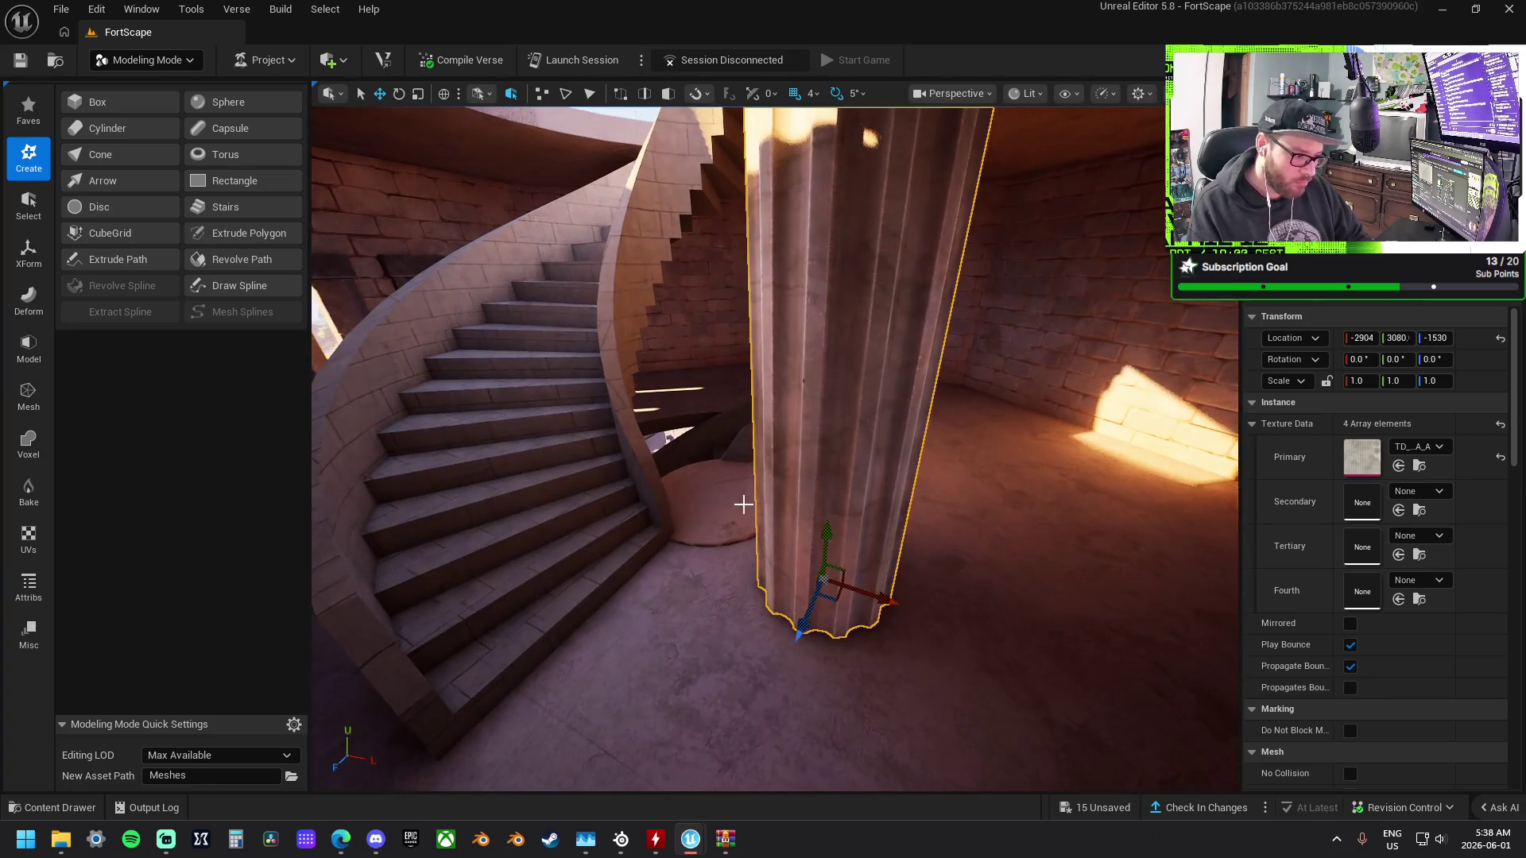
left_click(1114, 501)
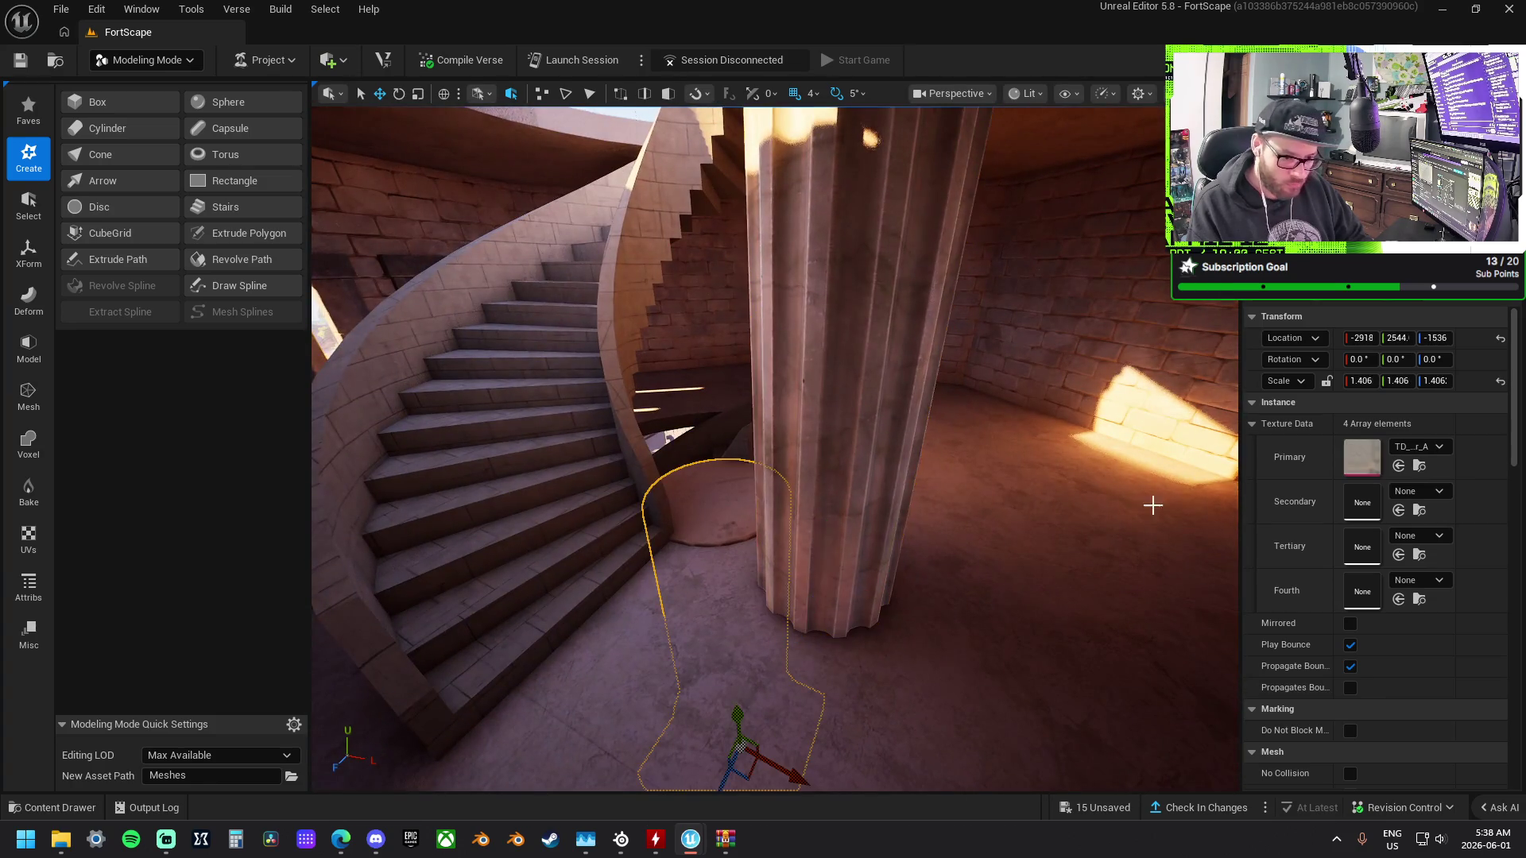
left_click(1208, 401)
key("ctrl+z")
mouse_move(779, 446)
left_mouse_down()
mouse_move(684, 446)
mouse_move(715, 429)
left_mouse_up()
left_click_drag(1019, 499, 1018, 499)
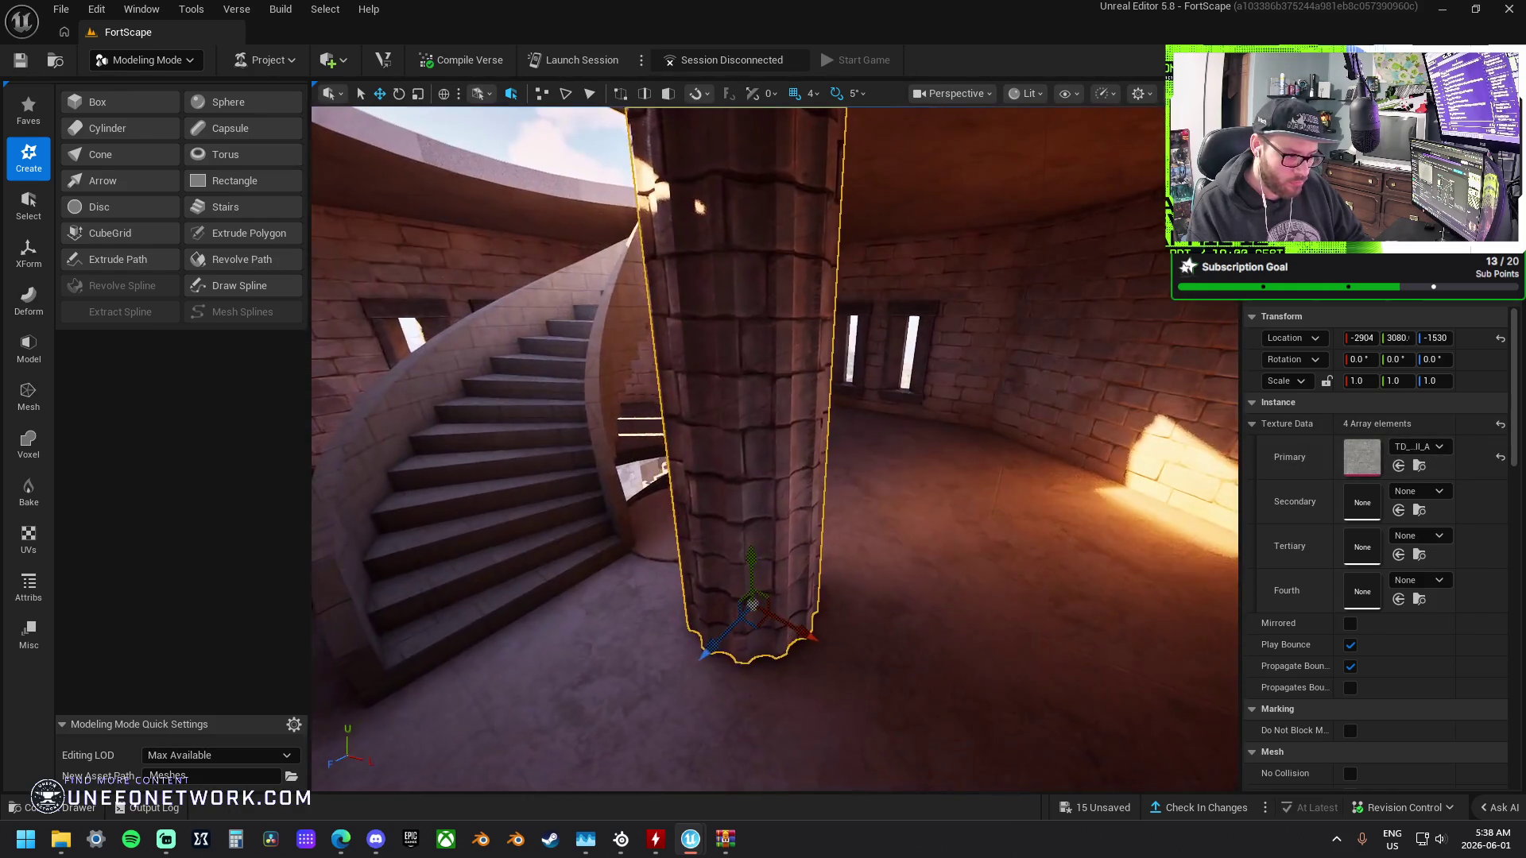
key("ctrl+z")
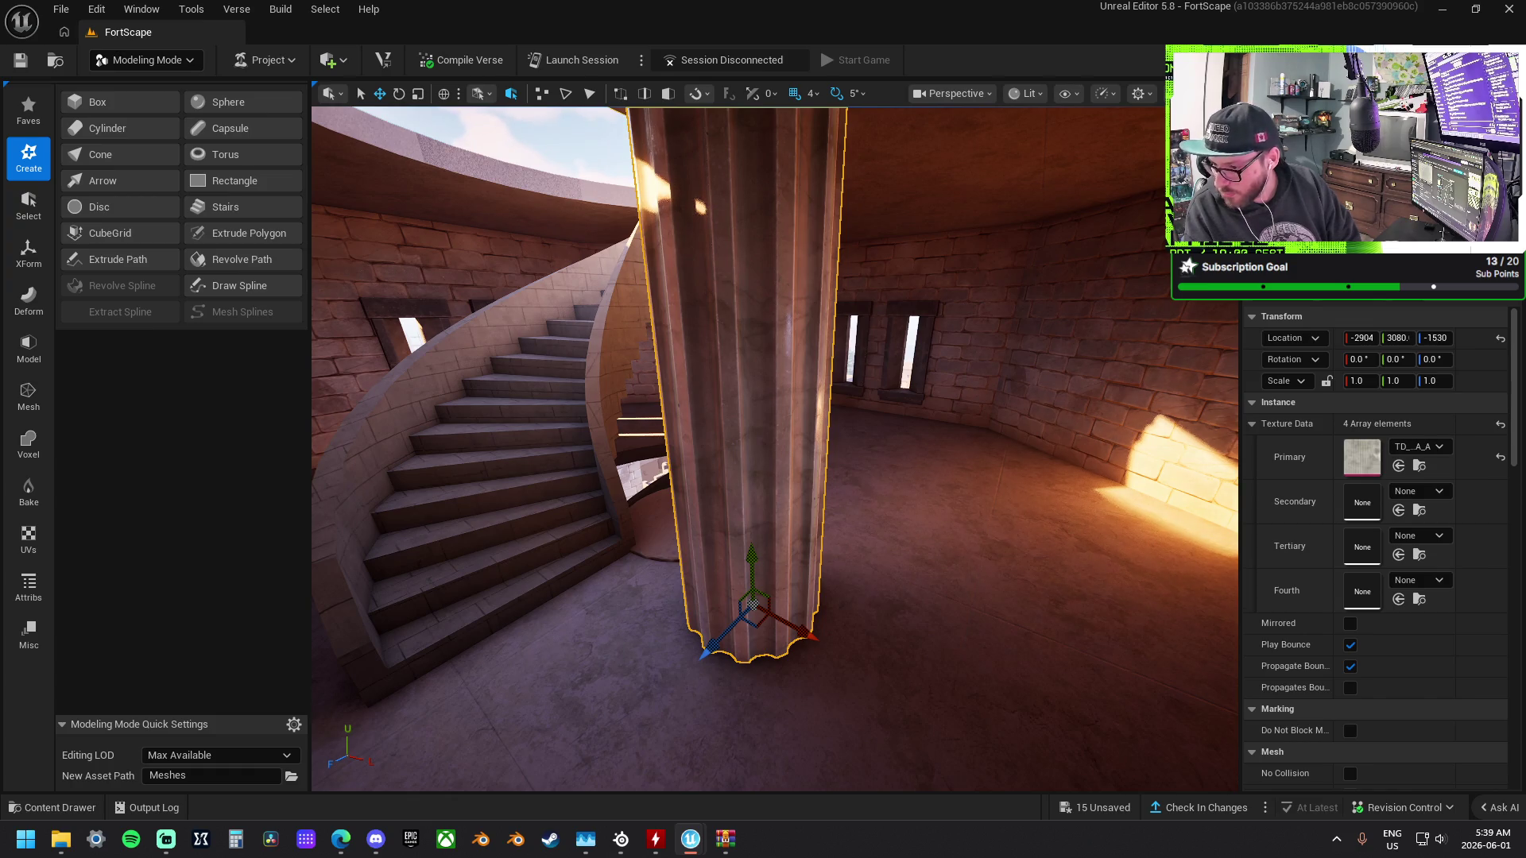
Test another pillar mesh, remove it, and delete the leaning pillar.
mouse_move(1525, 699)
left_mouse_down()
mouse_move(1100, 682)
mouse_move(906, 635)
mouse_move(913, 589)
left_mouse_up()
key("ctrl+z")
key("ctrl+z")
left_click(910, 581)
mouse_move(911, 581)
left_mouse_down()
mouse_move(974, 565)
mouse_move(798, 559)
left_mouse_up()
left_click(798, 559)
left_click(818, 565)
left_click(1052, 467)
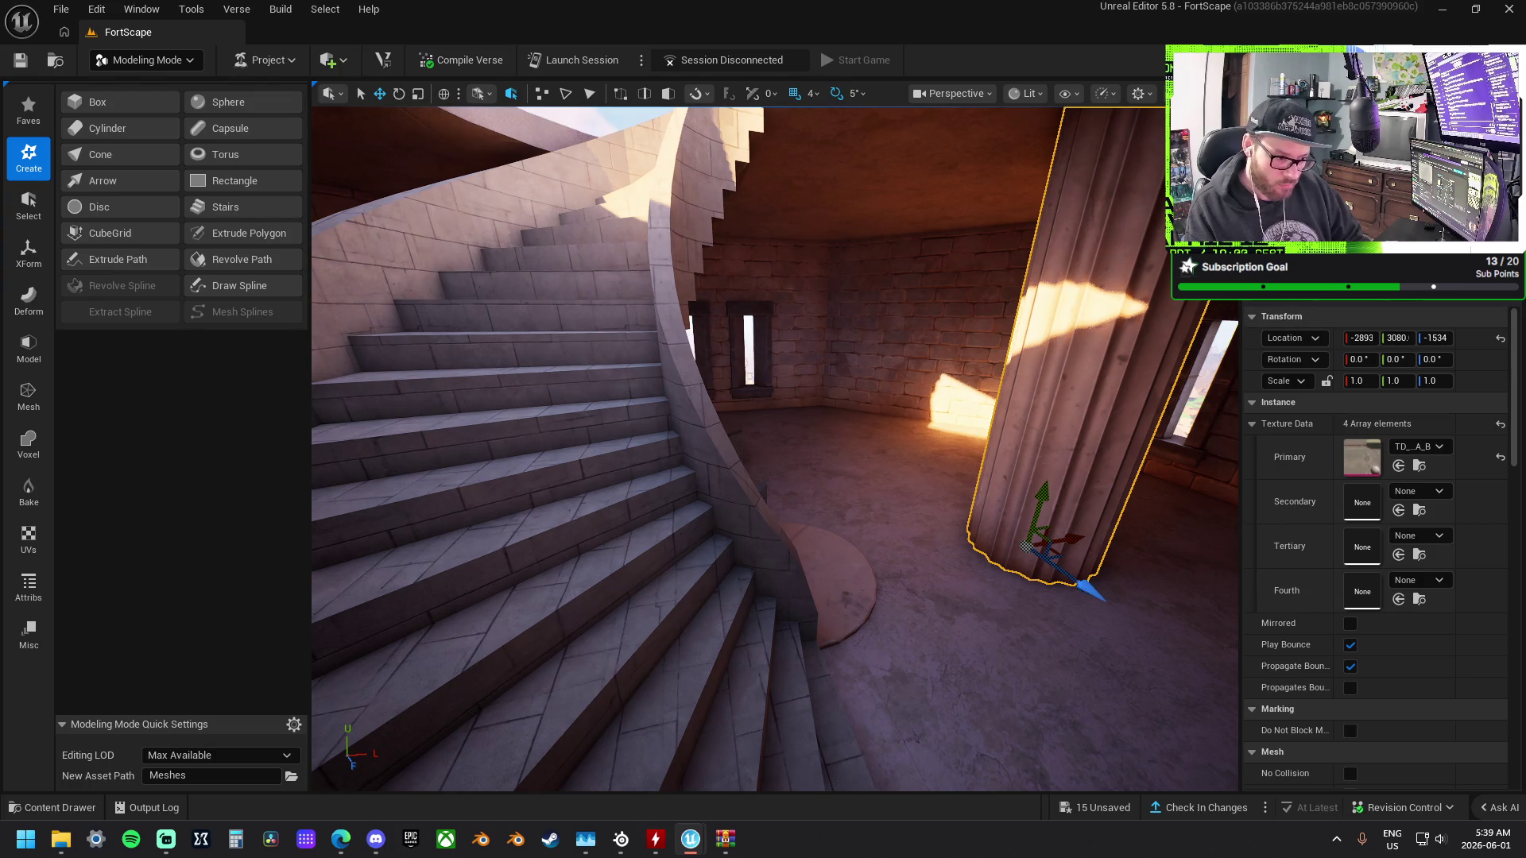
left_click(856, 556)
left_click(1196, 331)
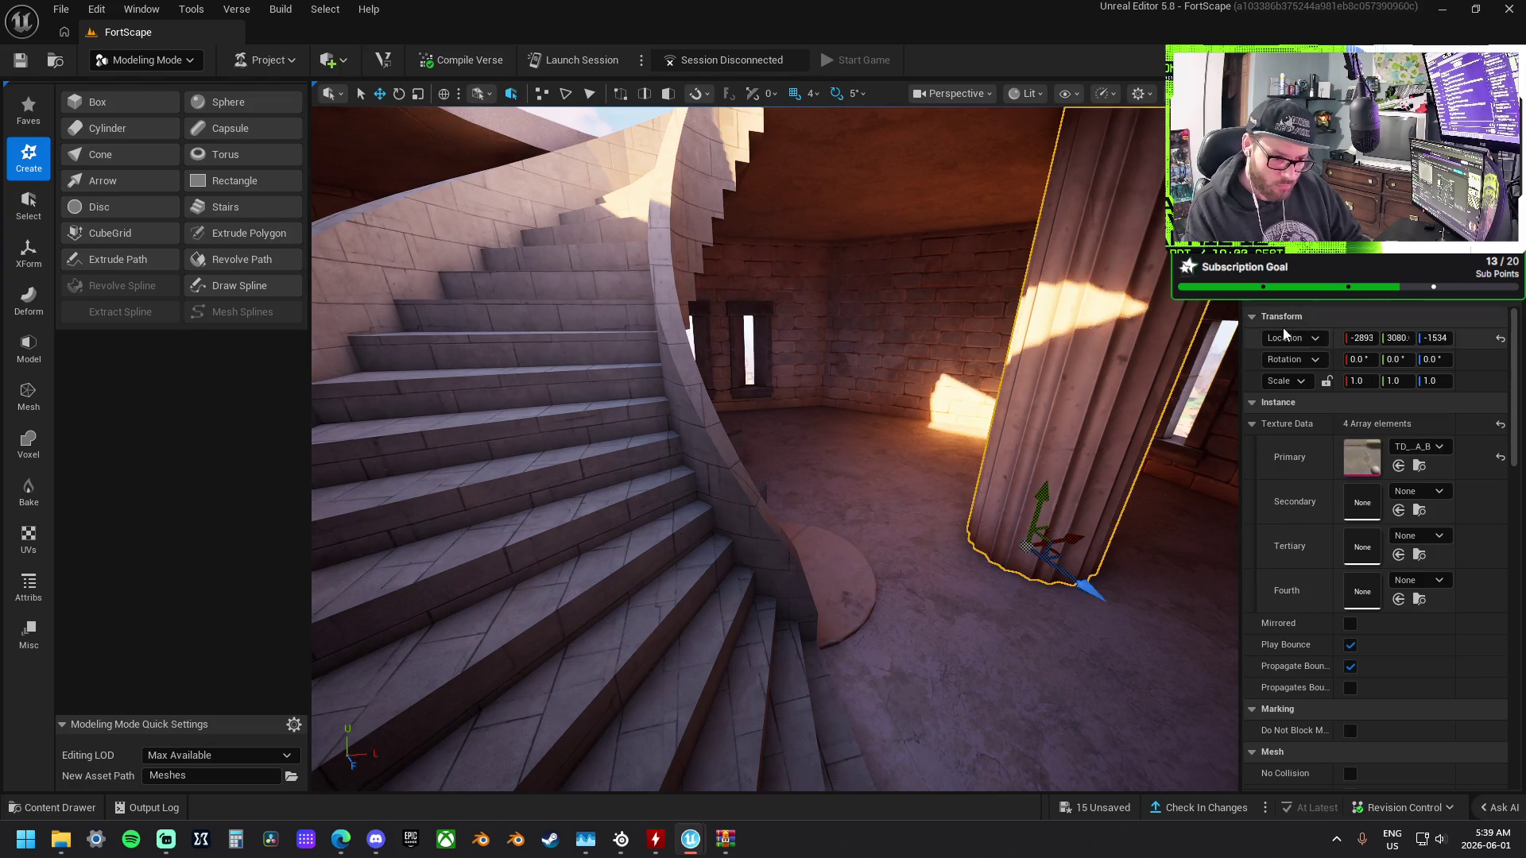
key("Delete")
Restore the central column and move it along Y to 2688.
left_click(800, 557)
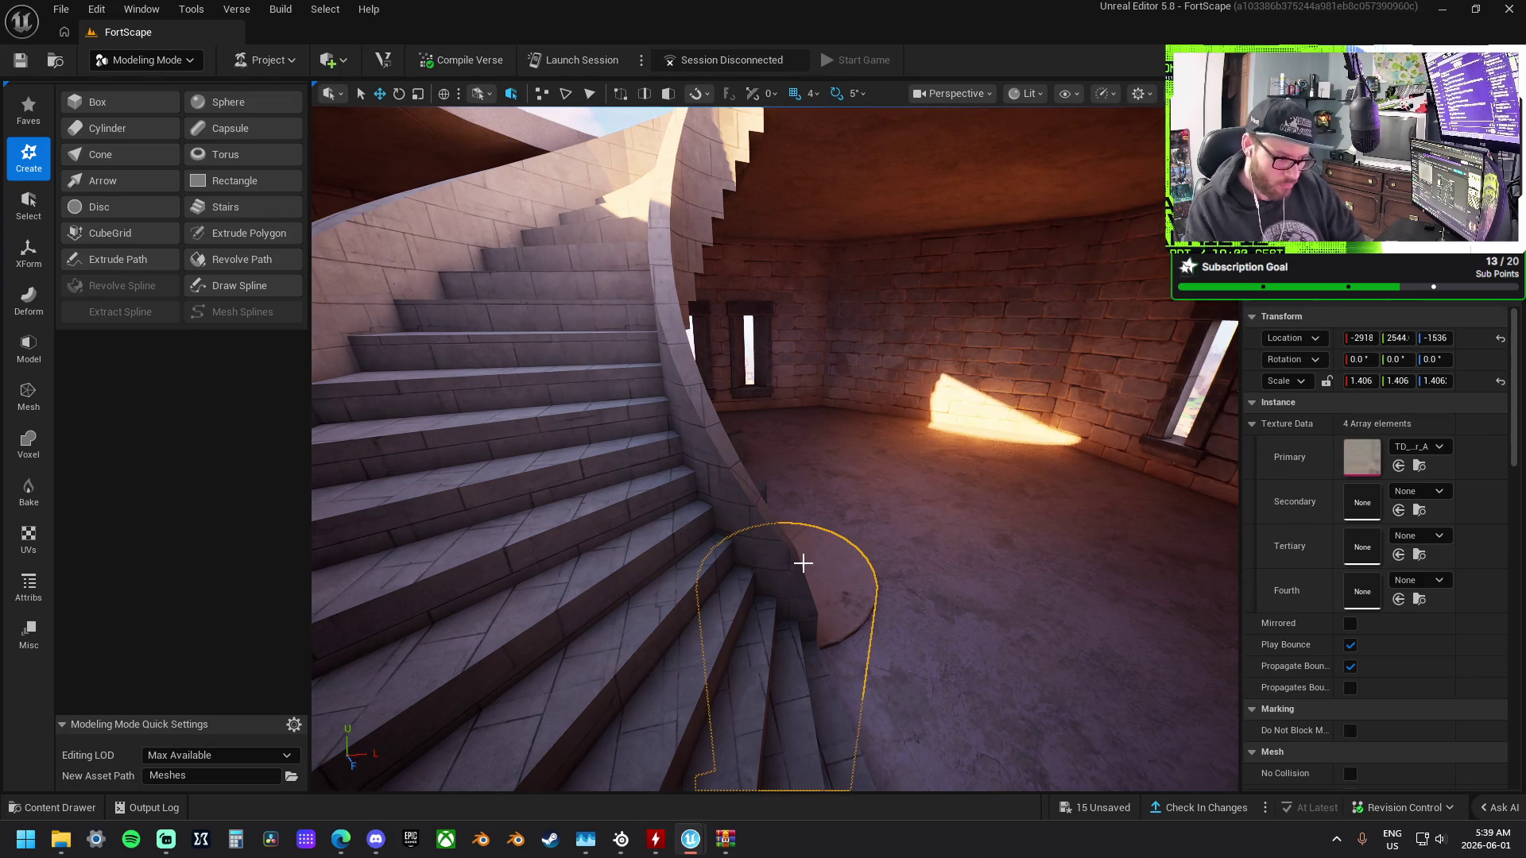
key("ctrl+z")
key("ctrl+z")
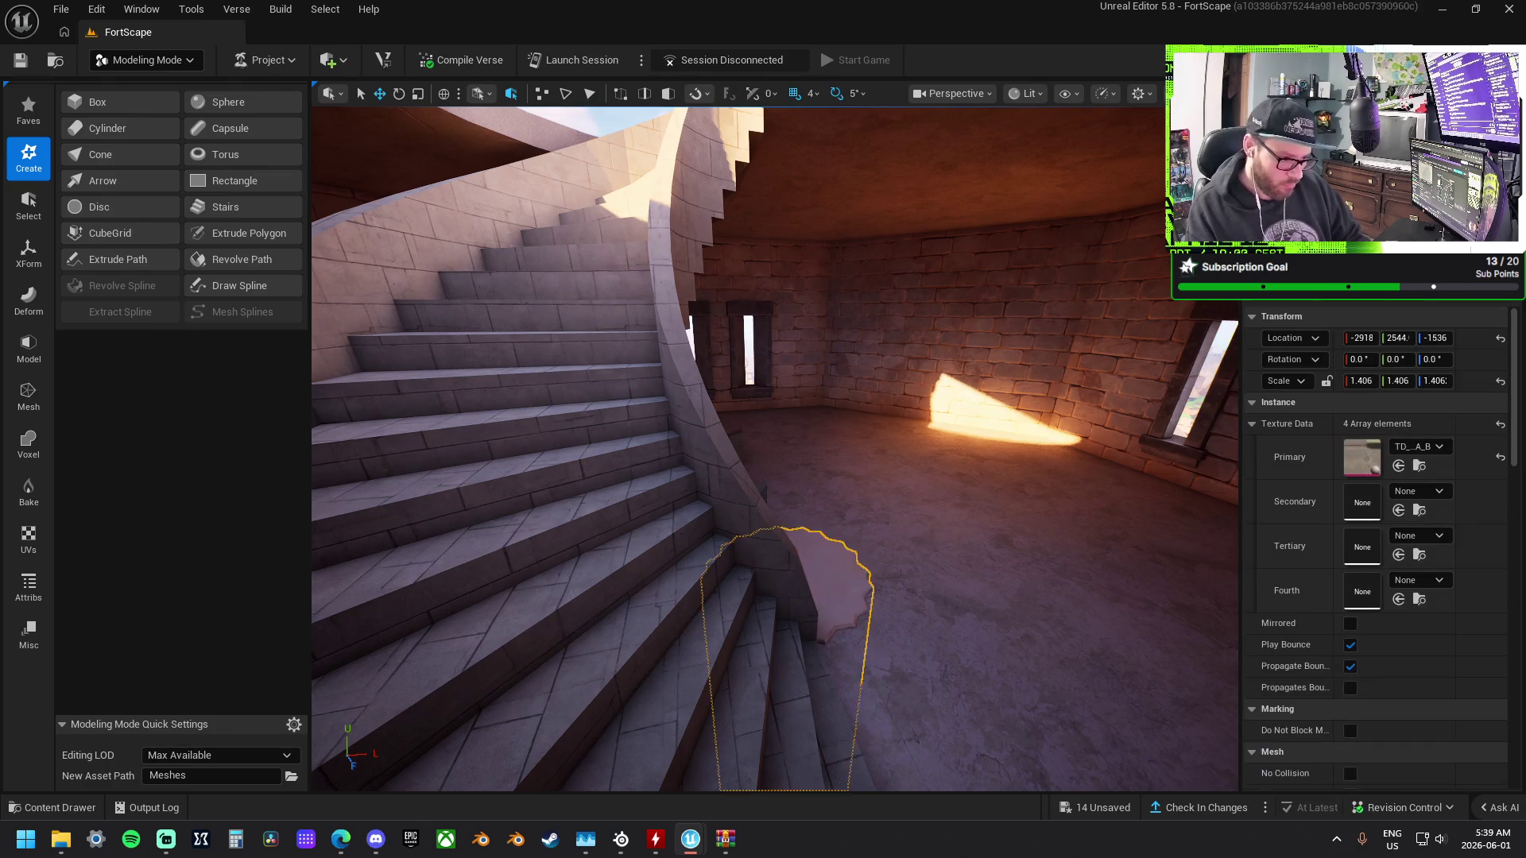
key("f")
left_click_drag(775, 477, 775, 350)
mouse_move(804, 665)
left_mouse_down()
mouse_move(818, 429)
mouse_move(803, 421)
mouse_move(819, 406)
mouse_move(831, 437)
left_mouse_up()
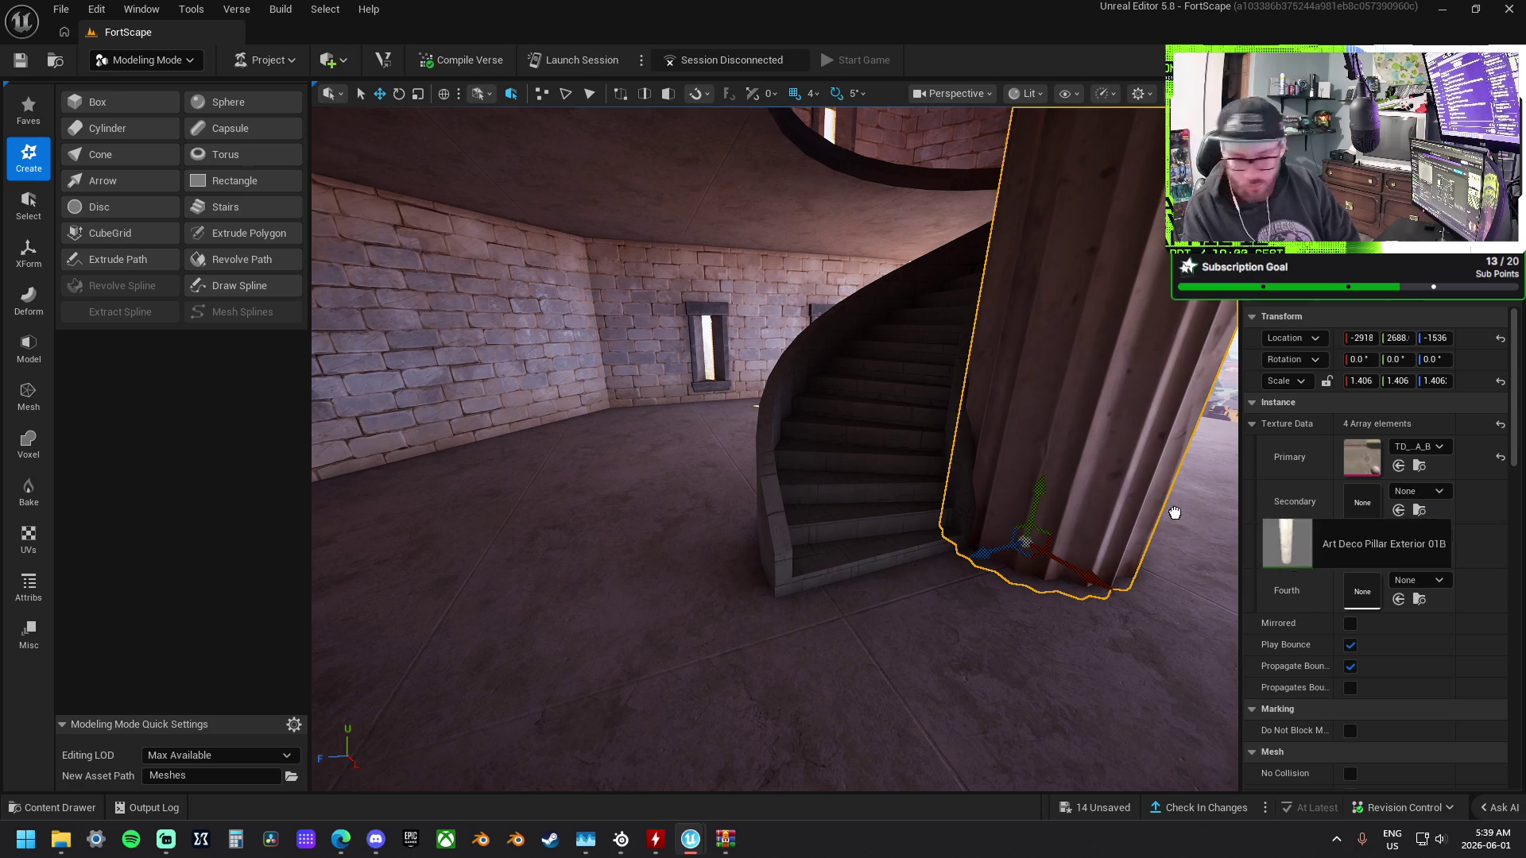
Paste and rotate a duplicate panel, then undo it.
key("ctrl+v")
key("e")
mouse_move(897, 724)
left_mouse_down()
mouse_move(795, 703)
mouse_move(1022, 671)
mouse_move(978, 635)
mouse_move(1024, 566)
left_mouse_up()
key("ctrl+z")
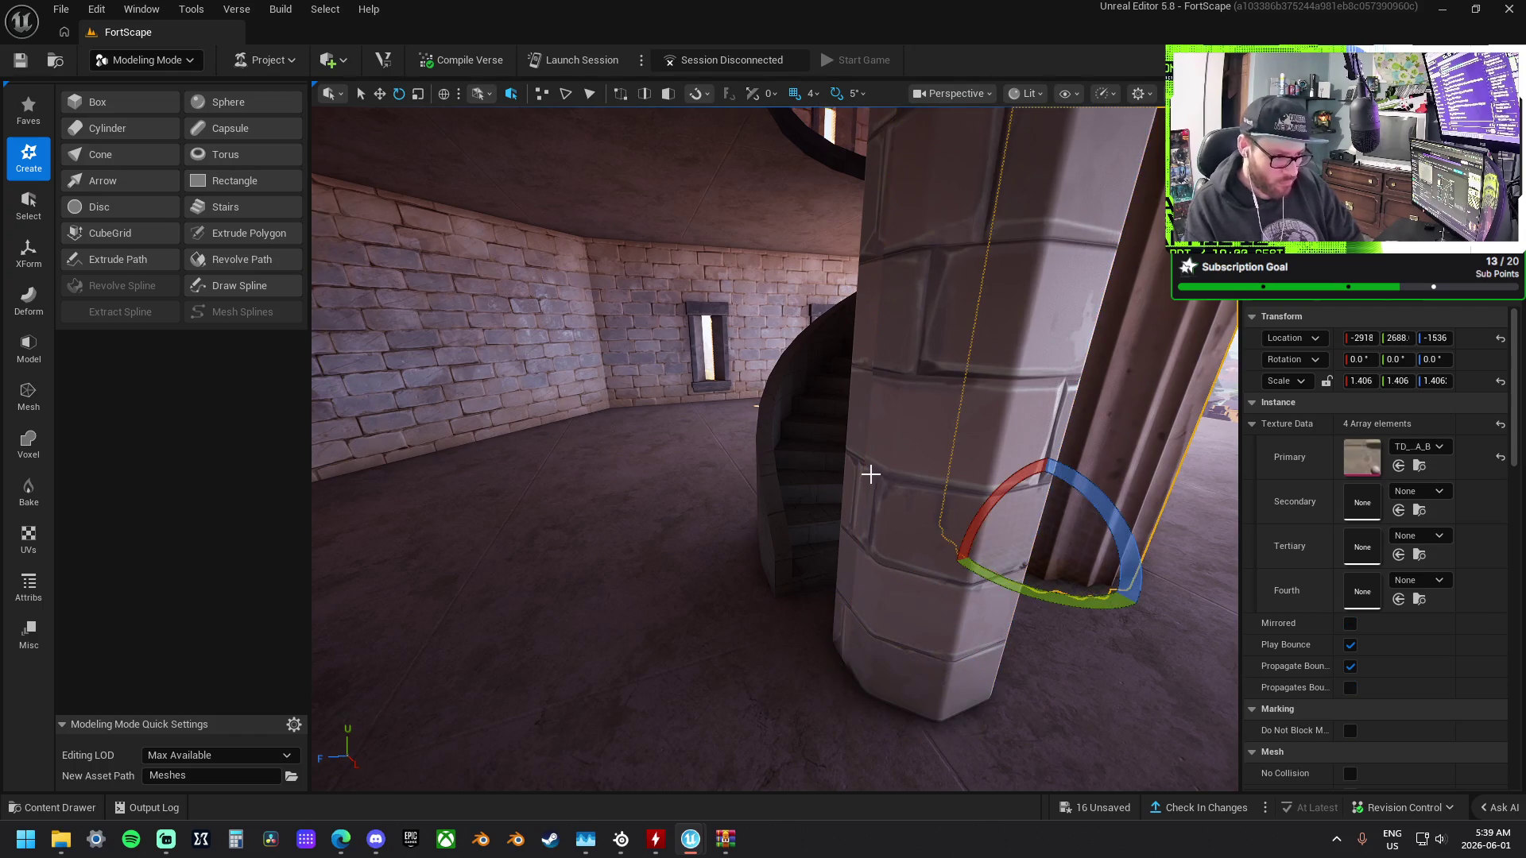
left_click_drag(899, 466, 850, 588)
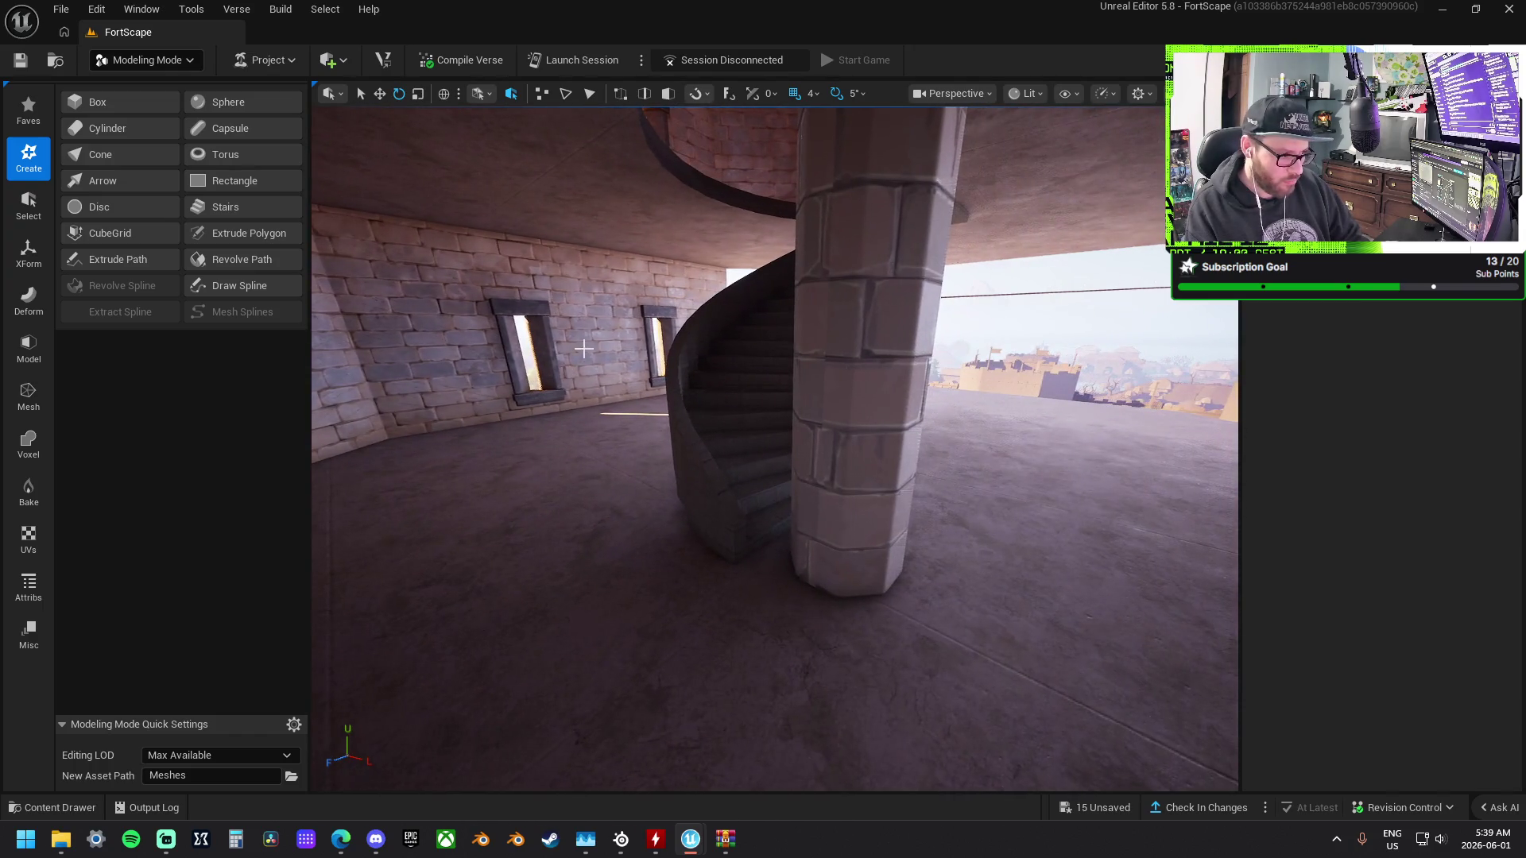
key("ctrl+y")
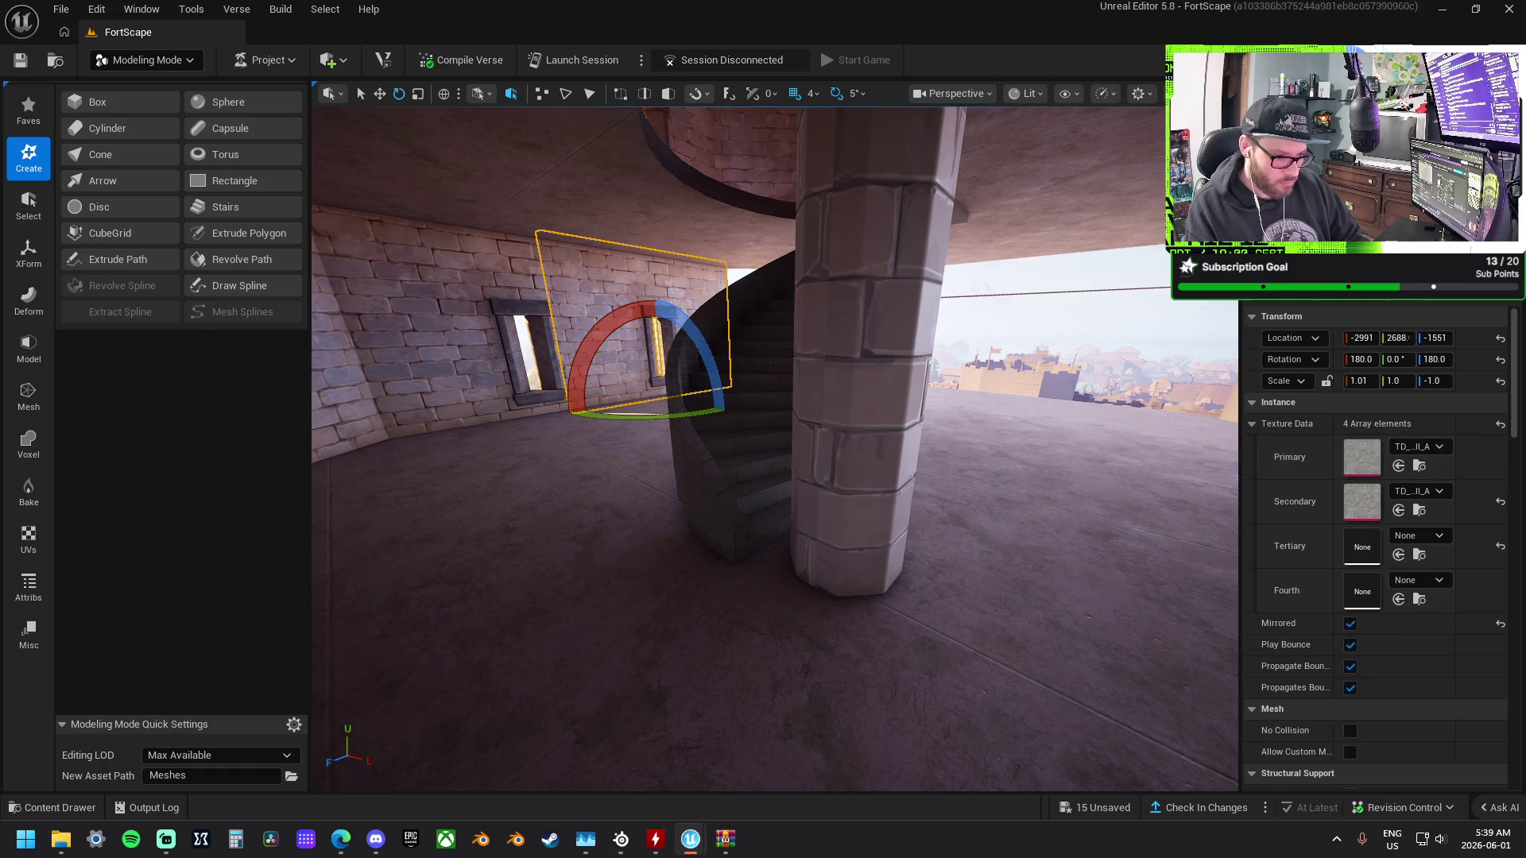
Apply the stone-brick TD_..._II_A texture to the pillar and mirror it to scale 1, 1, 1.
left_click(867, 378)
left_click(1312, 340, "shift")
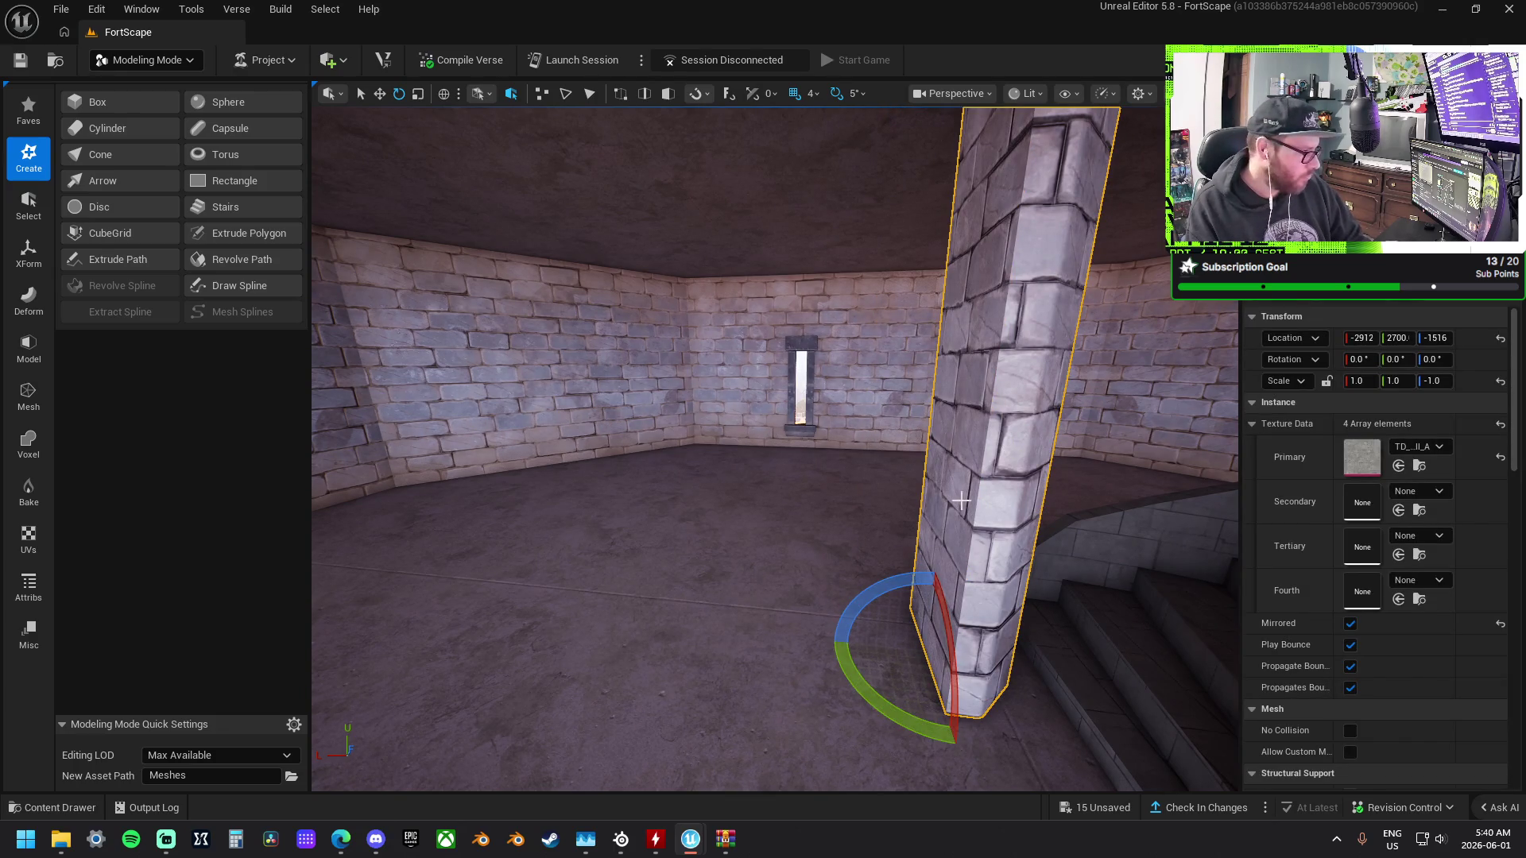
right_click(992, 503)
mouse_move(1111, 585)
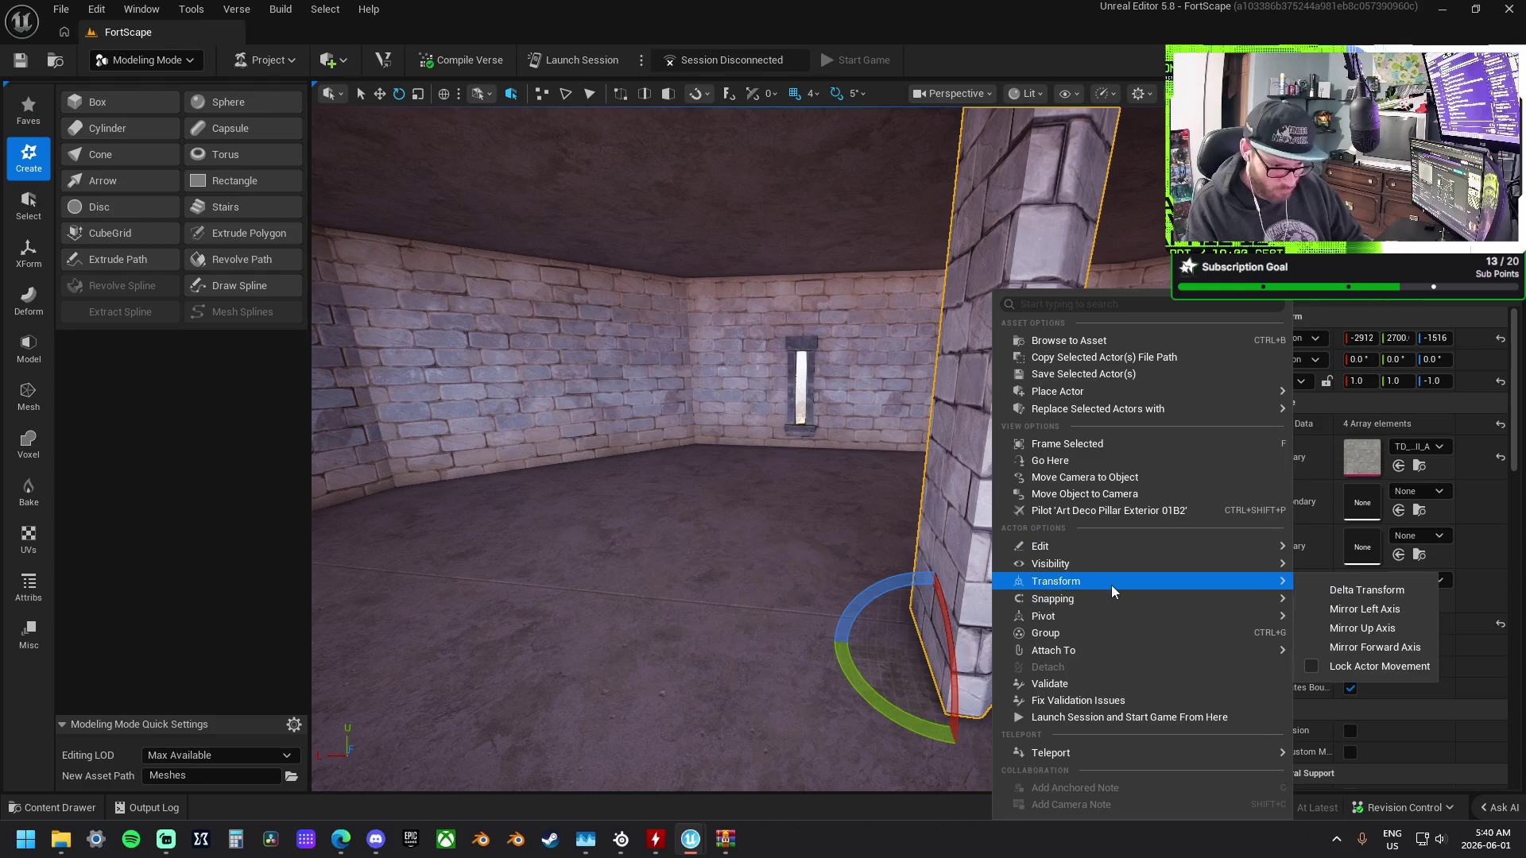
left_click(1362, 609)
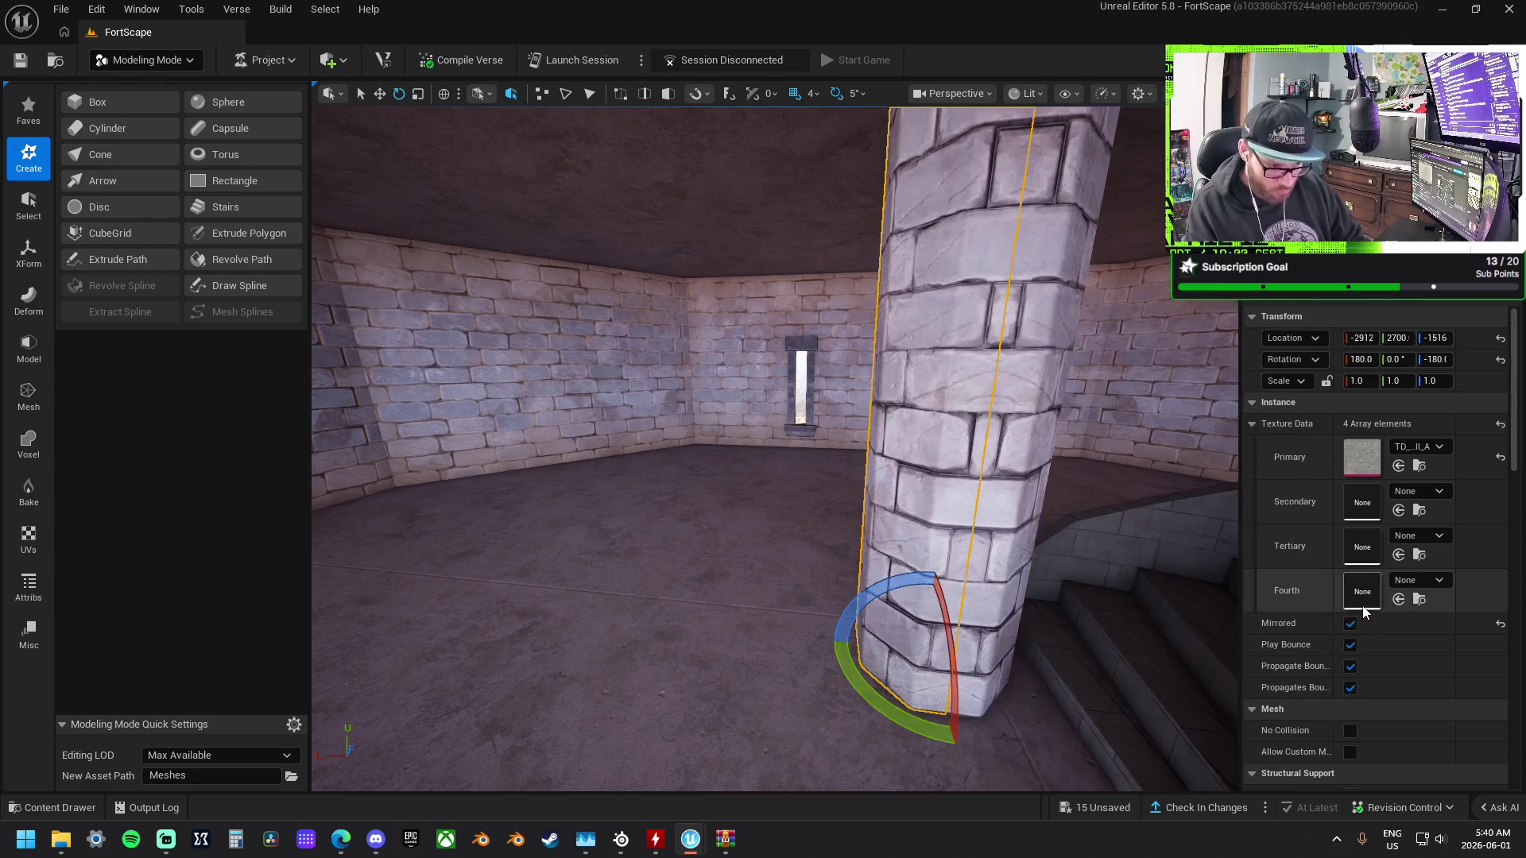
left_click(746, 589)
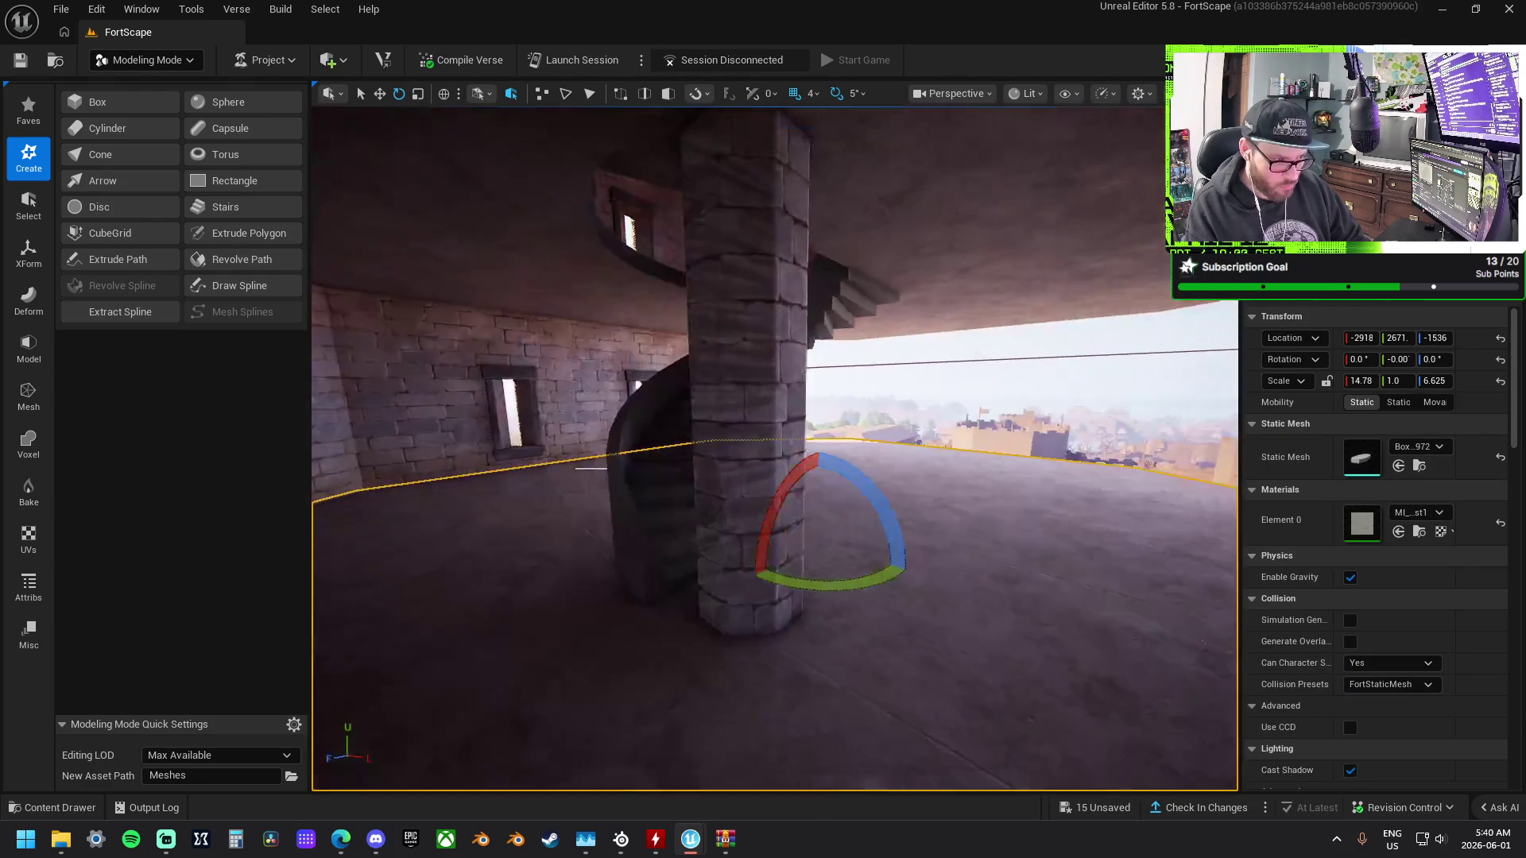
left_click(770, 426)
mouse_move(745, 400)
left_mouse_down()
mouse_move(540, 437)
mouse_move(537, 465)
mouse_move(516, 469)
mouse_move(671, 382)
mouse_move(790, 392)
mouse_move(825, 352)
left_mouse_up()
key("w")
Nudge the brick pillar and push it flush against the staircase's inner step edge.
left_click_drag(782, 531, 782, 531)
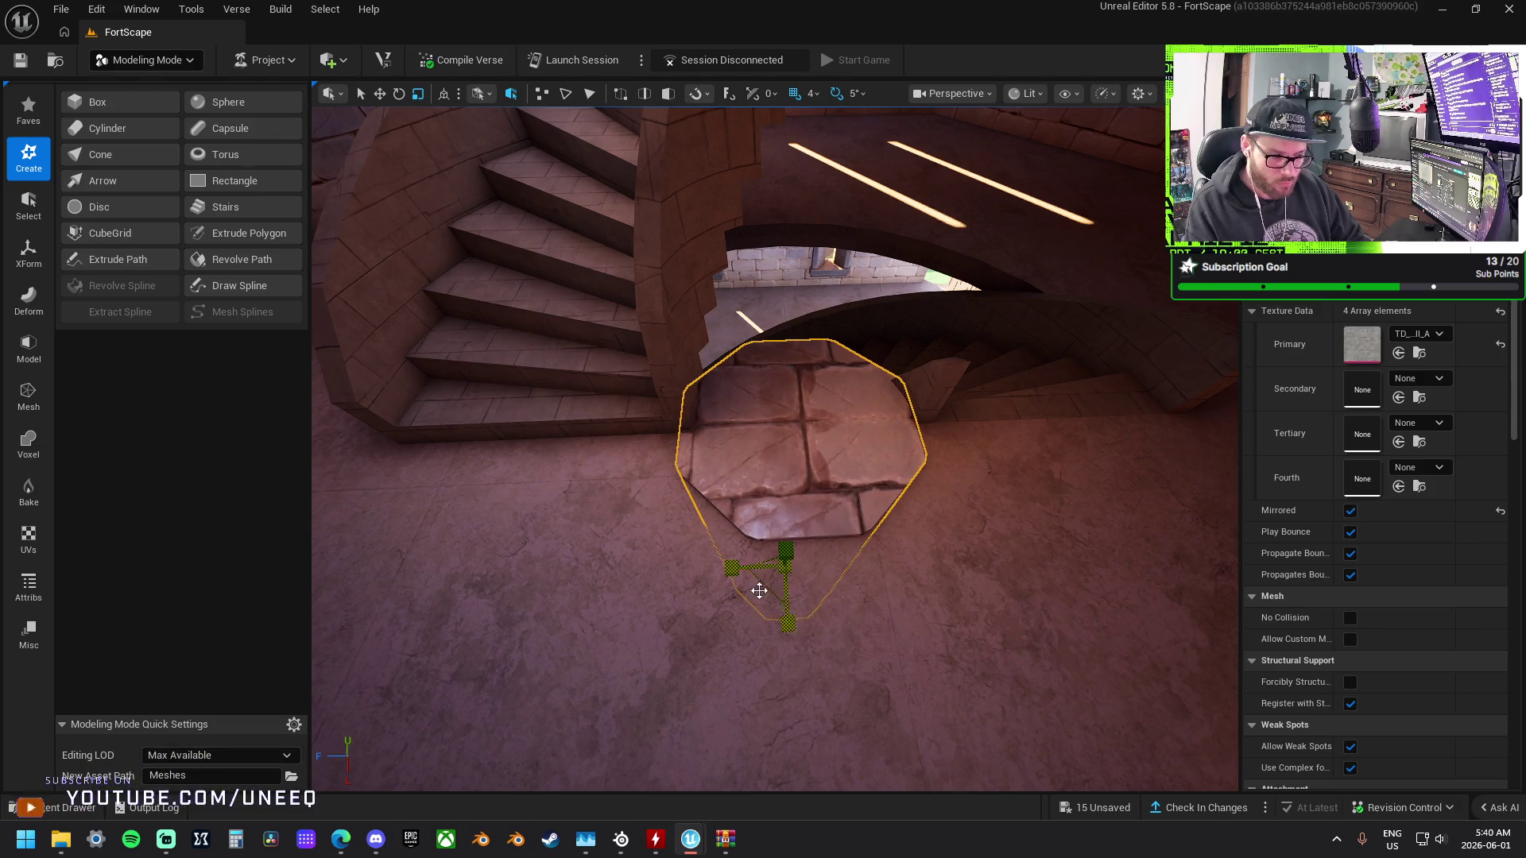
mouse_move(729, 570)
left_mouse_down()
mouse_move(732, 659)
mouse_move(736, 560)
left_mouse_up()
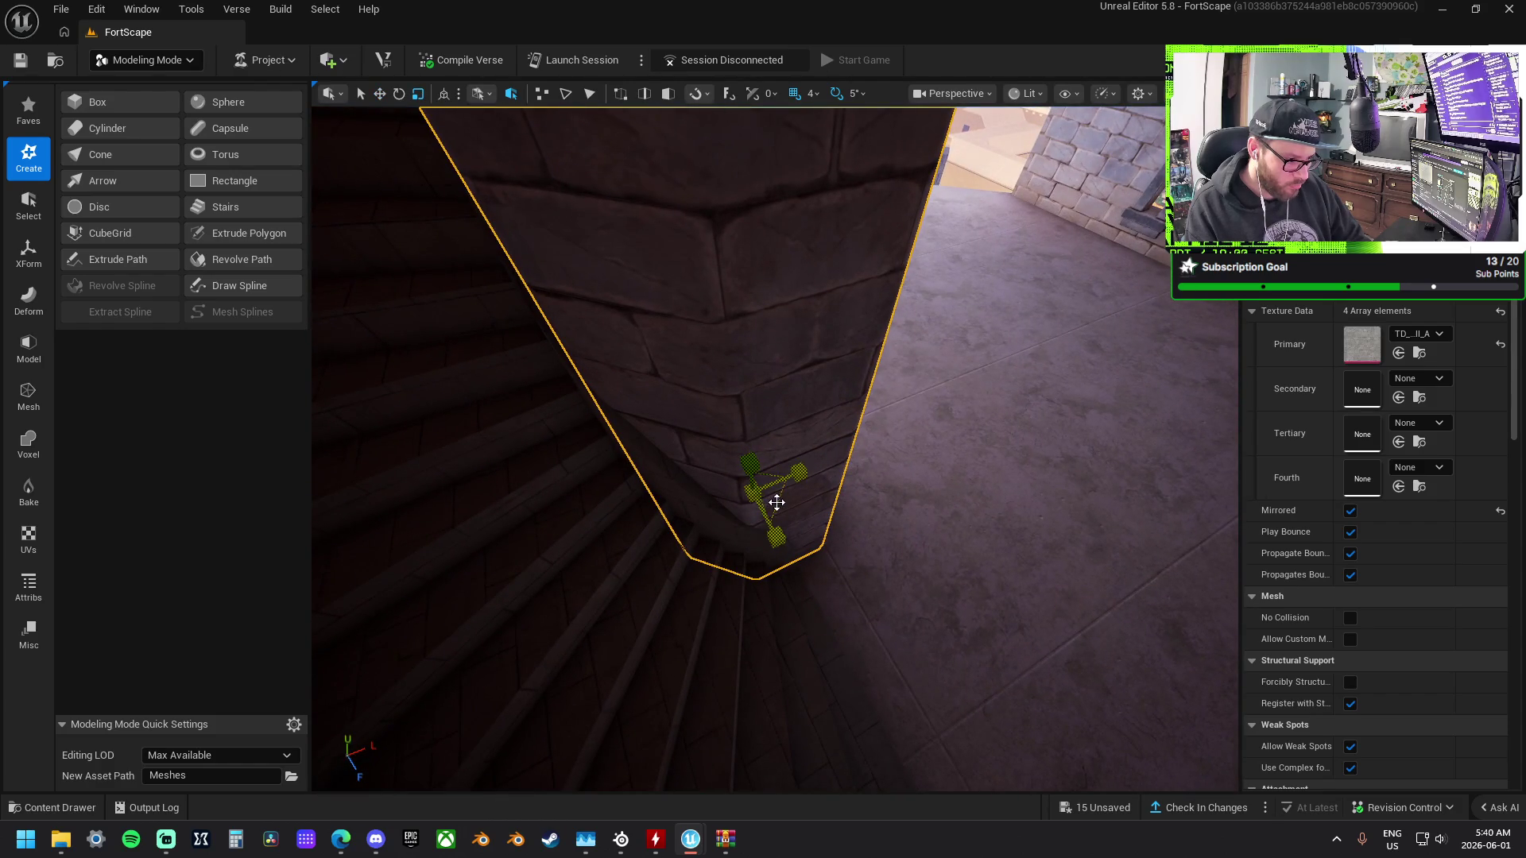
key("ctrl+z")
key("ctrl+y")
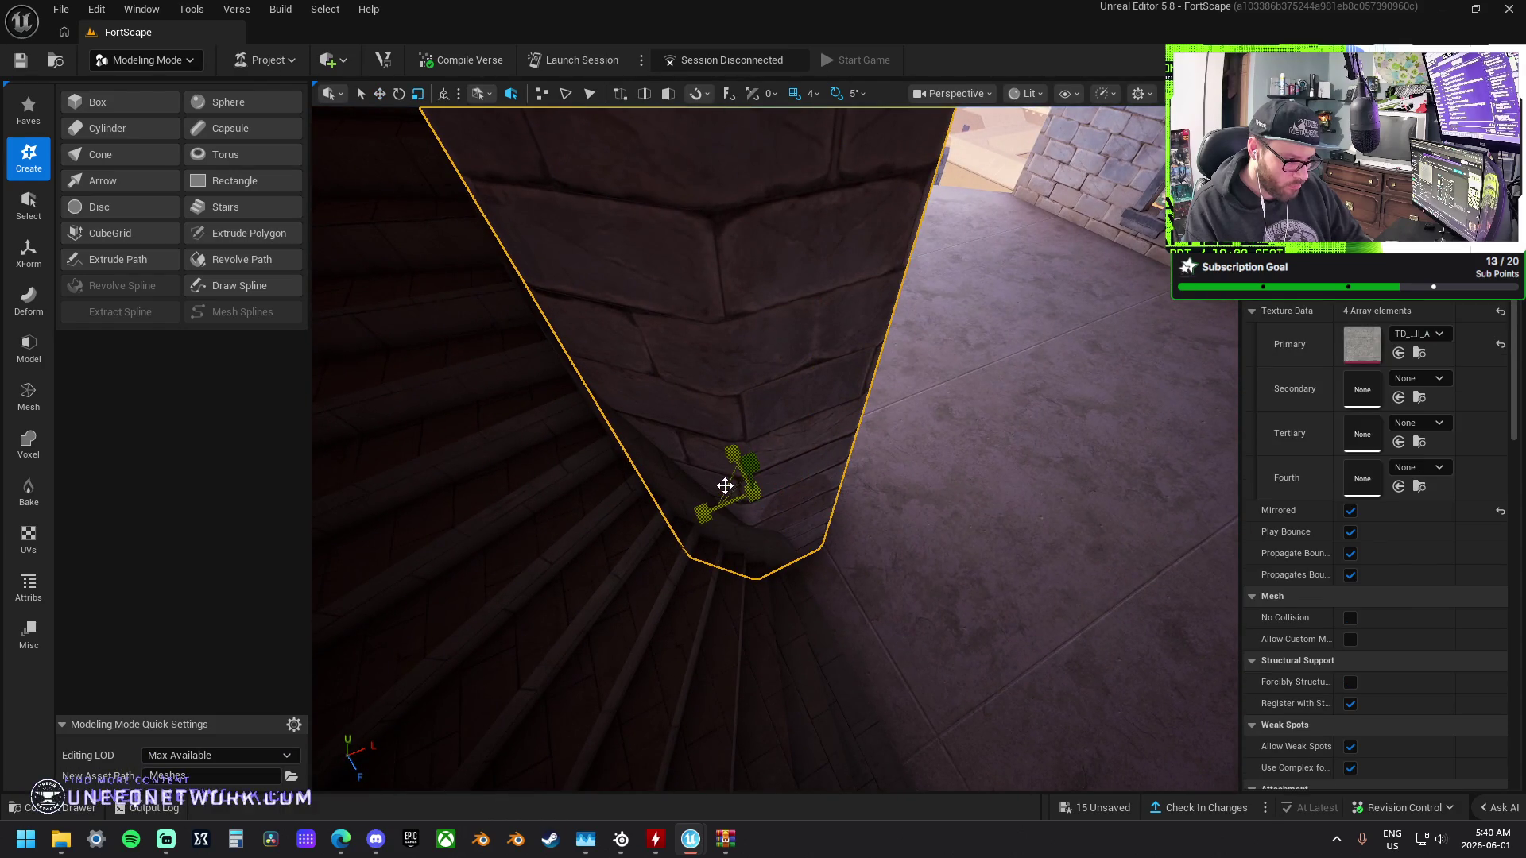
left_click_drag(724, 483, 714, 480)
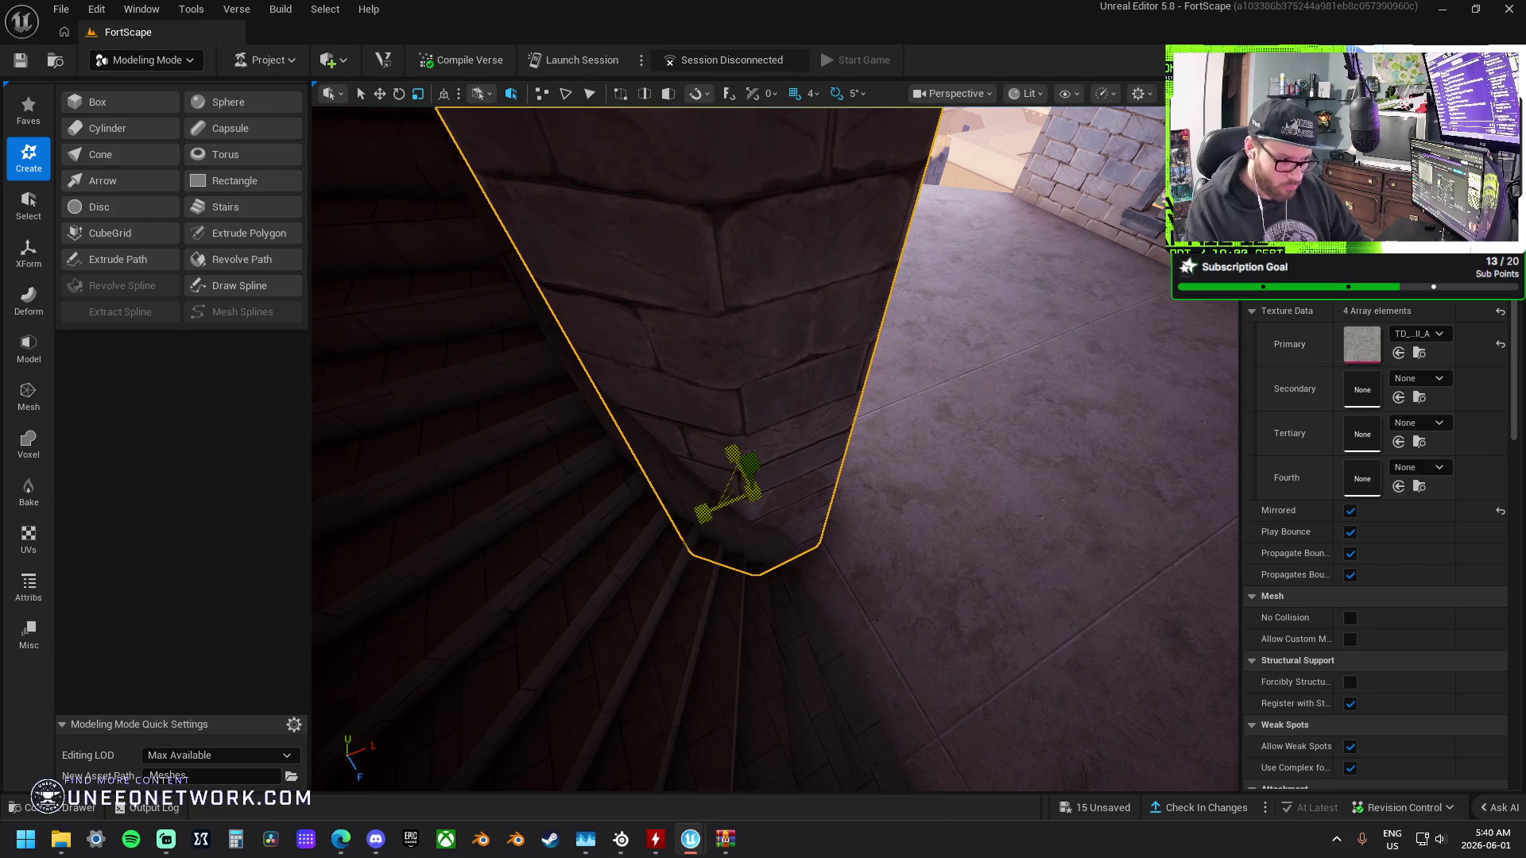
key("f")
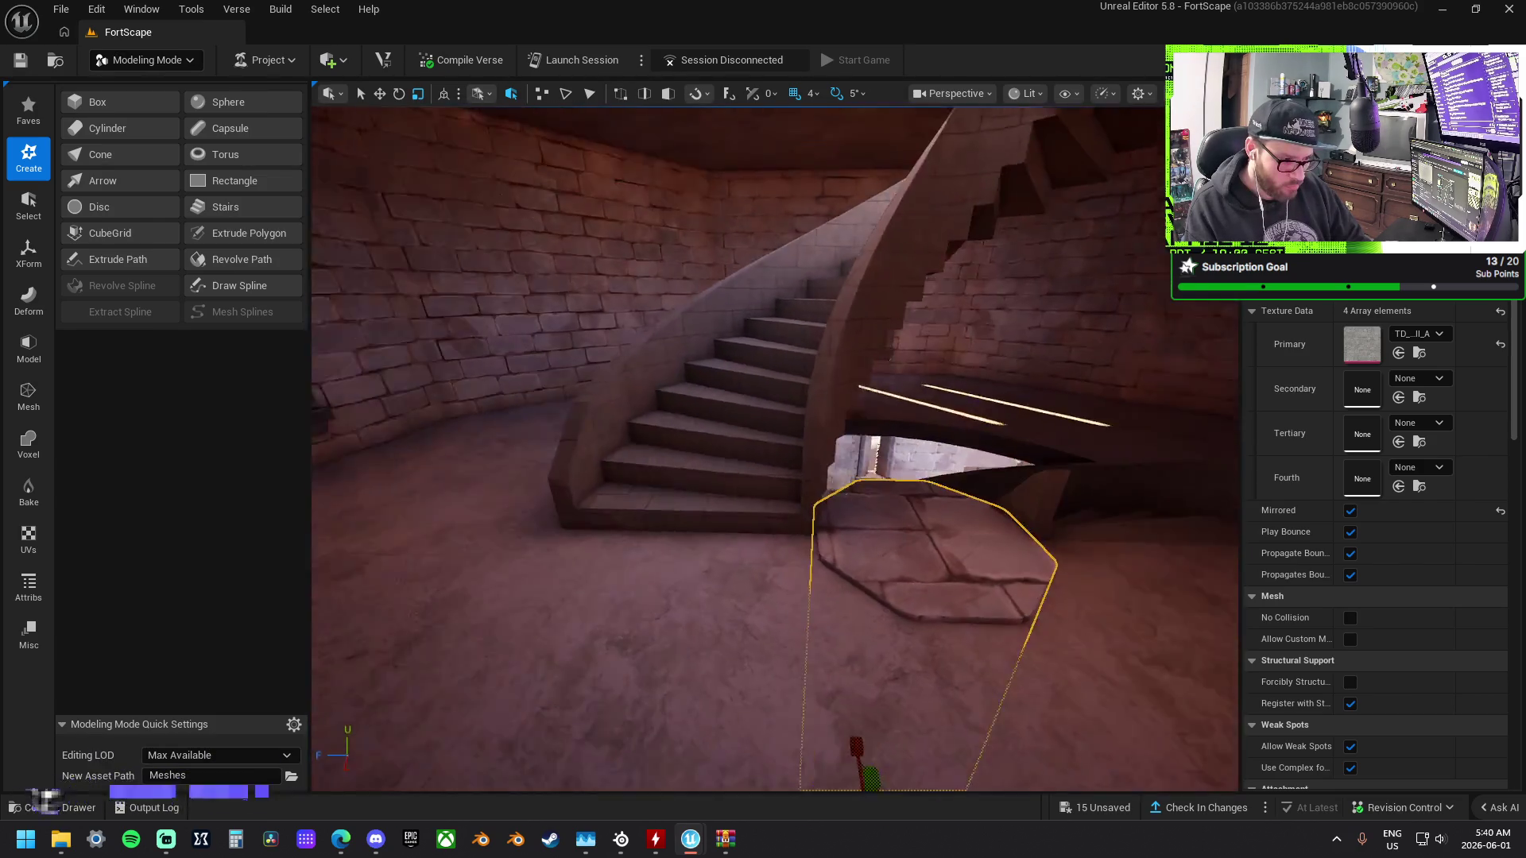
left_click_drag(811, 638, 810, 639)
mouse_move(835, 716)
left_mouse_down()
mouse_move(843, 477)
mouse_move(868, 439)
mouse_move(716, 477)
left_mouse_up()
left_click(803, 511)
Apply MI_Worn_Concrete as the staircase's Element 0 material and inspect it.
mouse_move(803, 511)
left_mouse_down()
mouse_move(751, 461)
mouse_move(834, 556)
mouse_move(892, 546)
left_mouse_up()
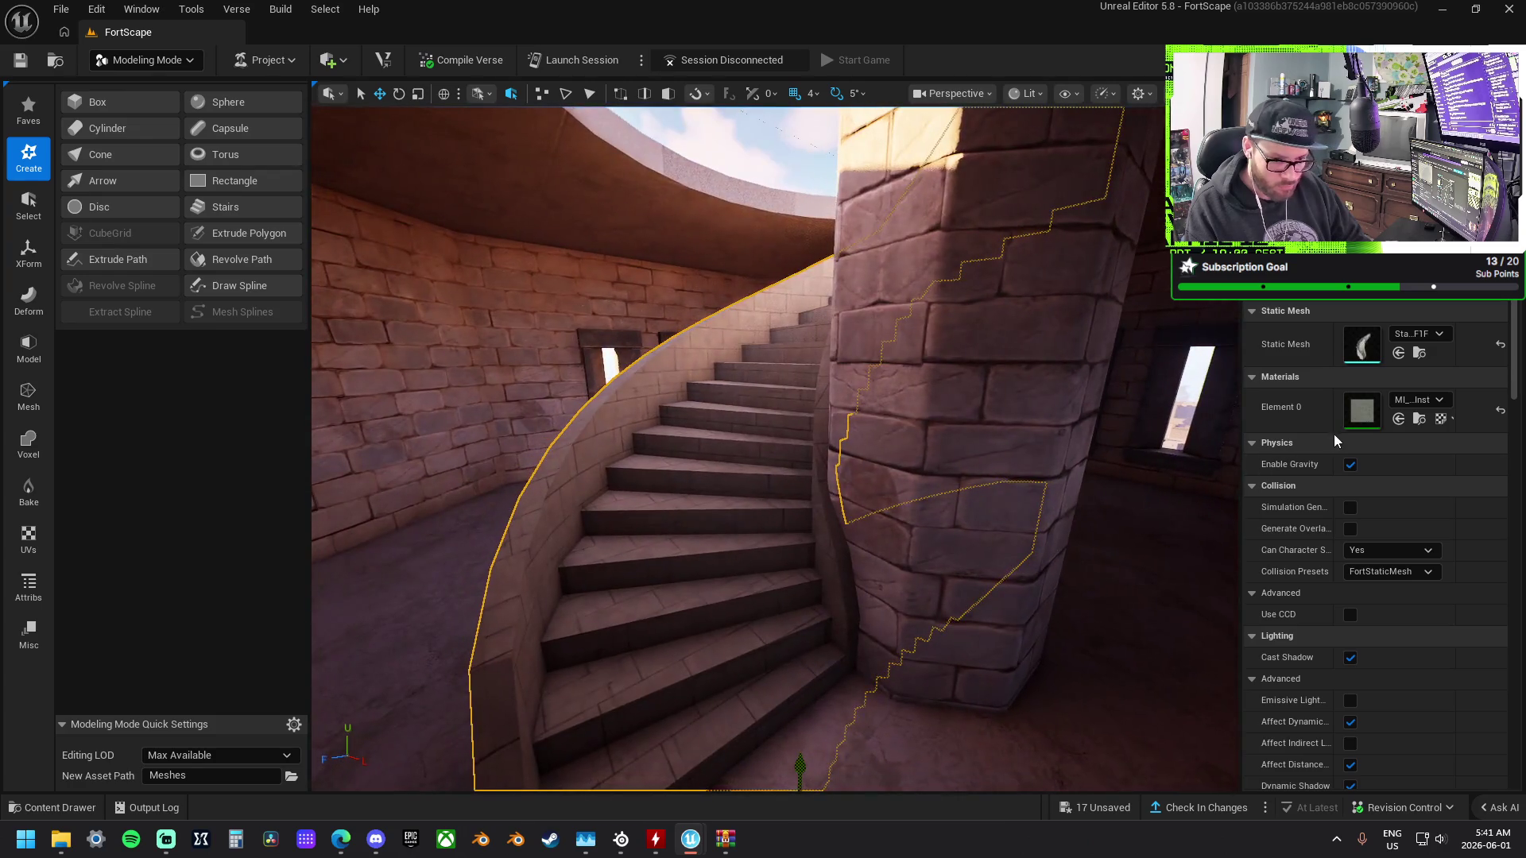
left_click(1443, 403)
scroll(1275, 674, "down", 3)
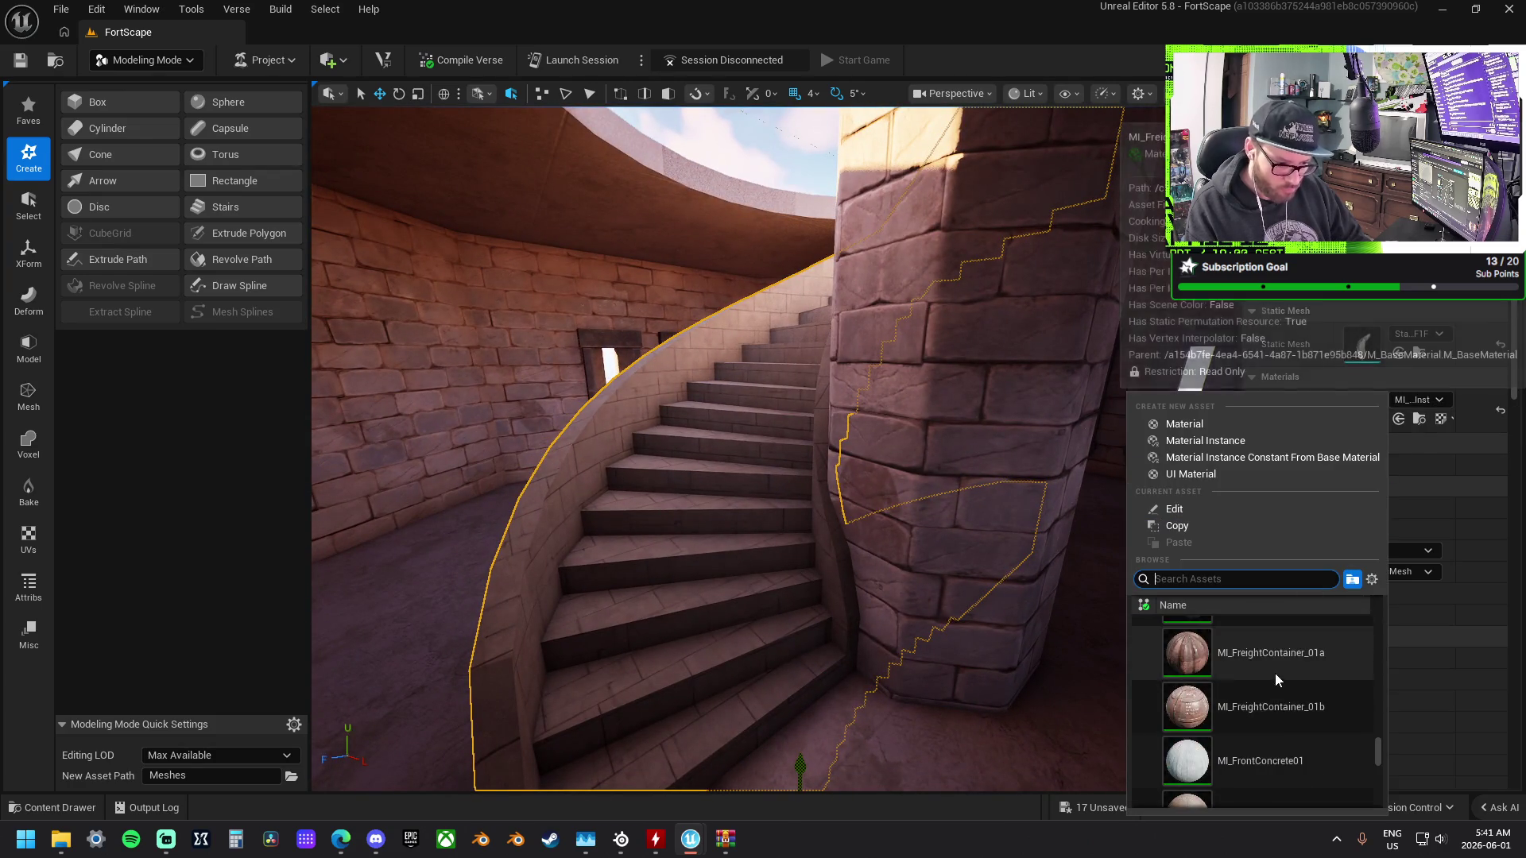
scroll(1269, 678, "down", 5)
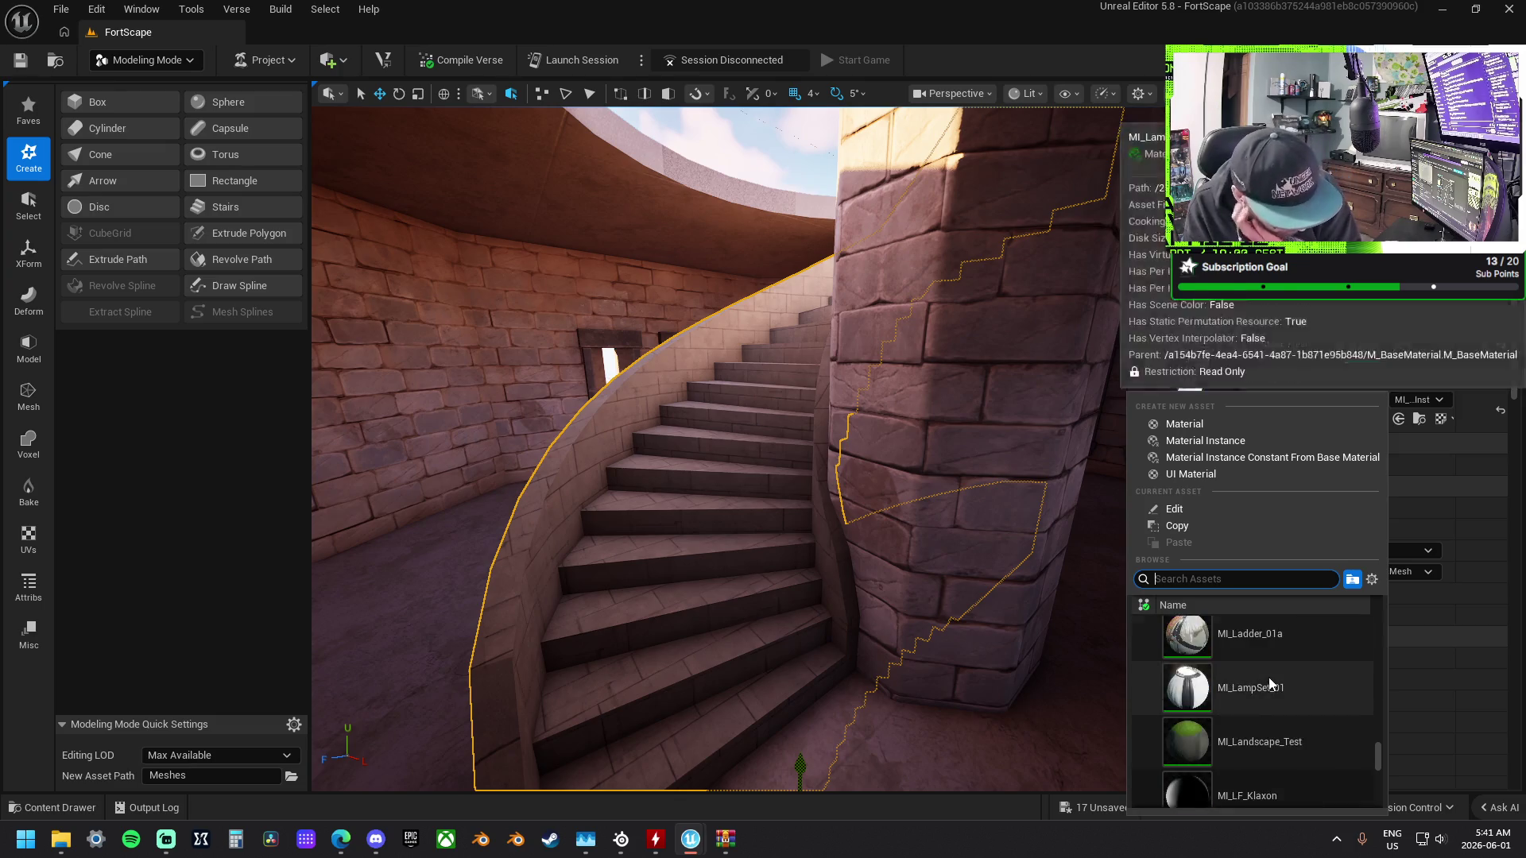
scroll(1272, 682, "down", 5)
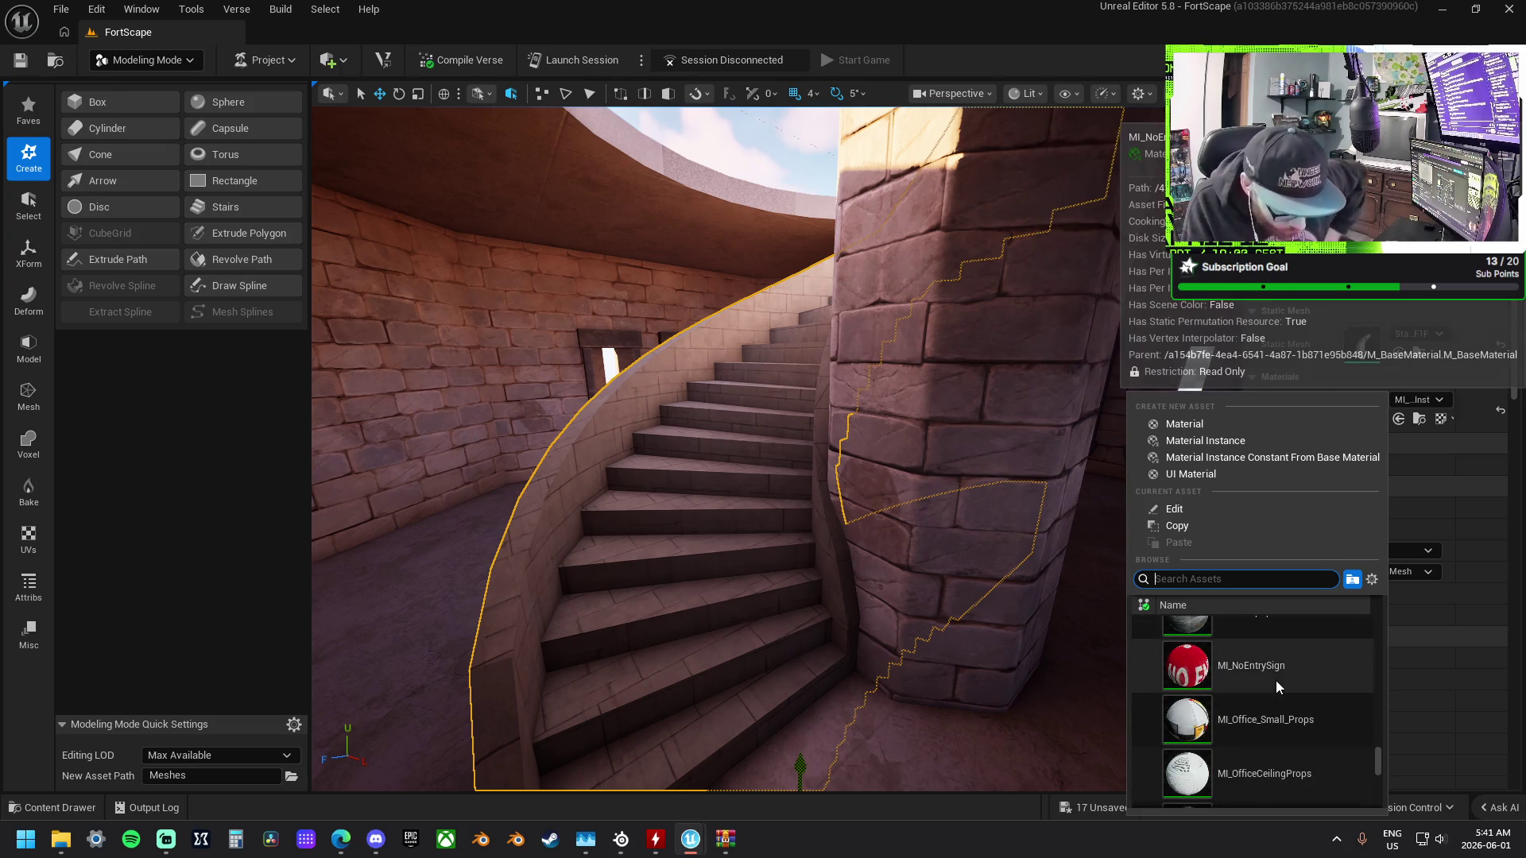
scroll(1289, 684, "down", 5)
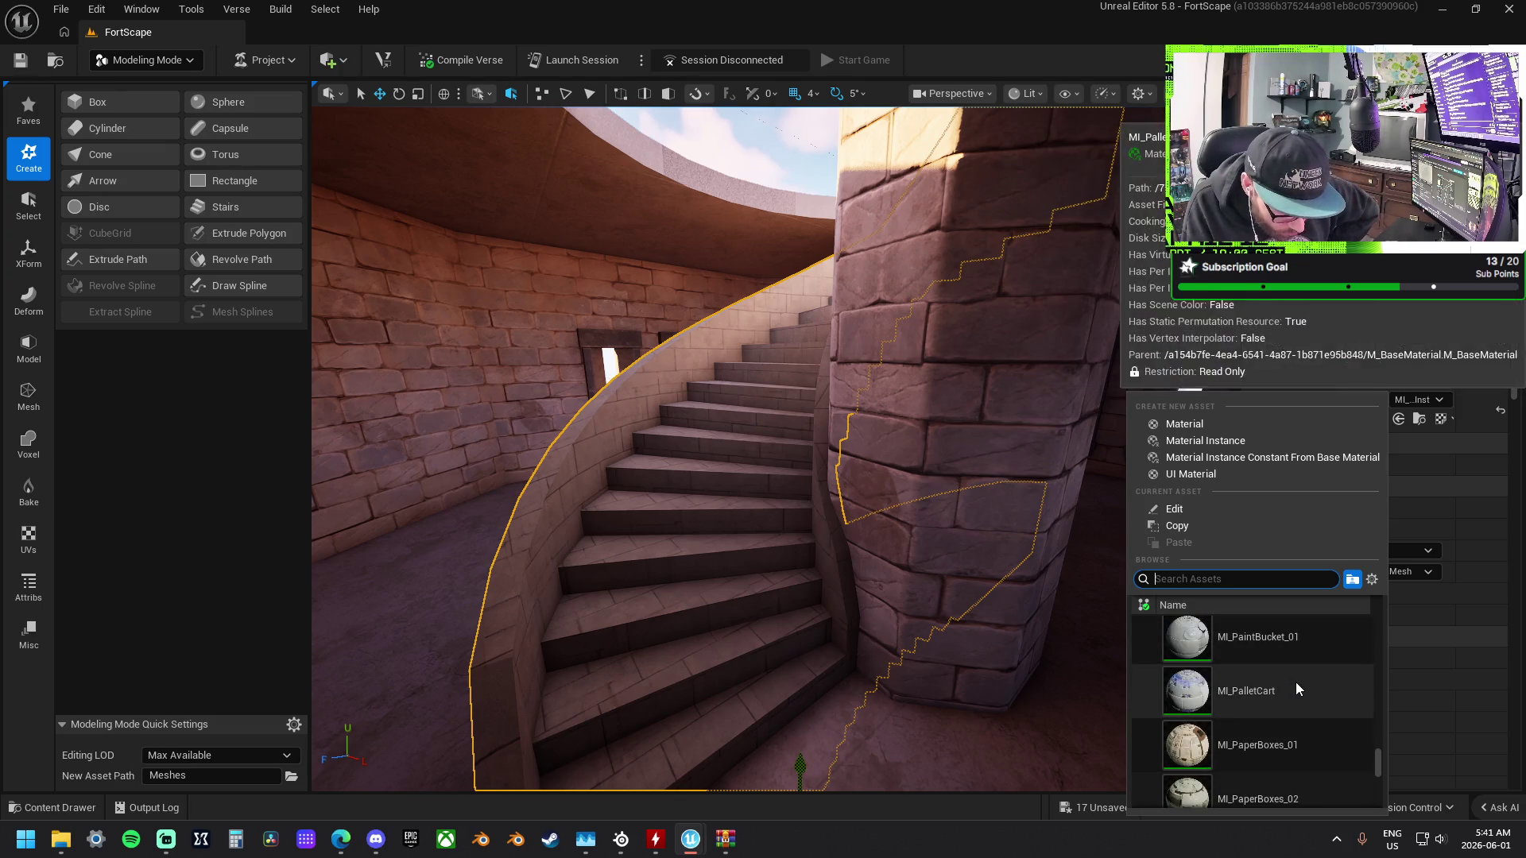
scroll(1296, 689, "down", 5)
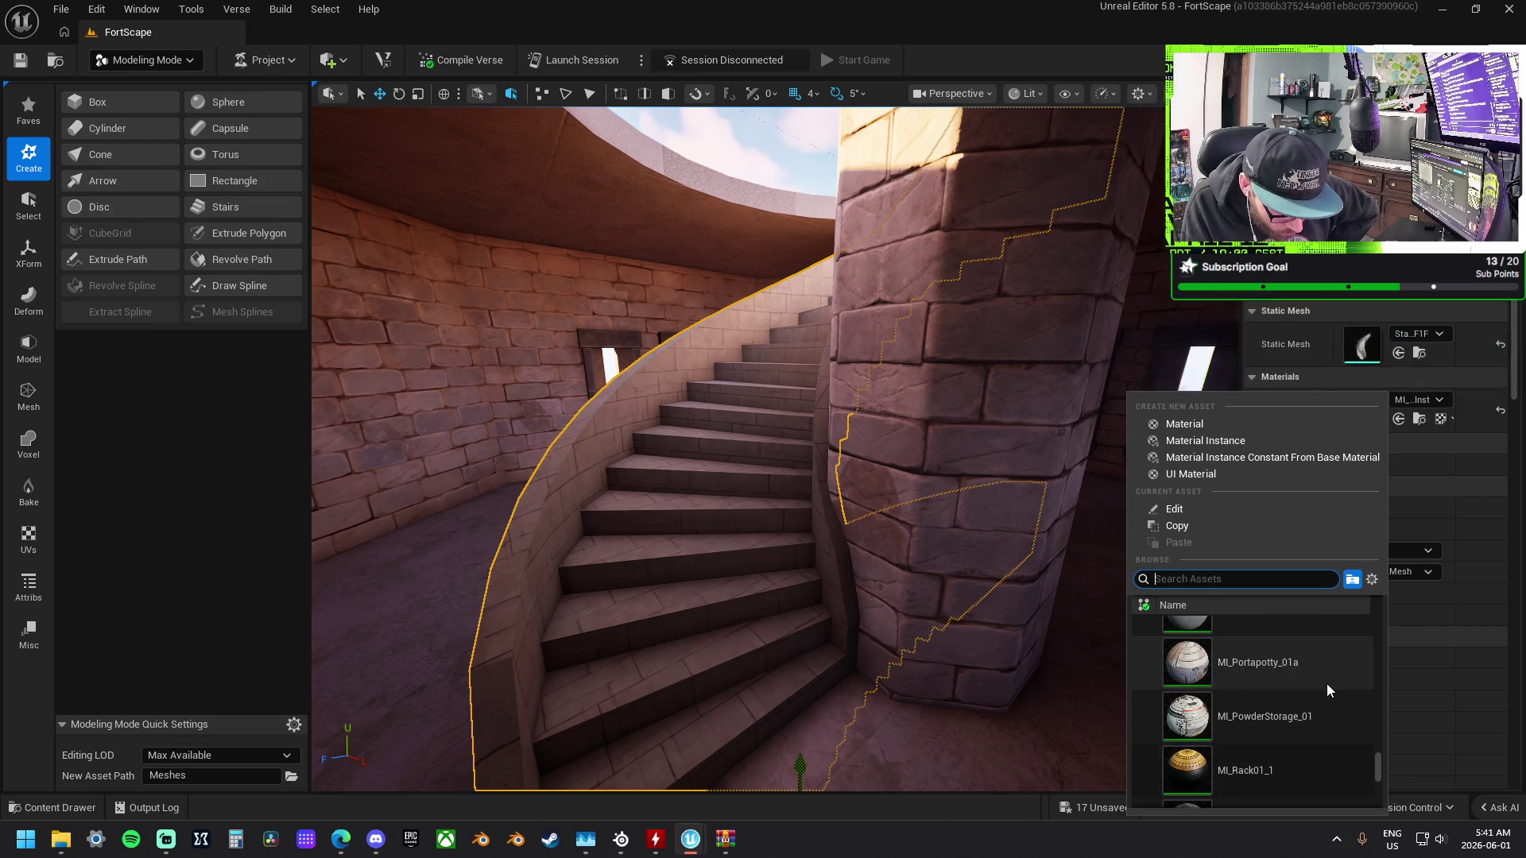
scroll(1327, 684, "down", 5)
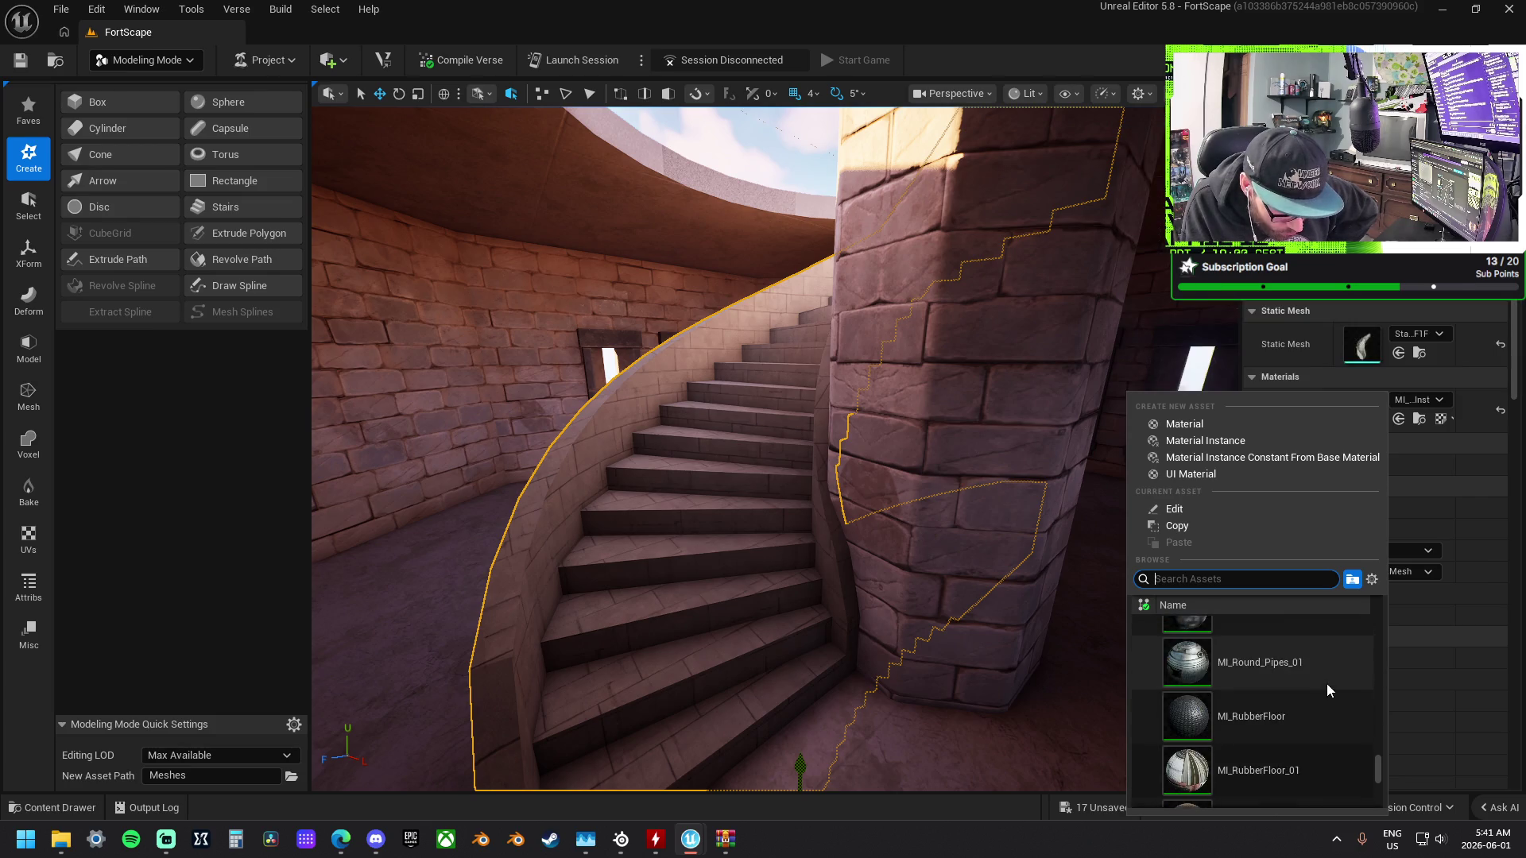
scroll(1328, 684, "down", 5)
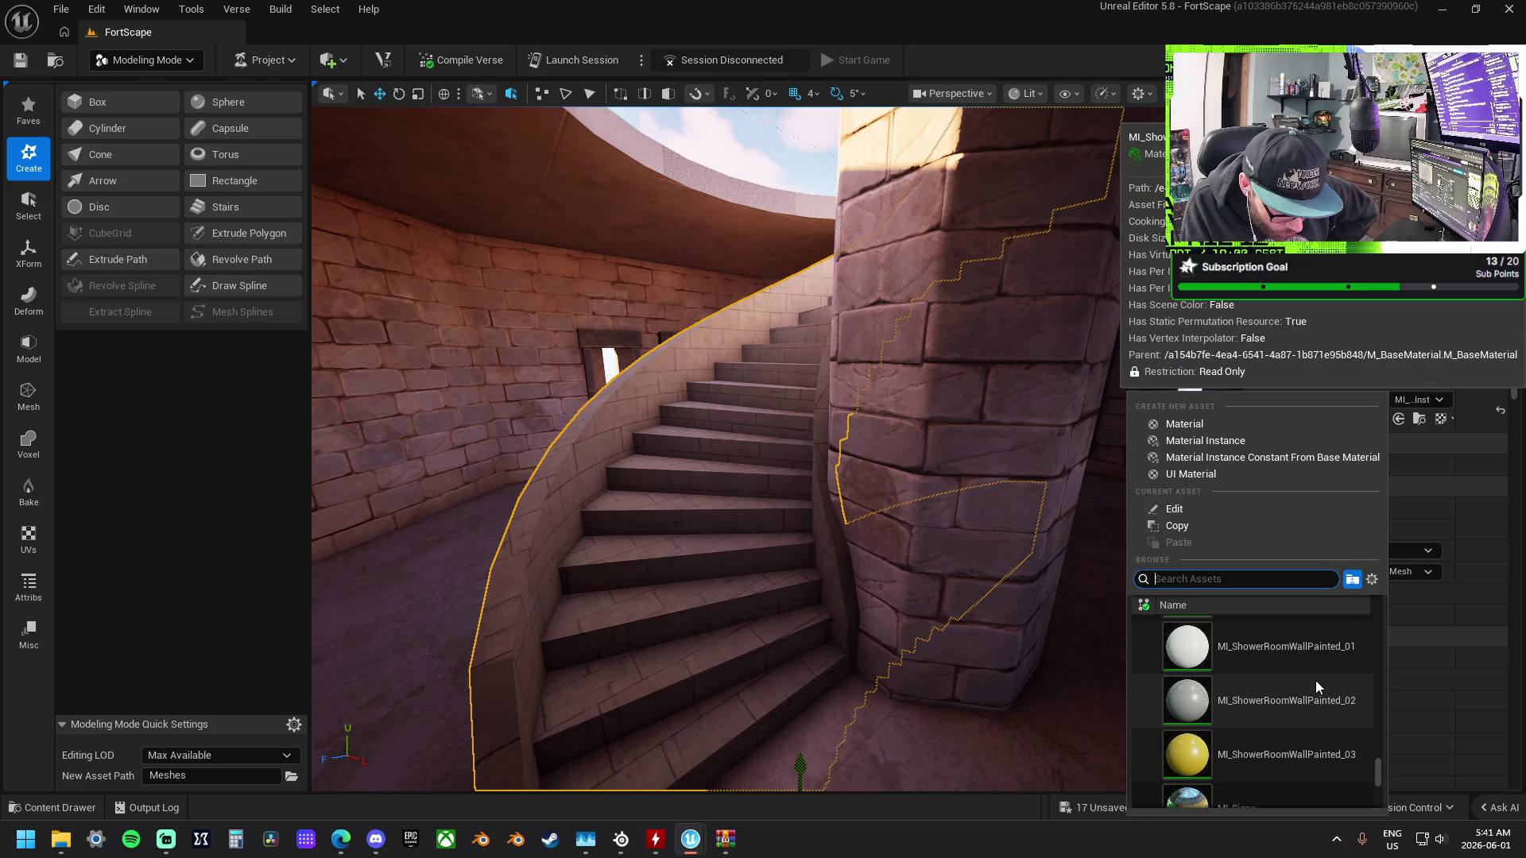
scroll(1316, 687, "down", 5)
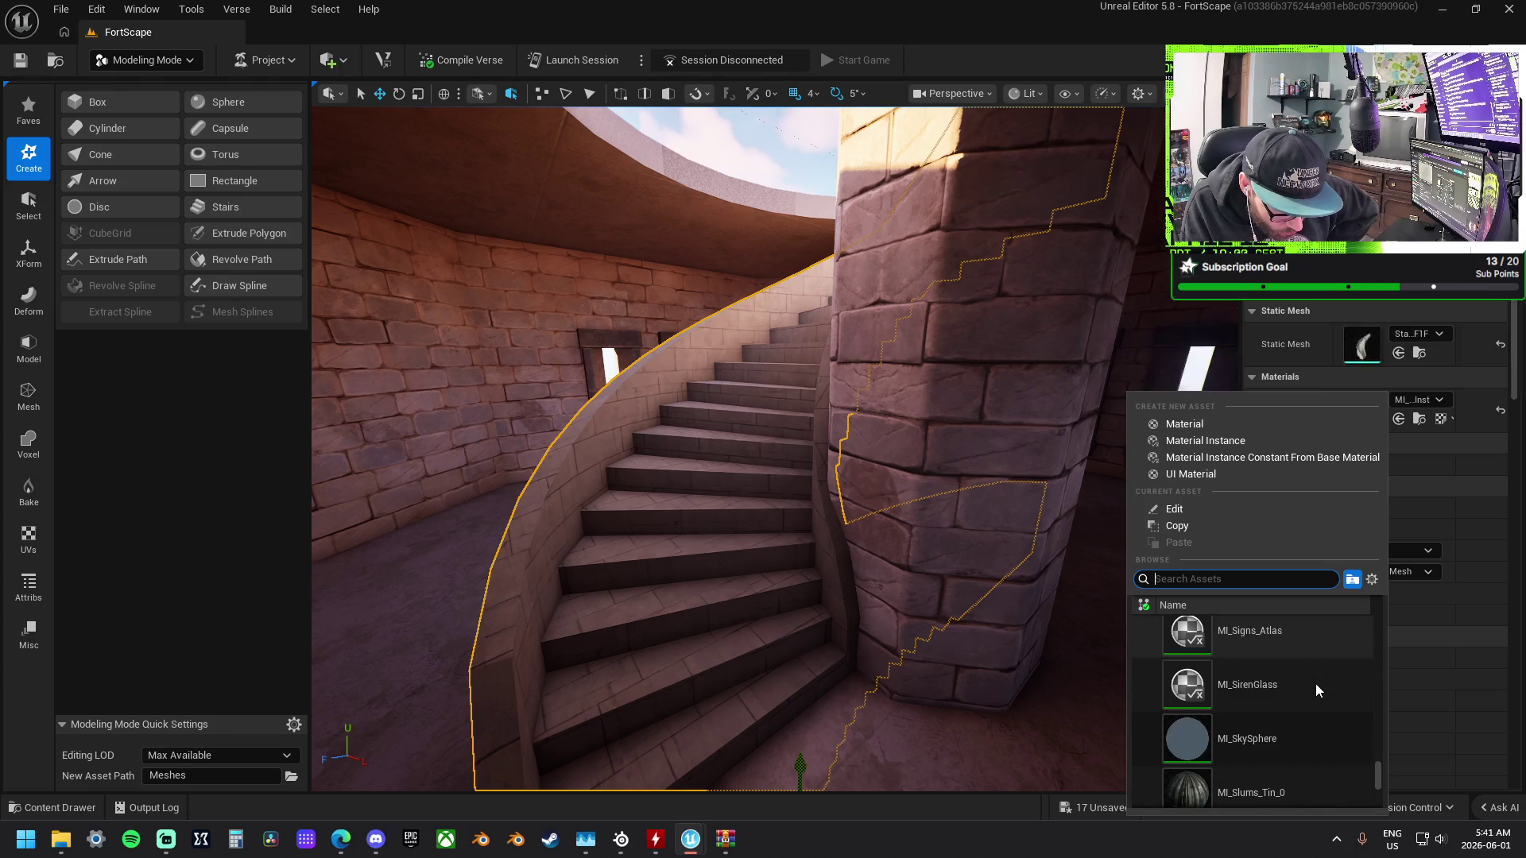
scroll(1315, 683, "down", 5)
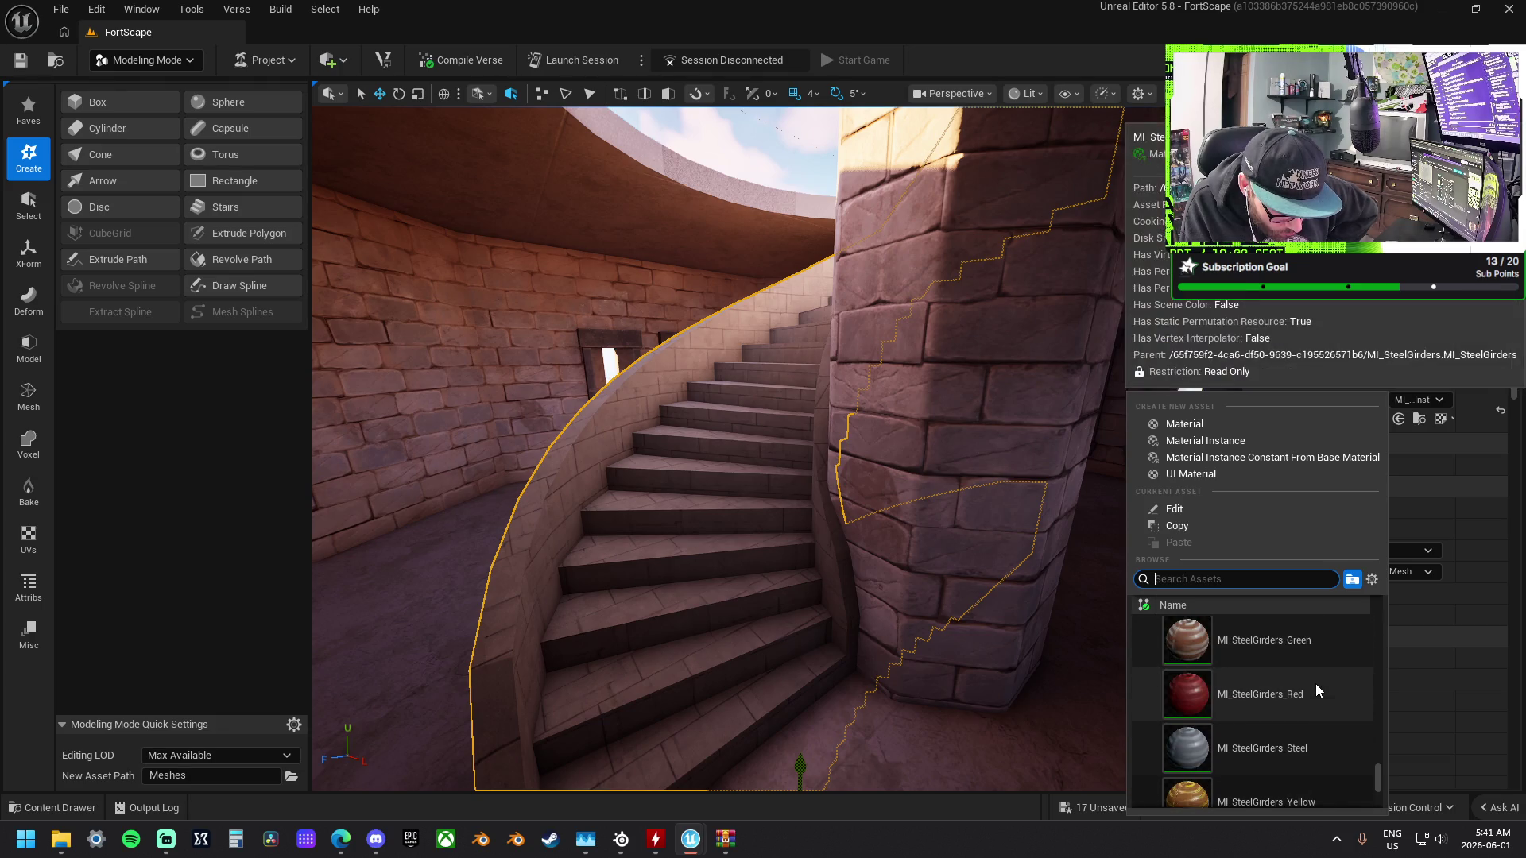
scroll(1316, 684, "down", 4)
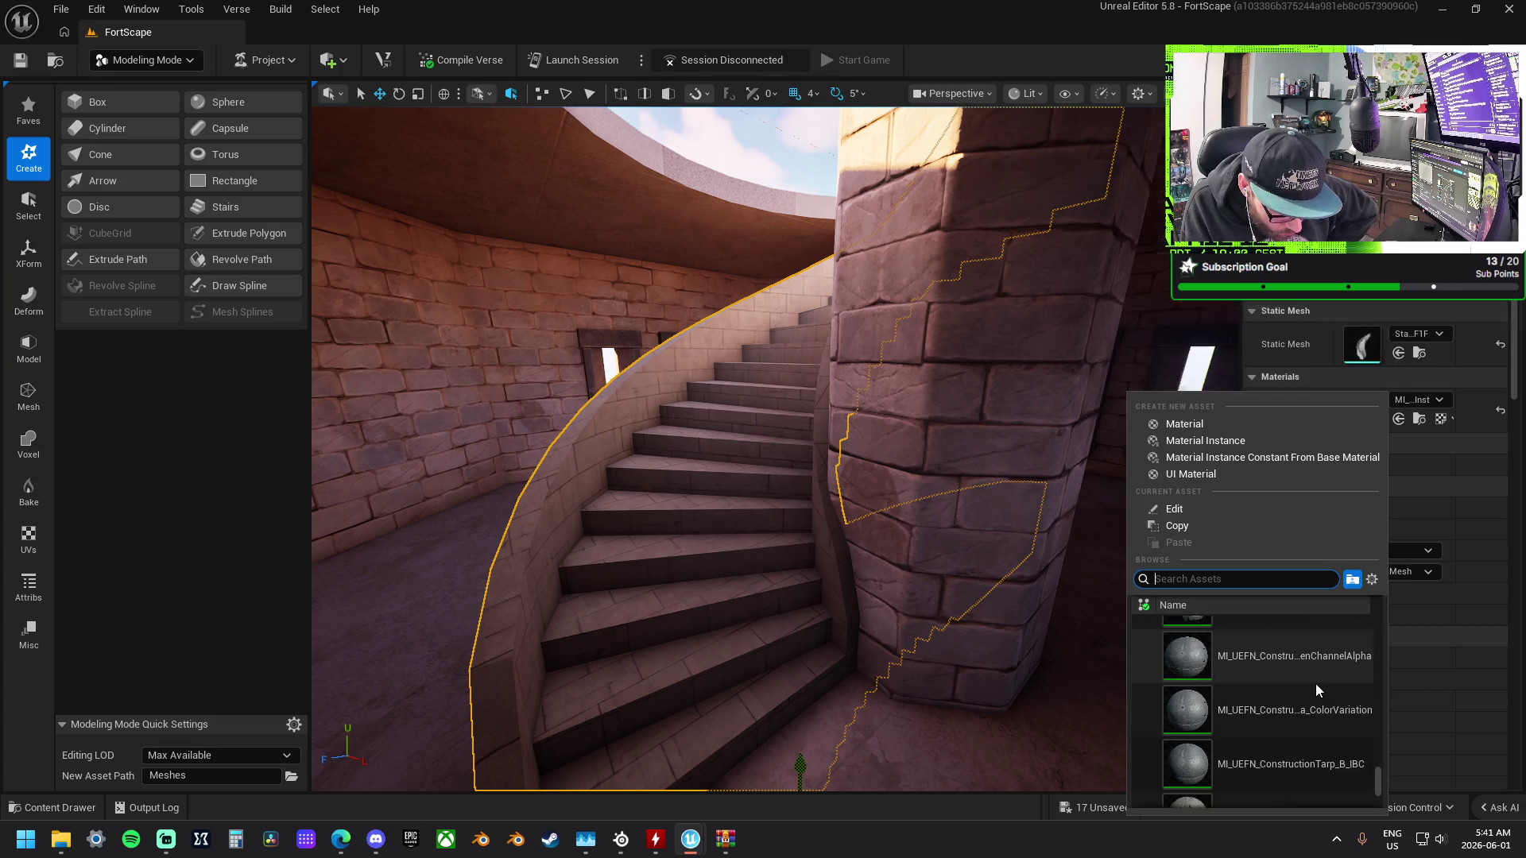
scroll(1321, 686, "down", 5)
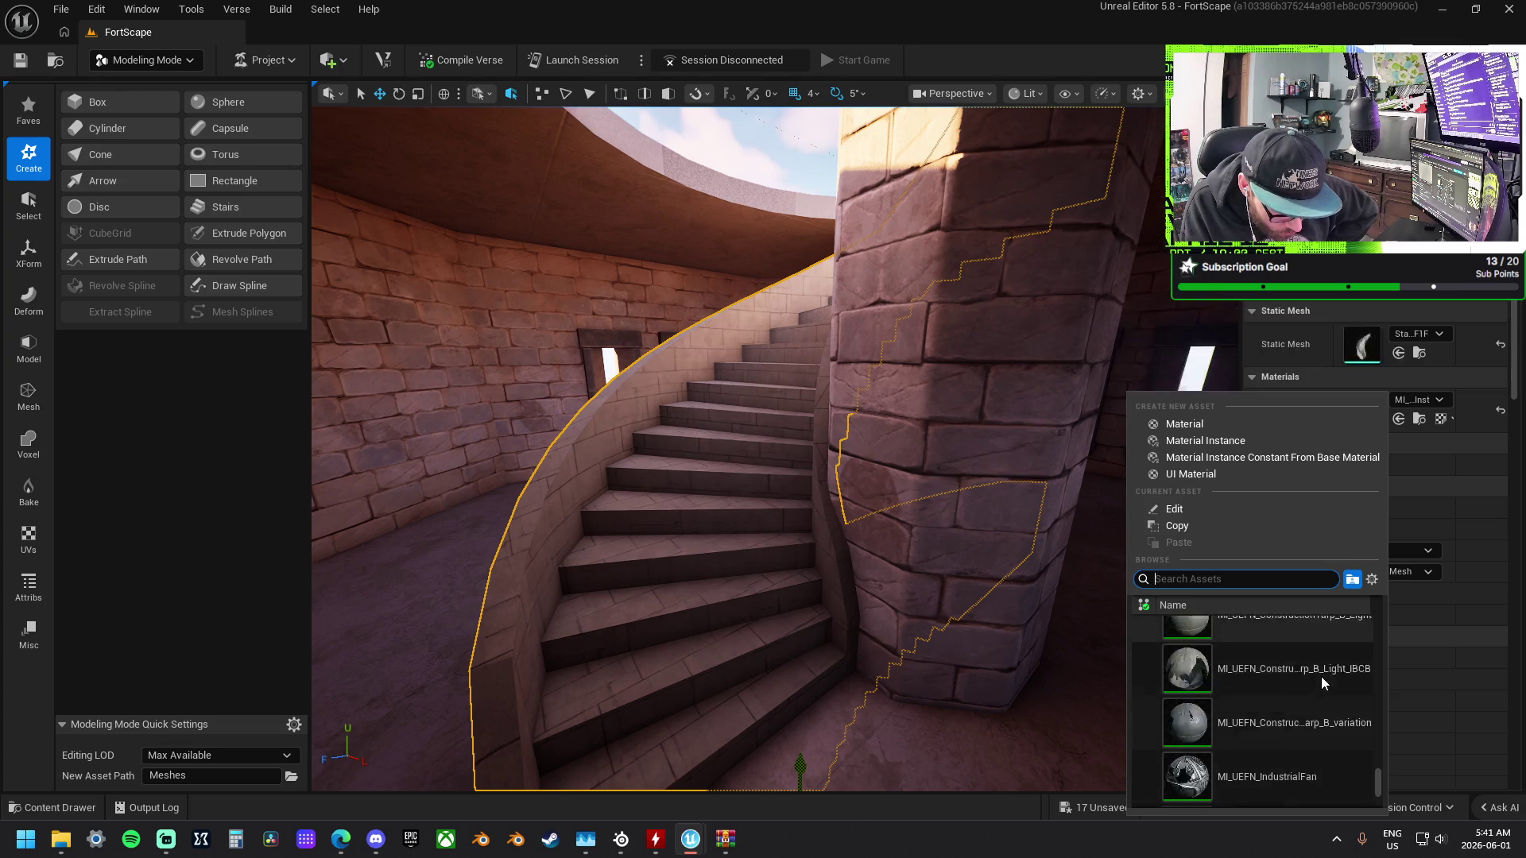
scroll(1321, 675, "down", 2)
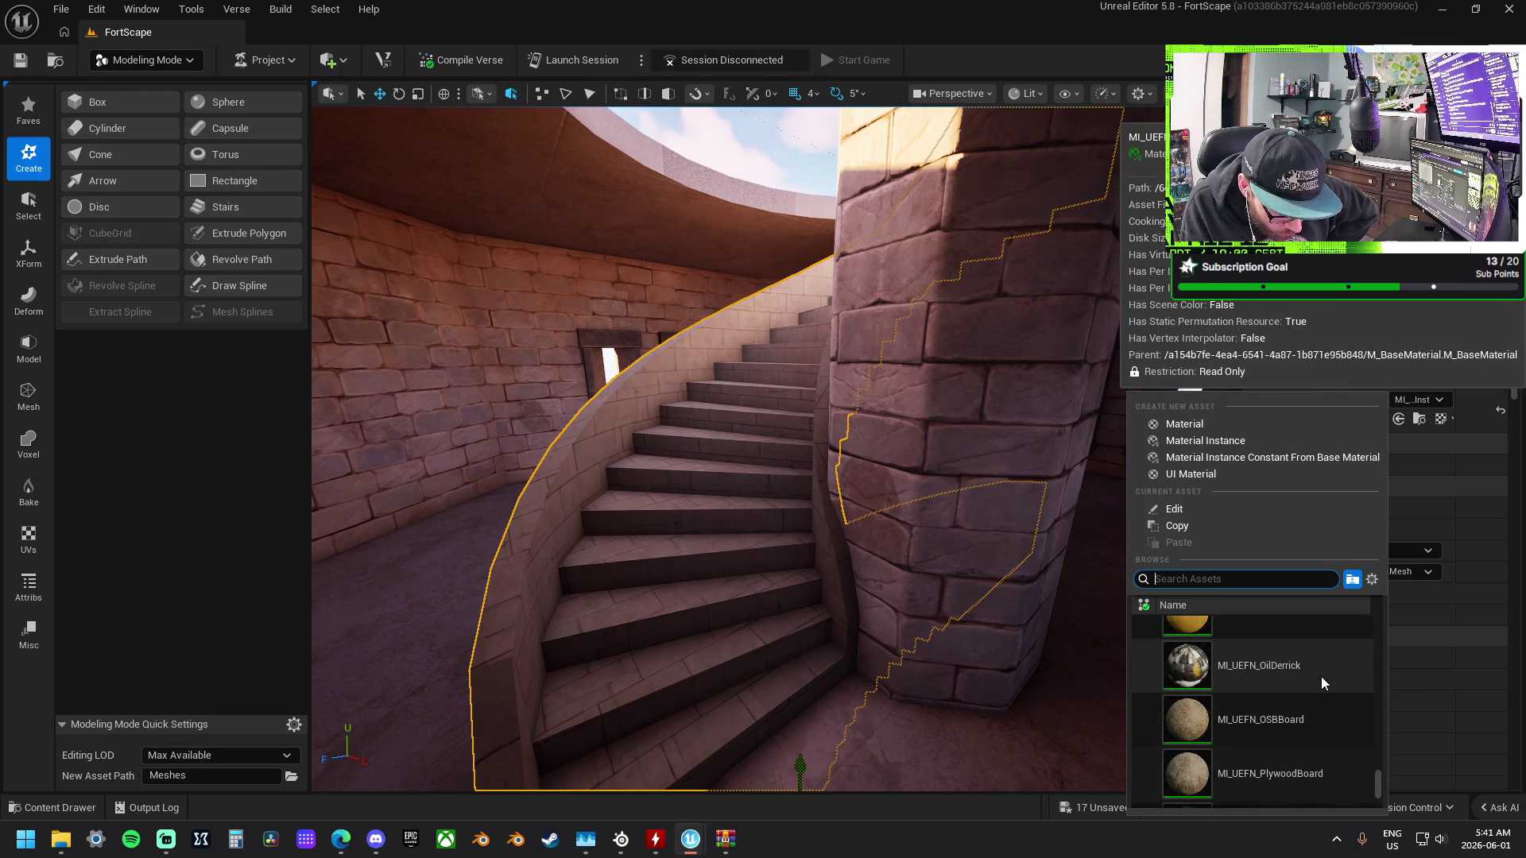
scroll(1321, 676, "down", 10)
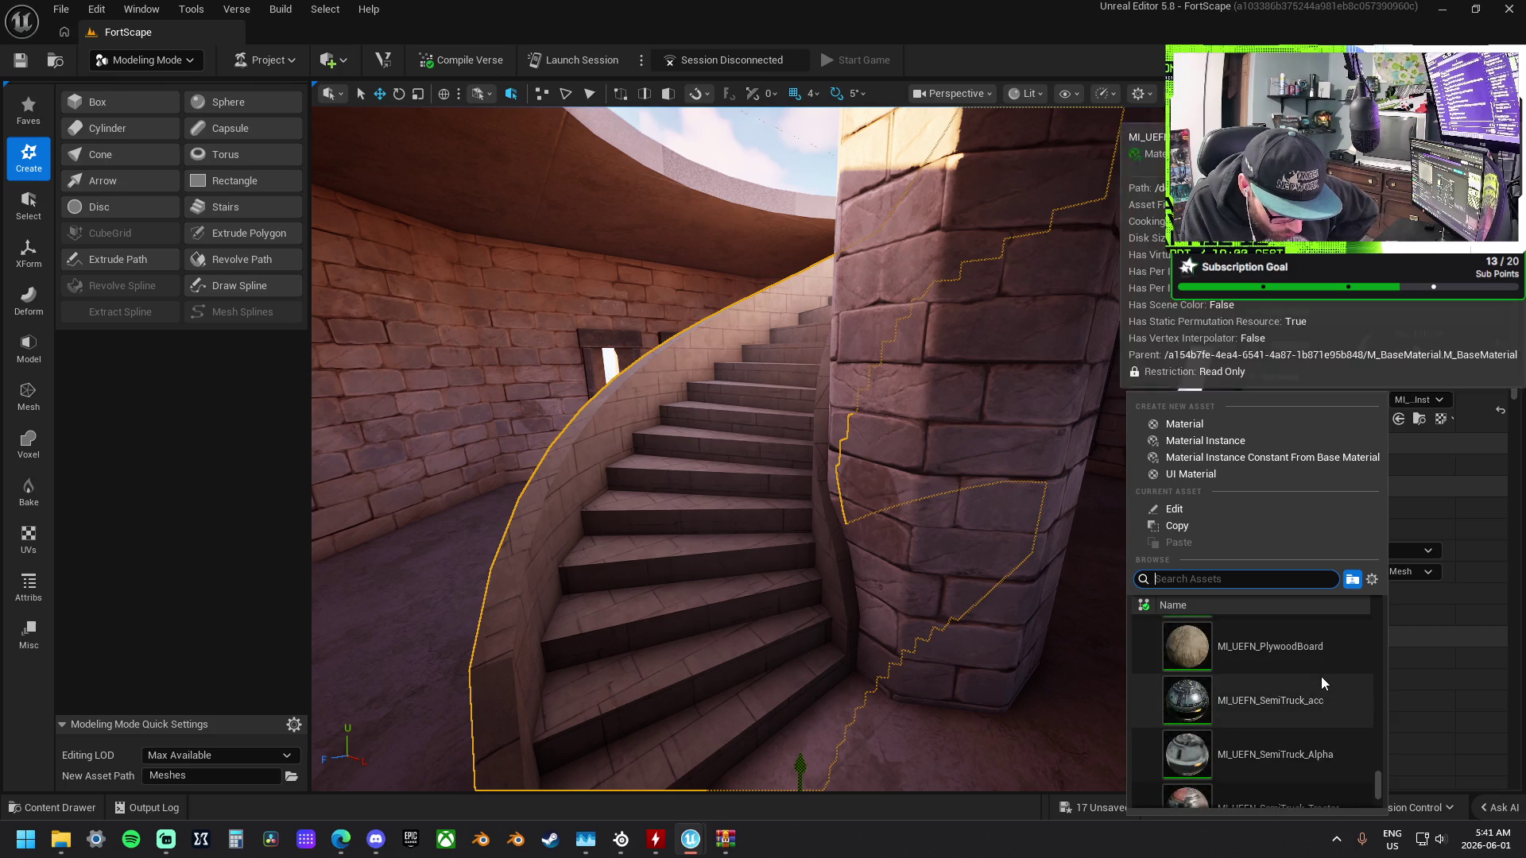
scroll(1321, 676, "down", 6)
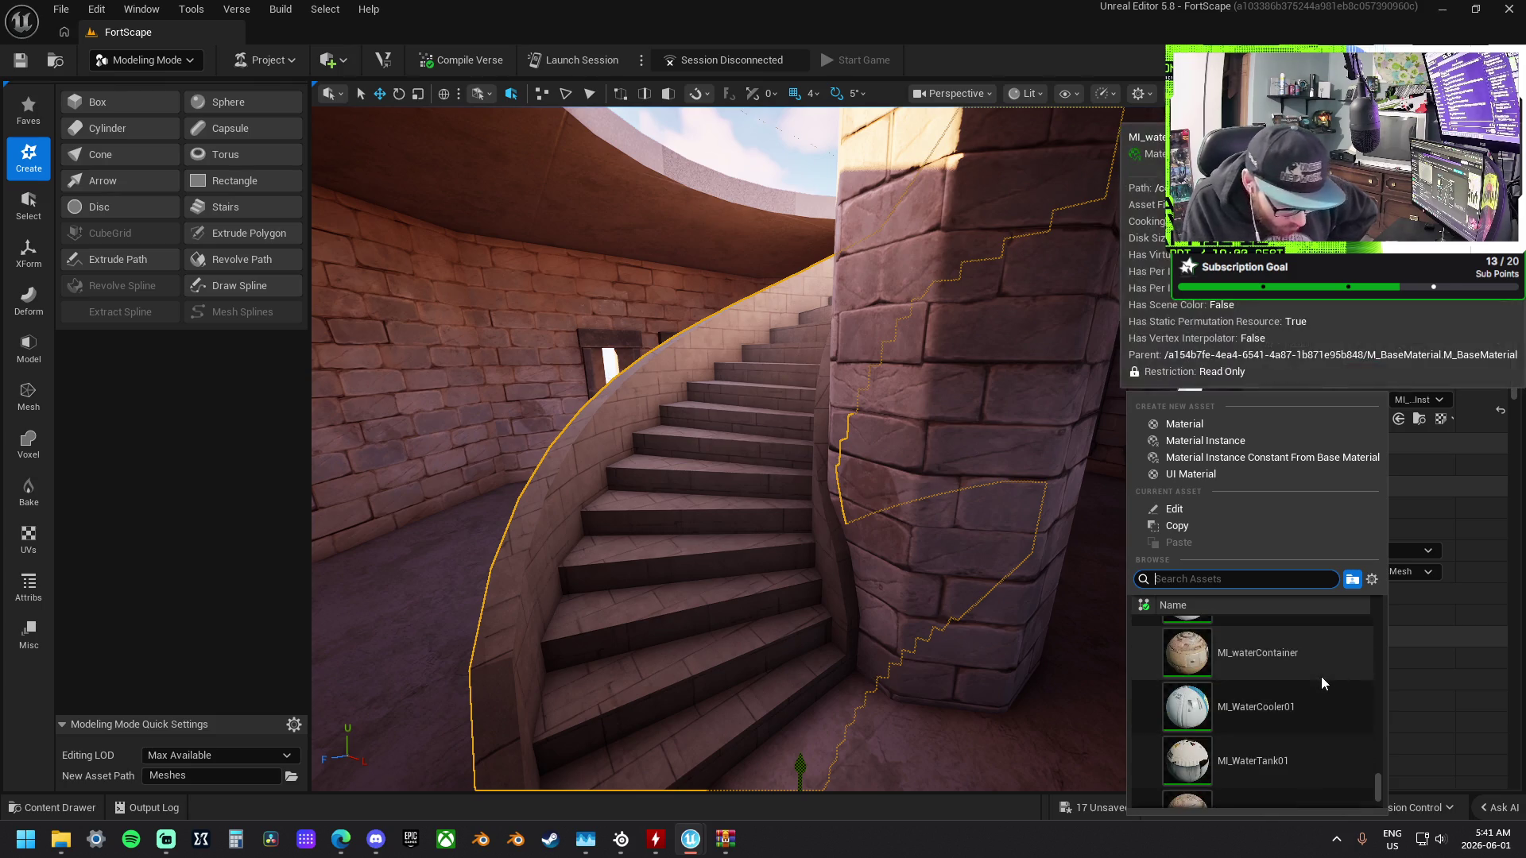
scroll(1299, 704, "down", 2)
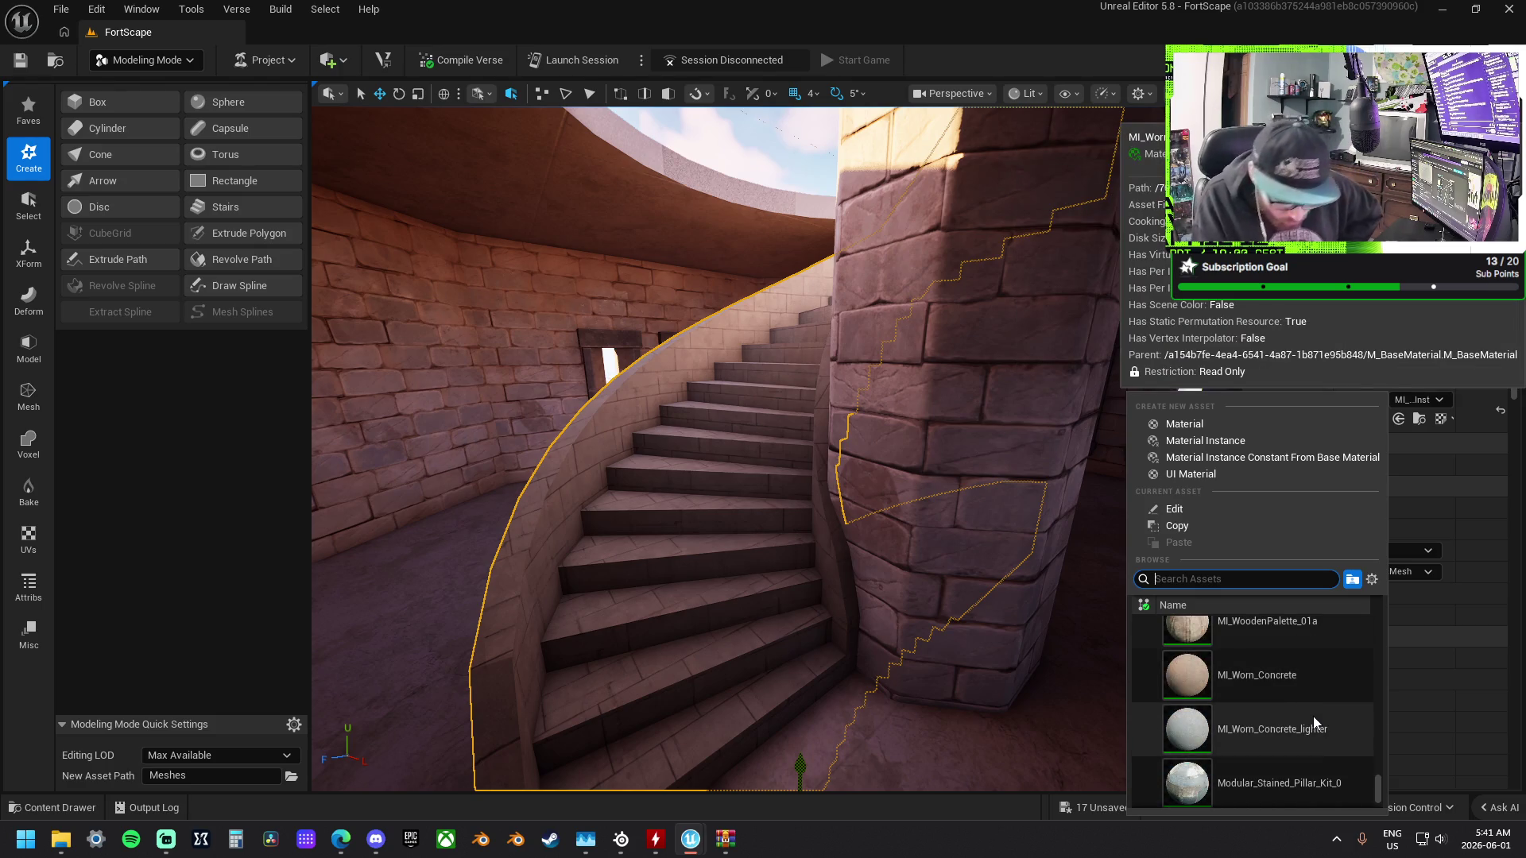
left_click(1285, 685)
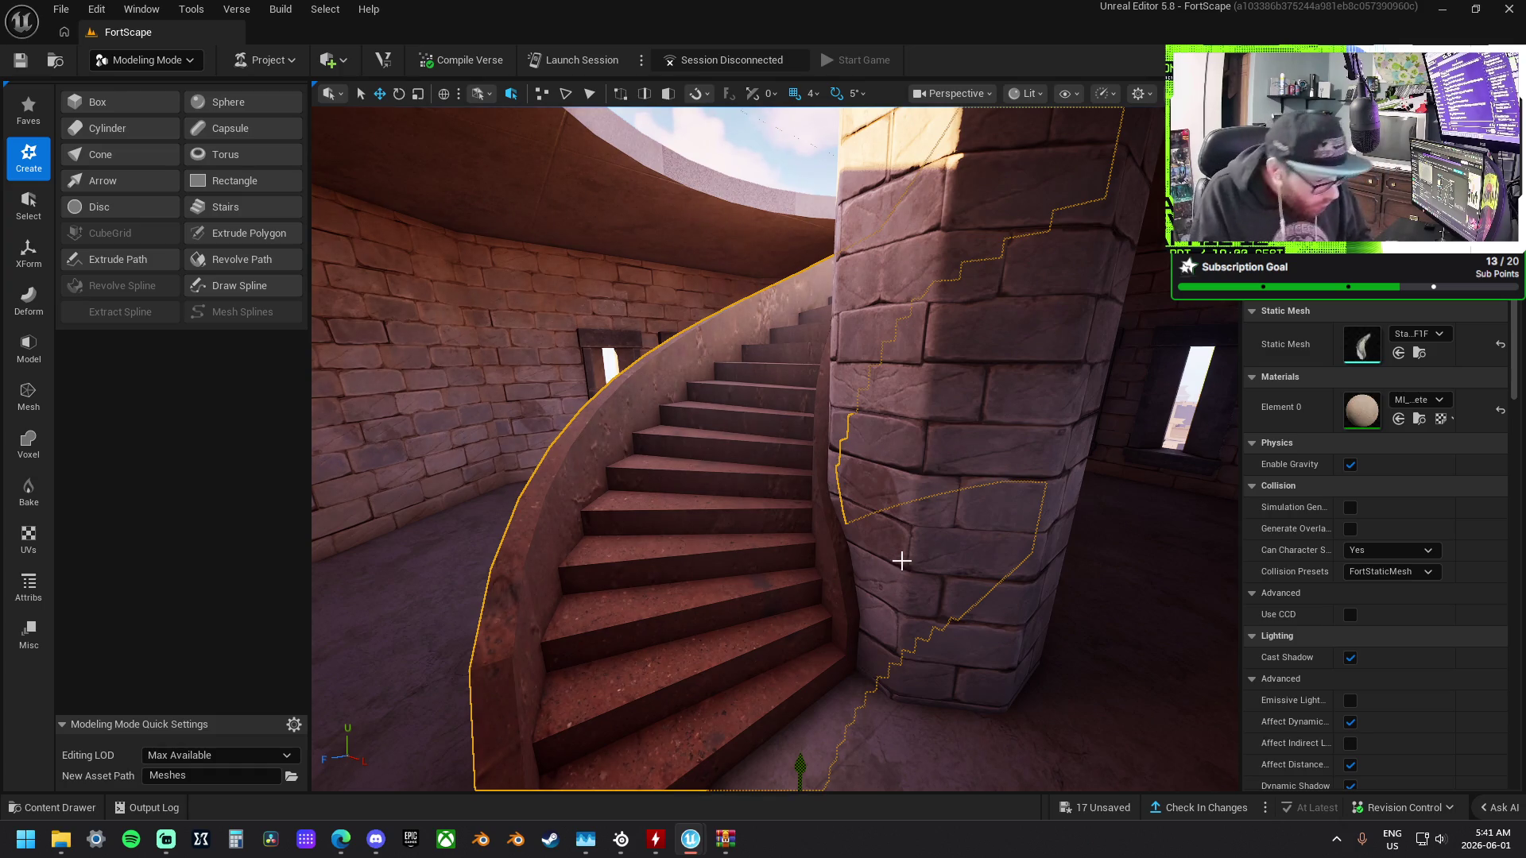
mouse_move(710, 478)
left_mouse_down()
mouse_move(826, 473)
mouse_move(847, 494)
left_mouse_up()
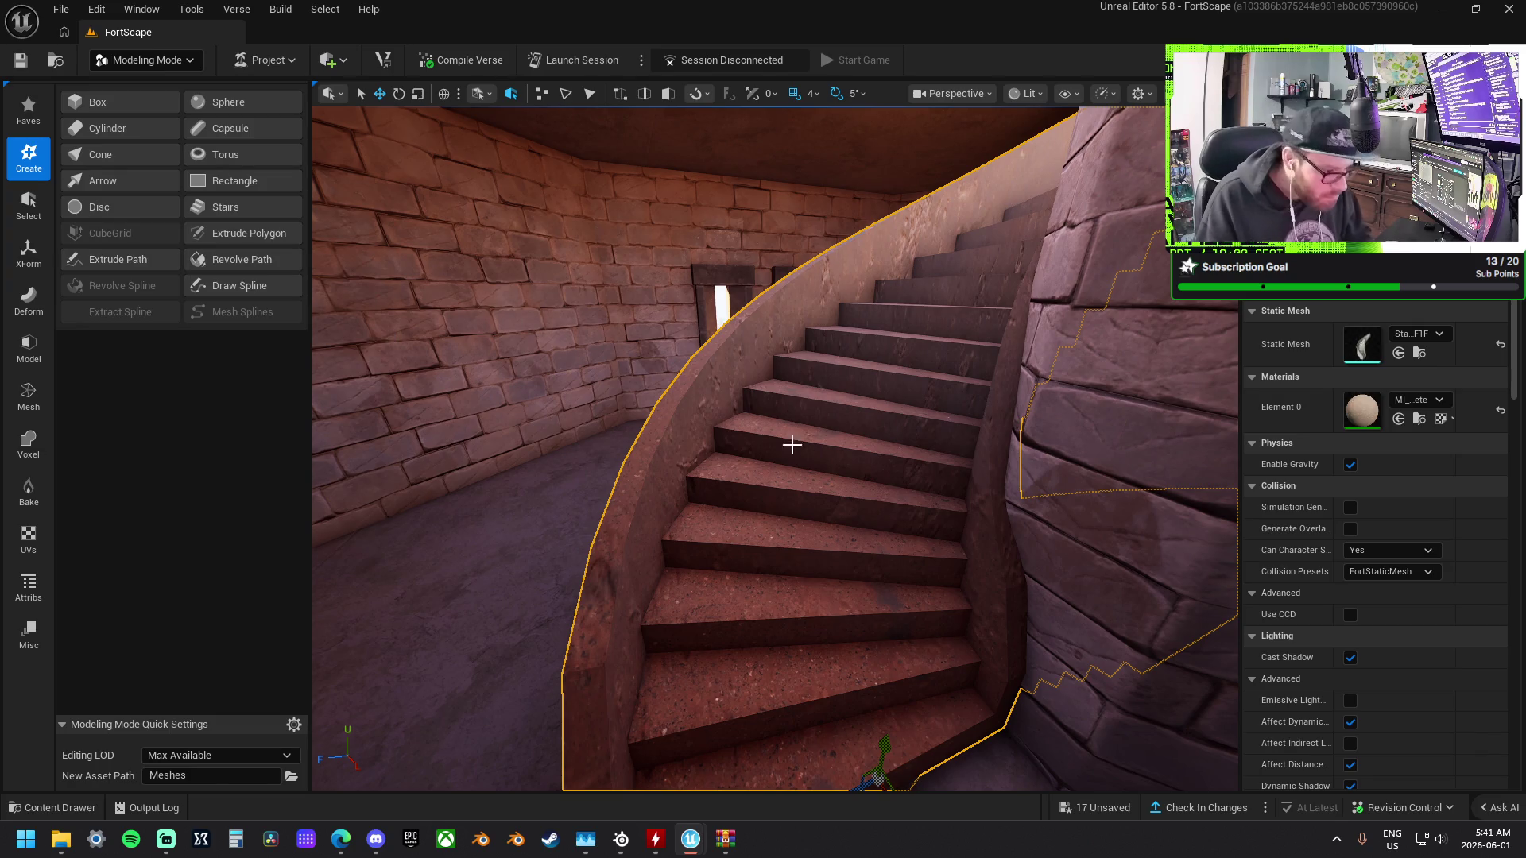
Swap the staircase material to NewMaterial, then try the dark NewMaterial1.
left_click(1434, 405)
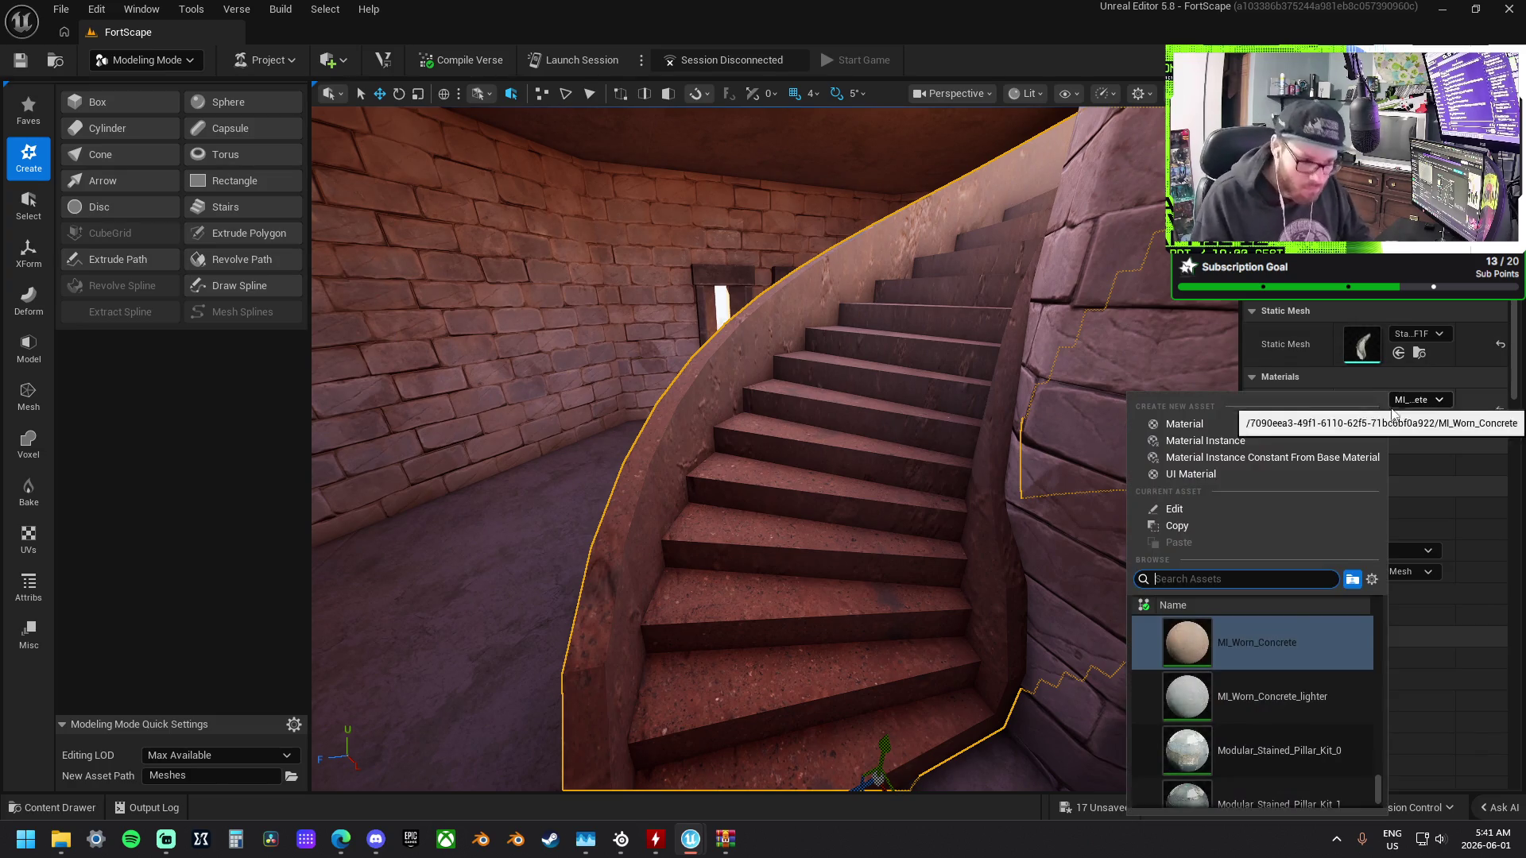
scroll(1320, 692, "down", 2)
scroll(1322, 686, "down", 1)
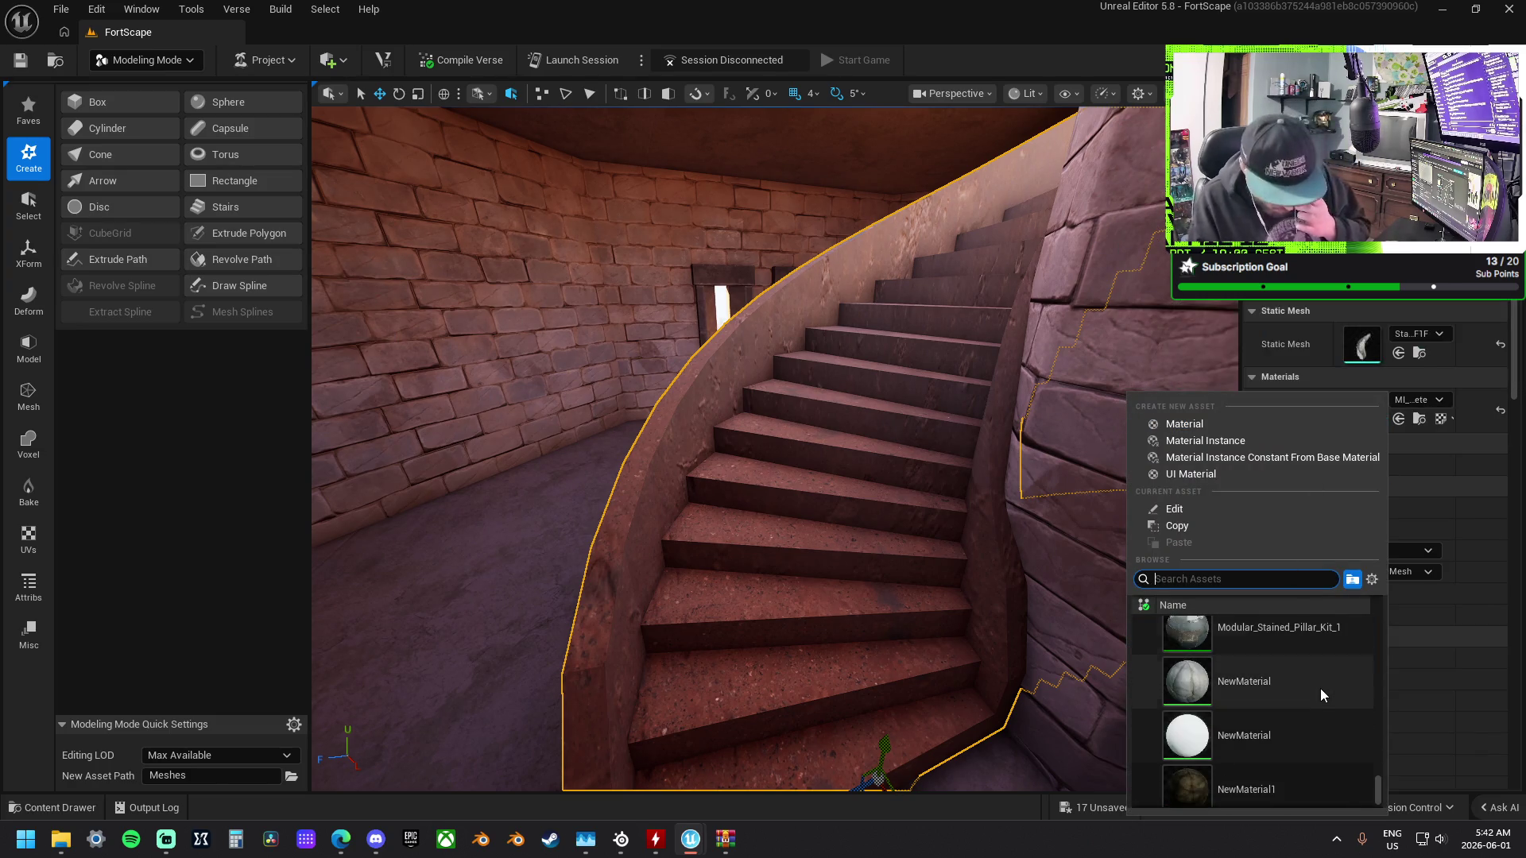
left_click(1315, 684)
mouse_move(865, 504)
left_mouse_down()
mouse_move(819, 453)
mouse_move(767, 429)
mouse_move(640, 433)
left_mouse_up()
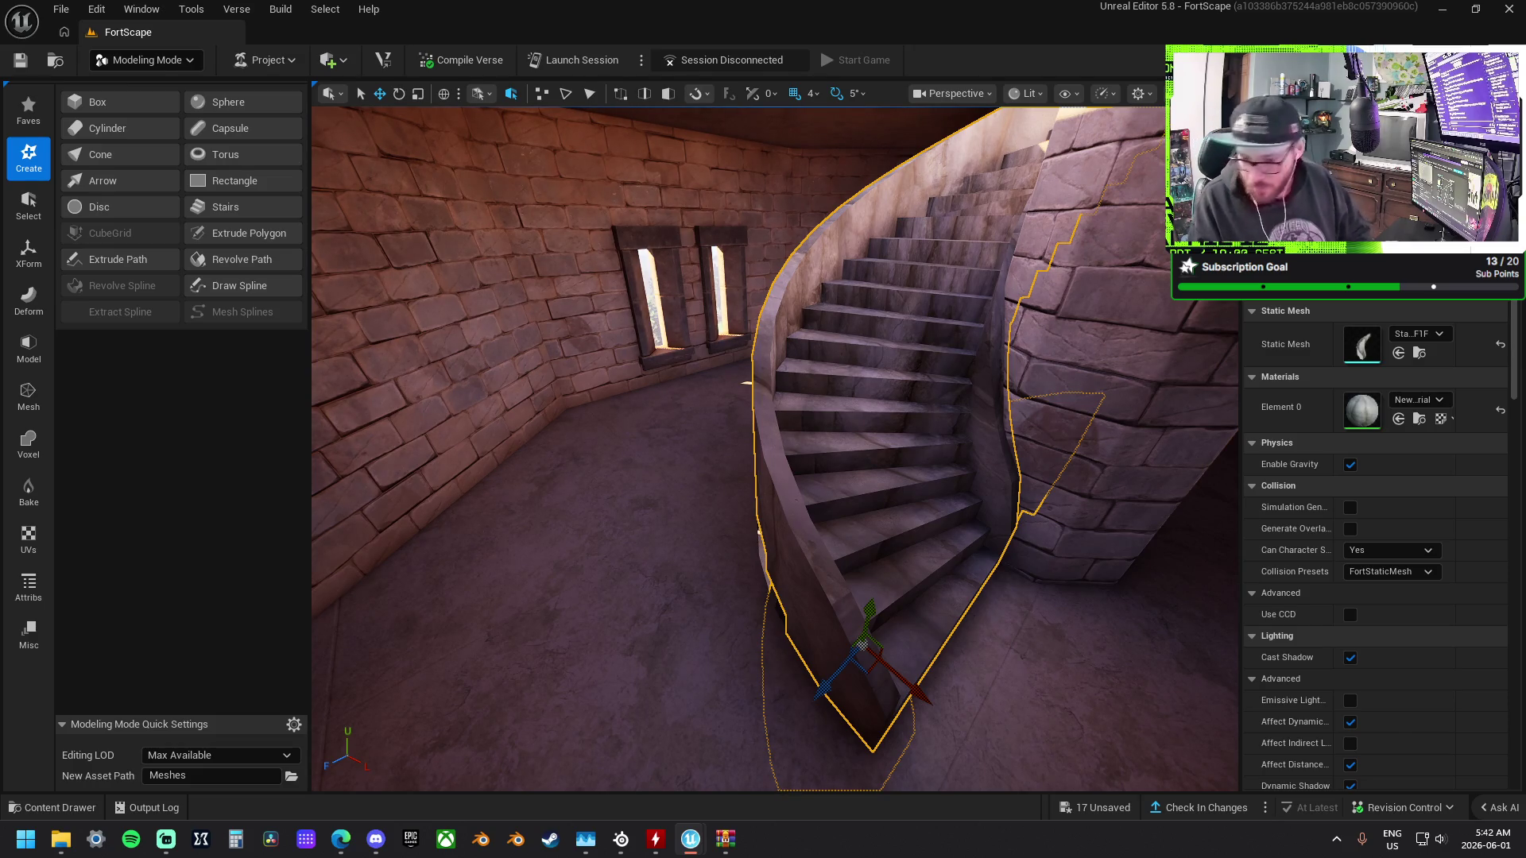
left_click_drag(1397, 410, 1397, 411)
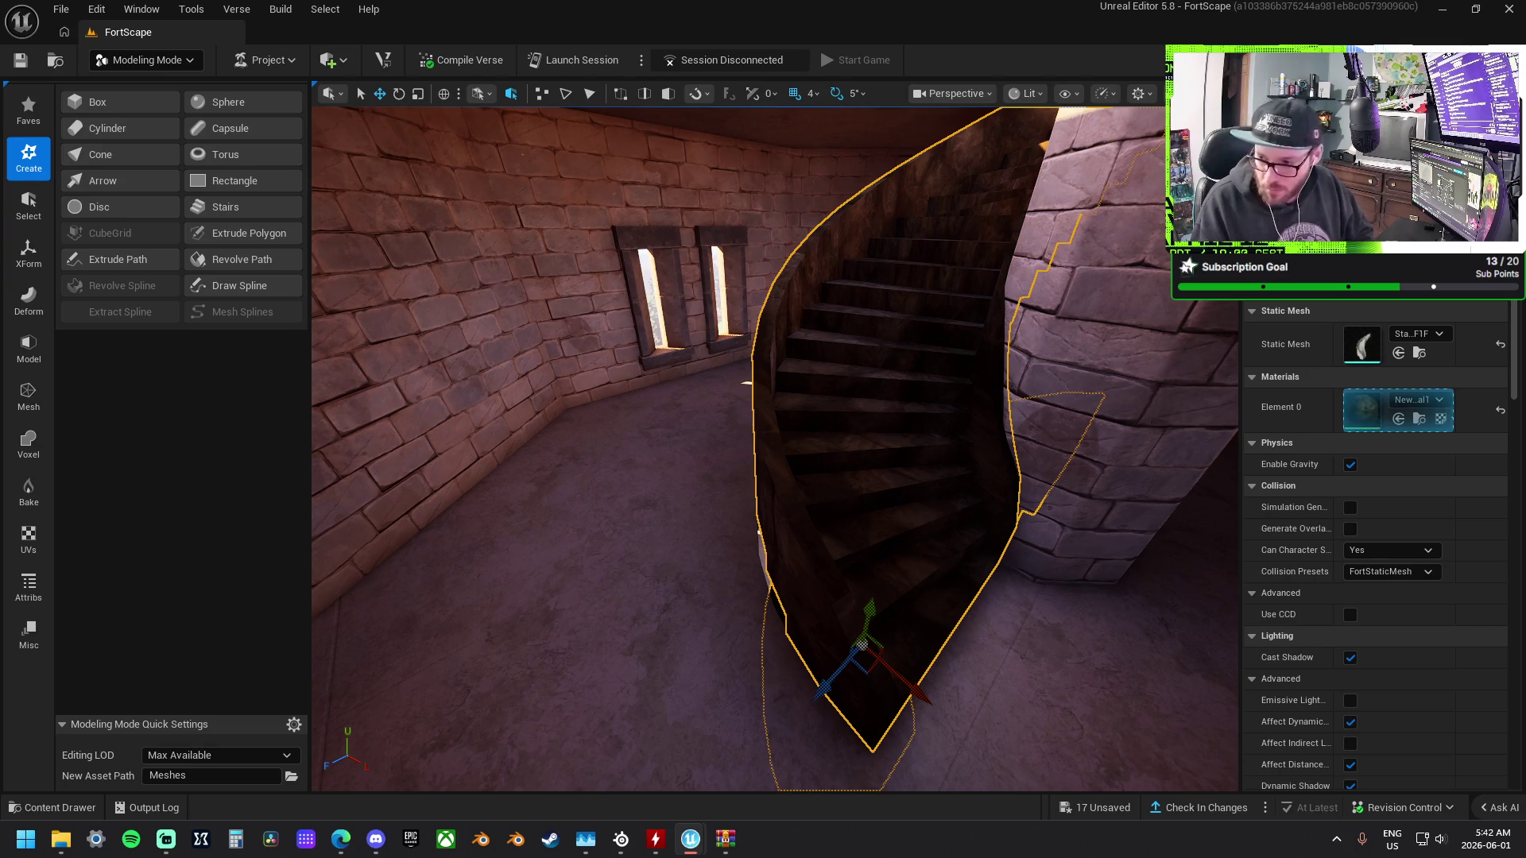
left_click_drag(1520, 521, 1367, 412)
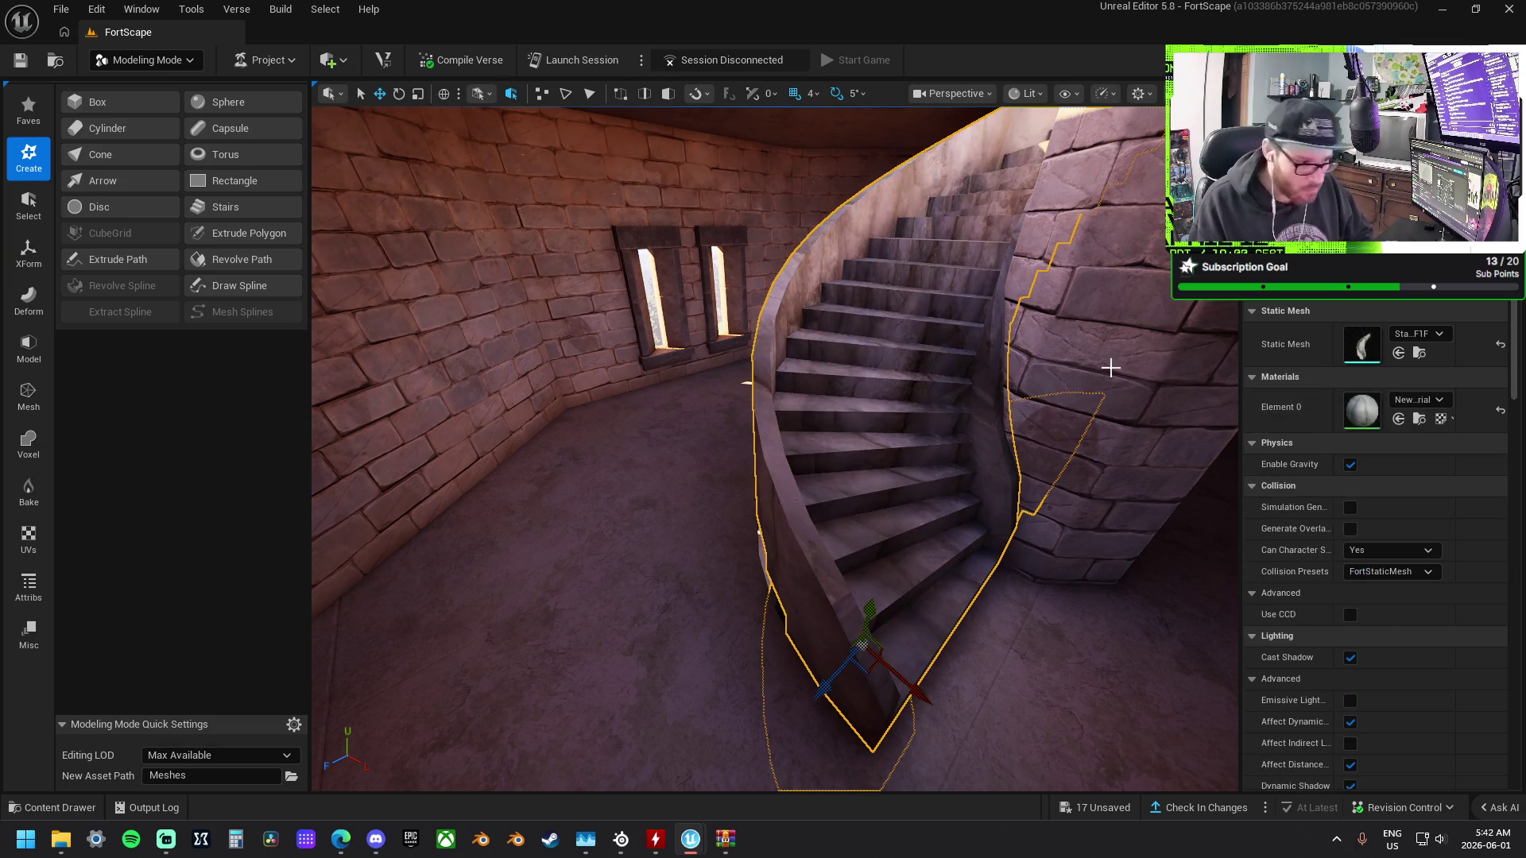
left_click_drag(775, 449, 862, 441)
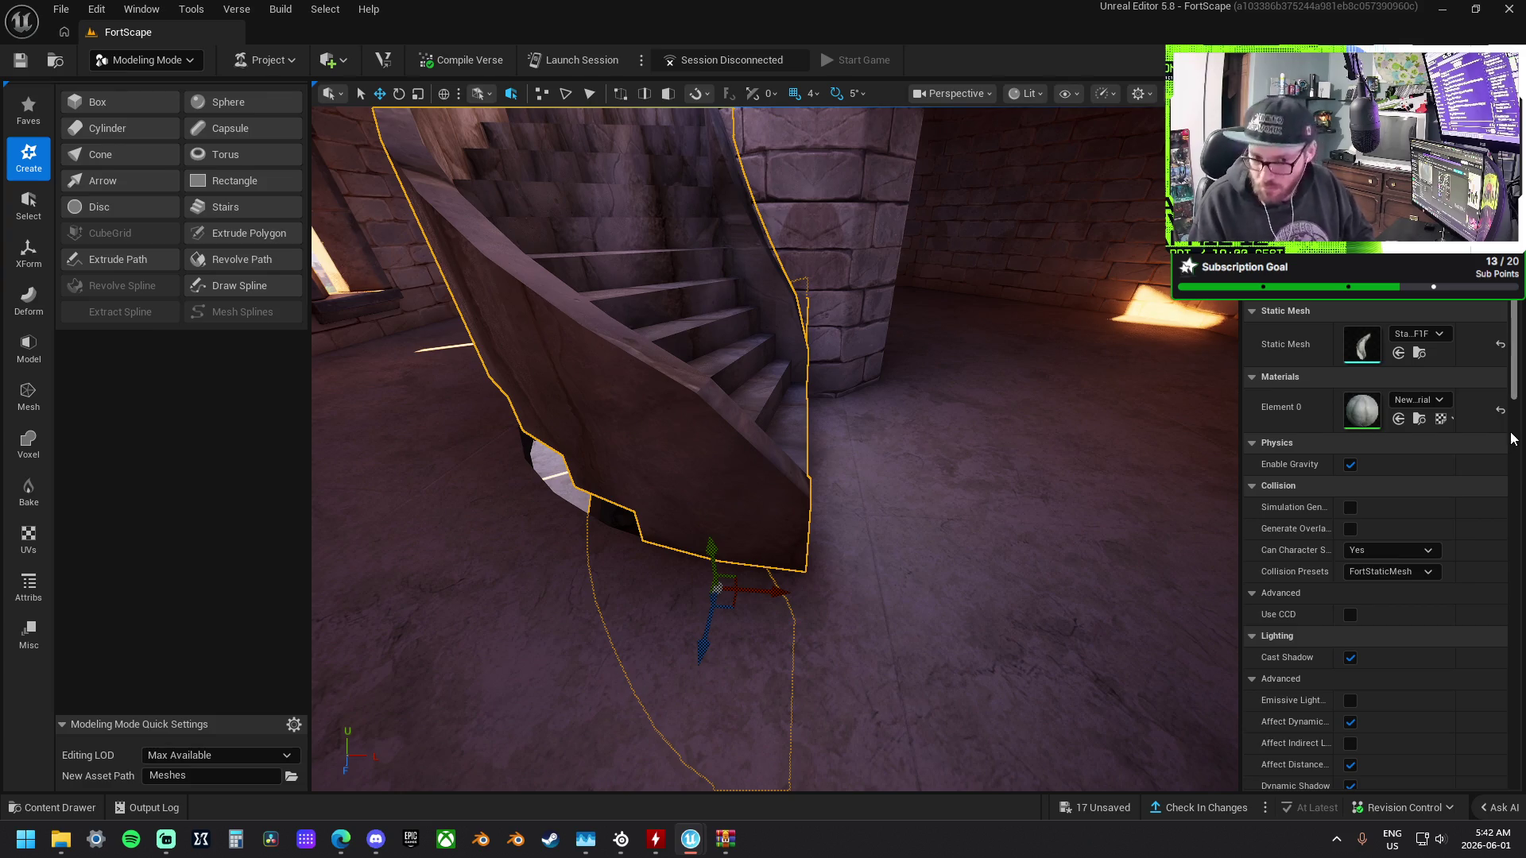
left_click(1420, 399)
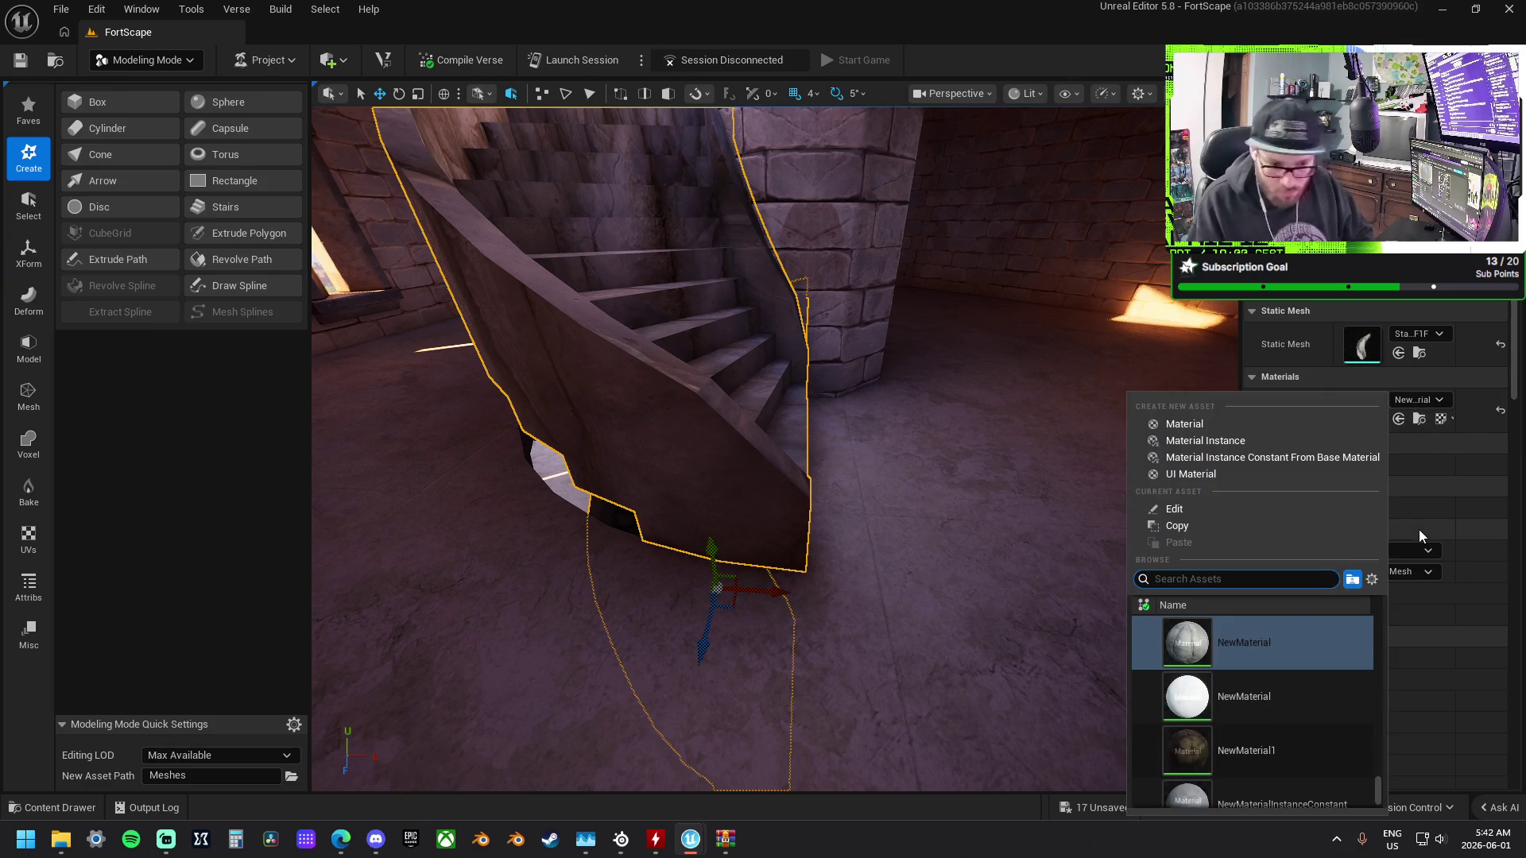
Try Broken_Concrete_Barrier_4 on the staircase and view the stairs up close.
scroll(1315, 683, "down", 5)
scroll(1315, 699, "down", 3)
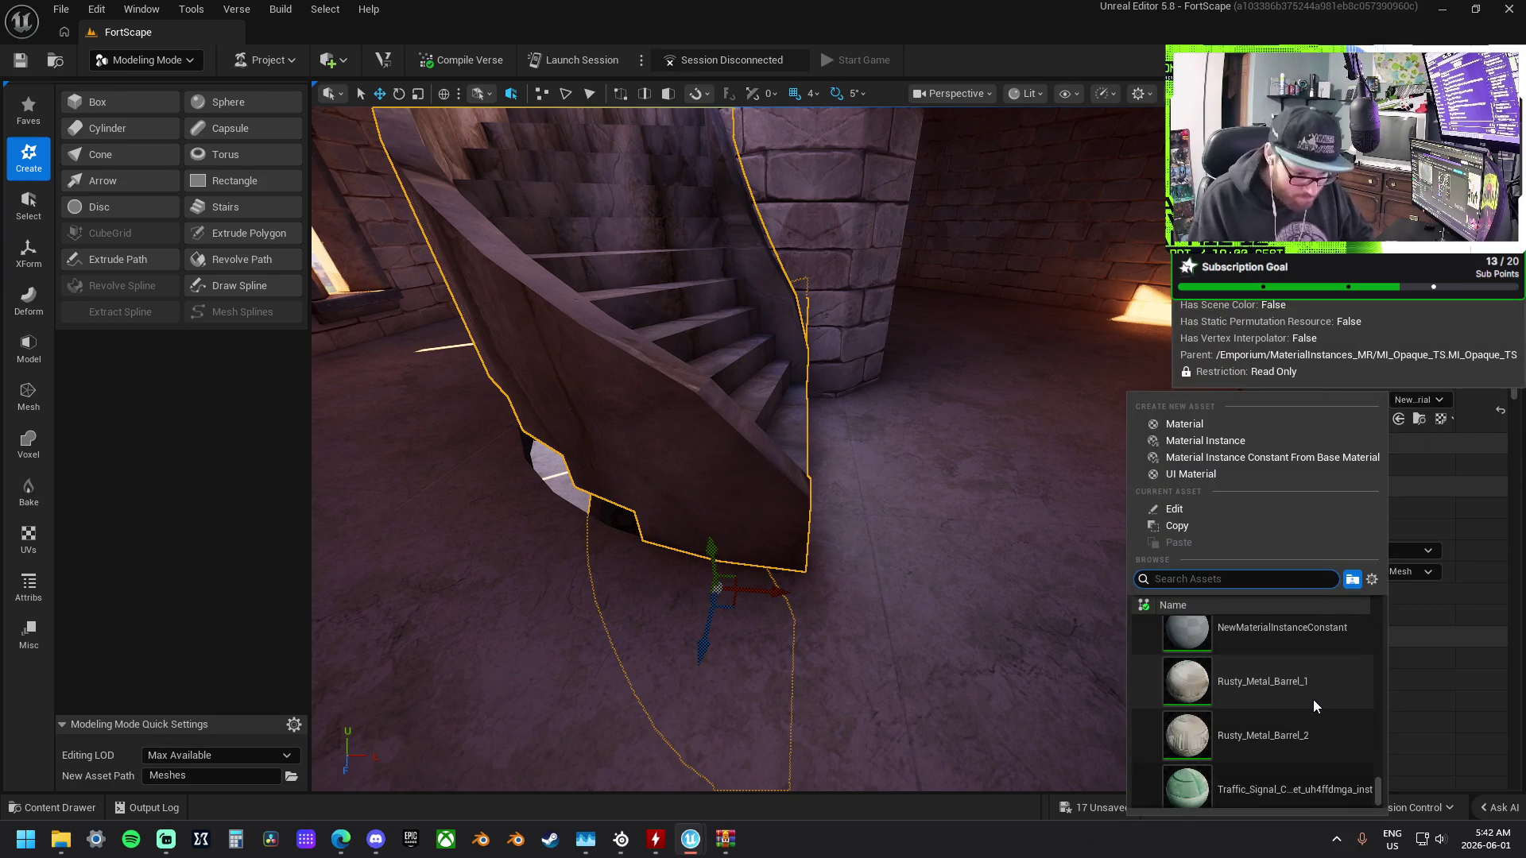
scroll(1313, 698, "down", 1)
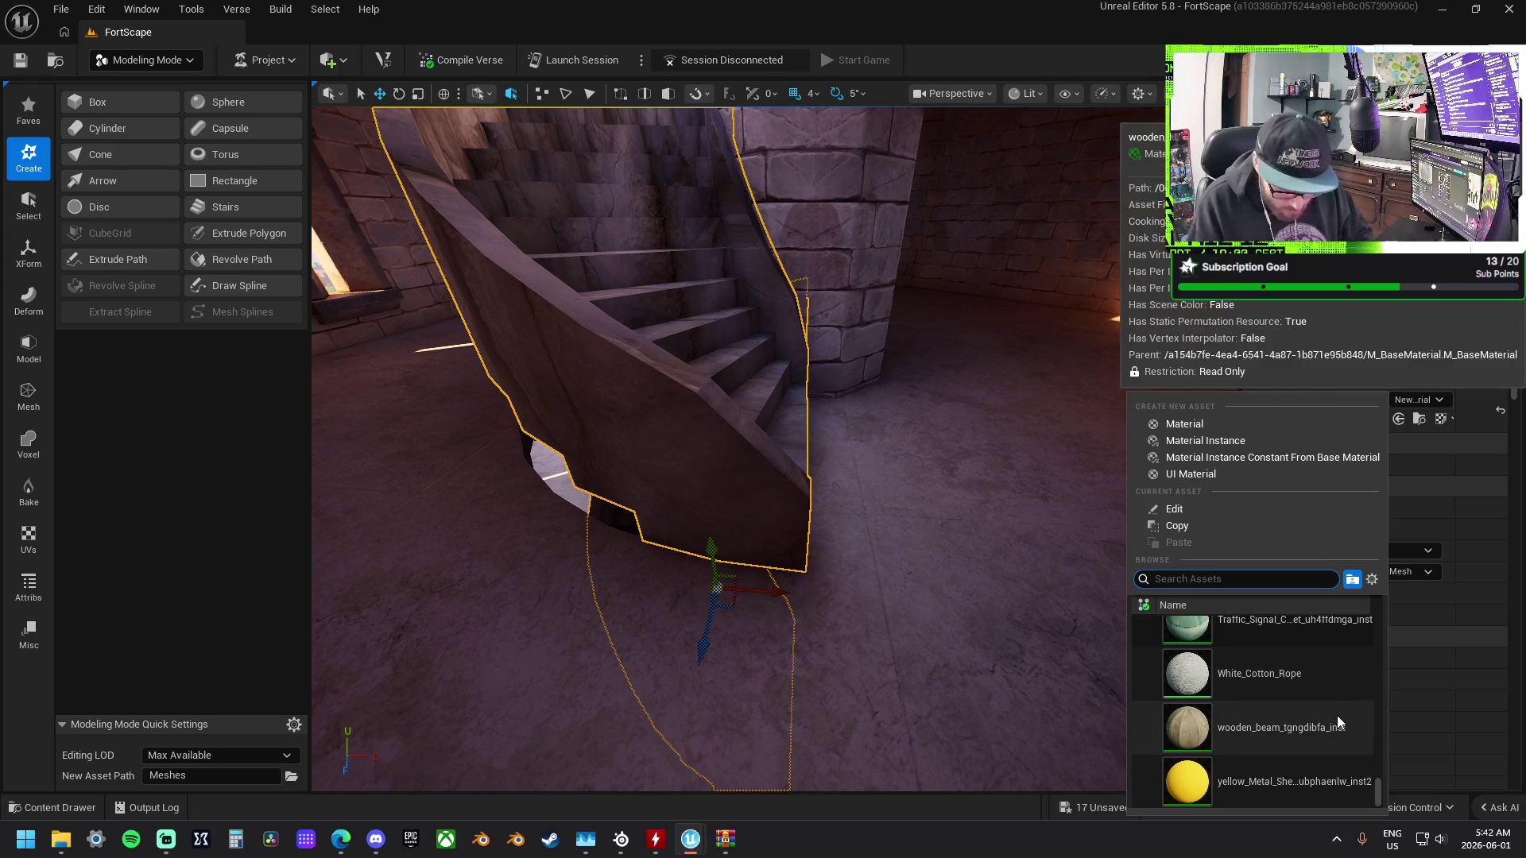
left_click_drag(1378, 787, 1385, 565)
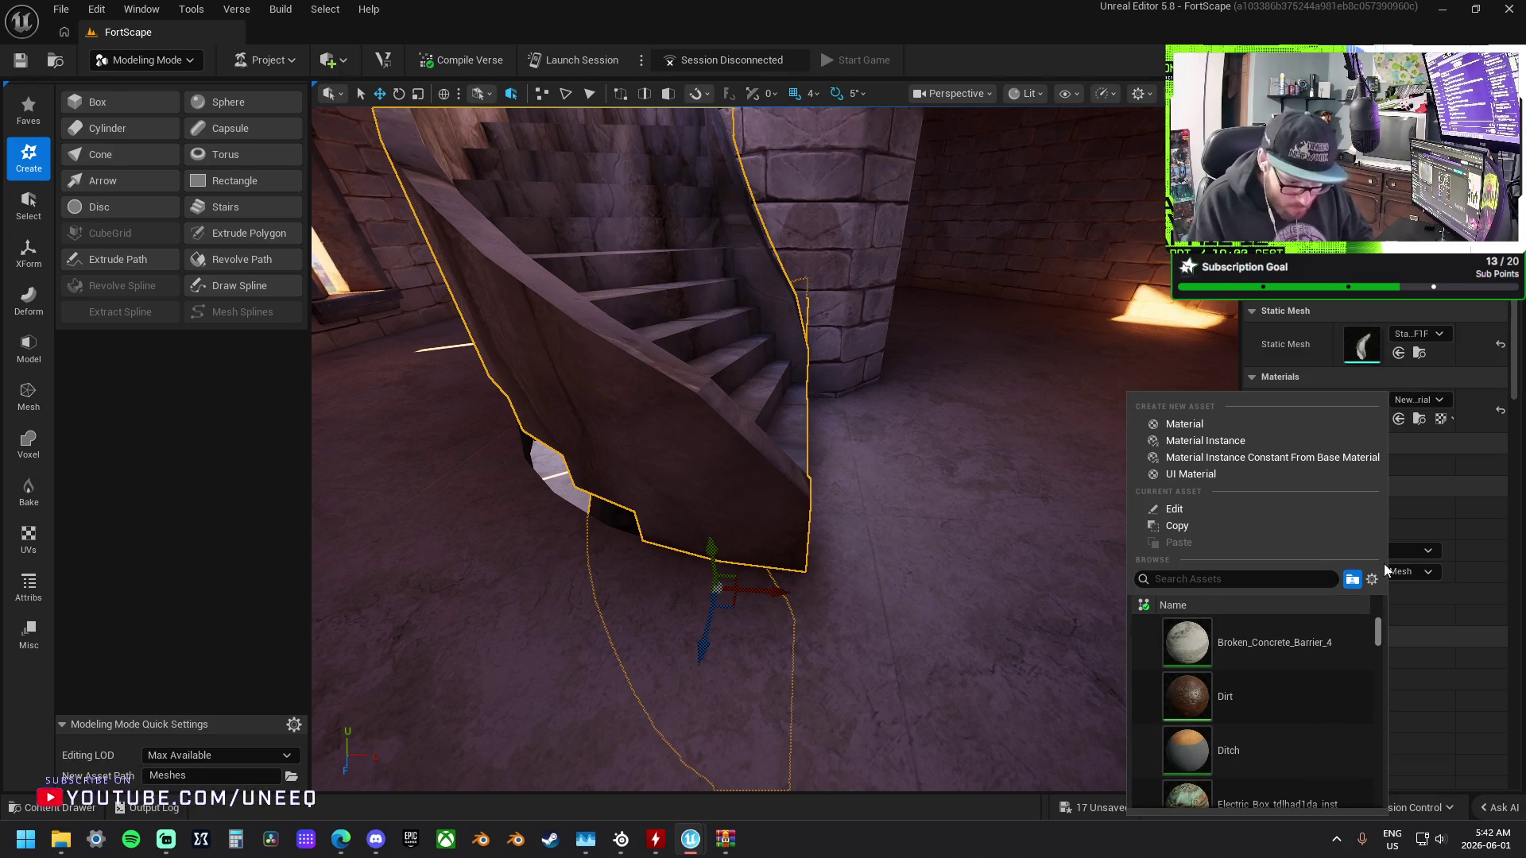
left_click(1292, 660)
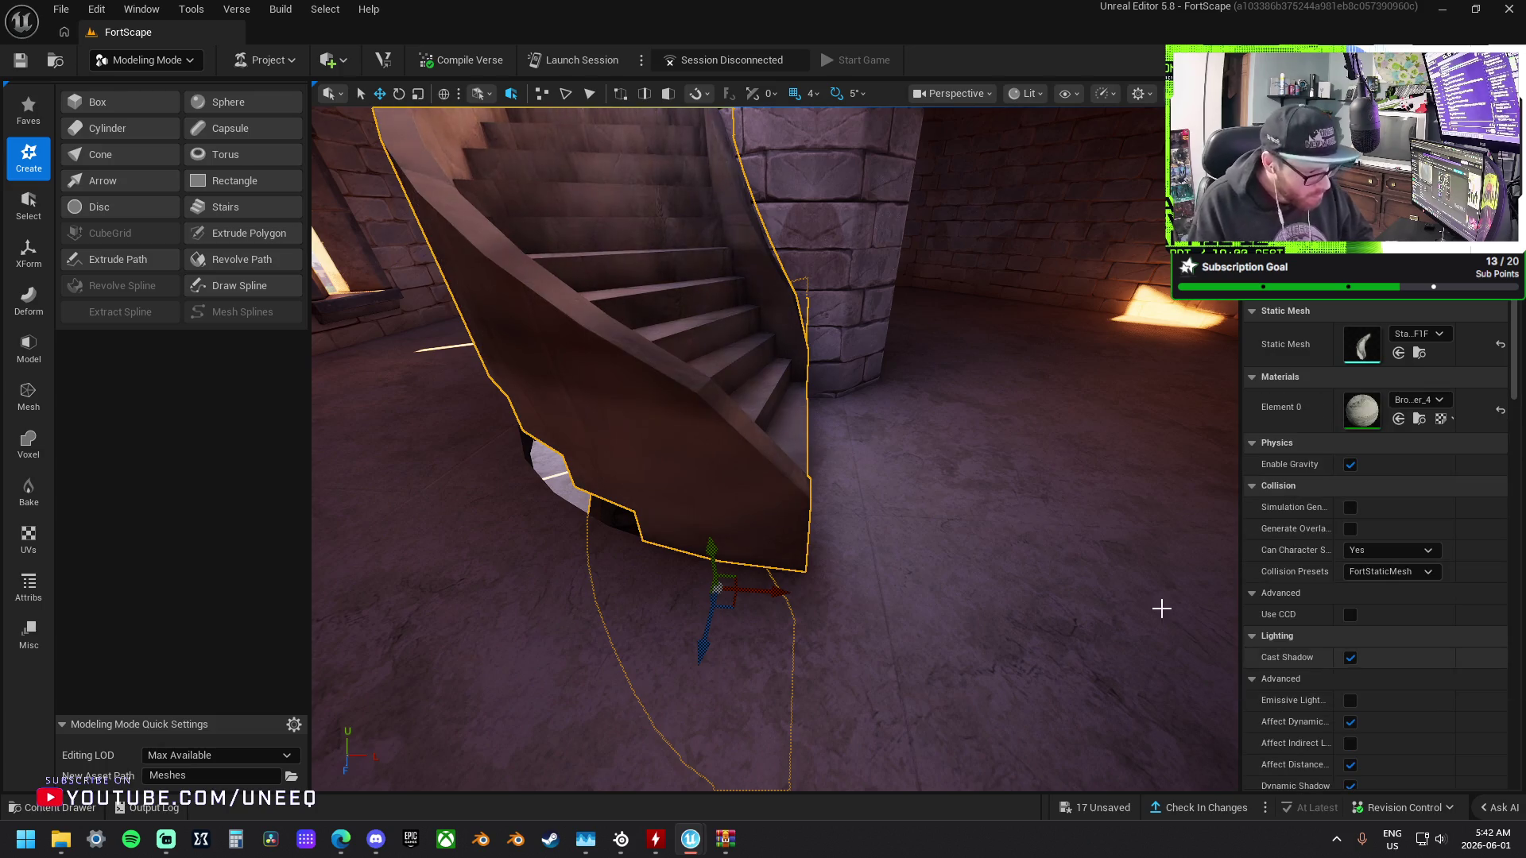
left_click_drag(954, 500, 954, 413)
mouse_move(775, 445)
left_mouse_down()
mouse_move(775, 477)
mouse_move(795, 493)
mouse_move(763, 469)
mouse_move(787, 453)
mouse_move(763, 573)
left_mouse_up()
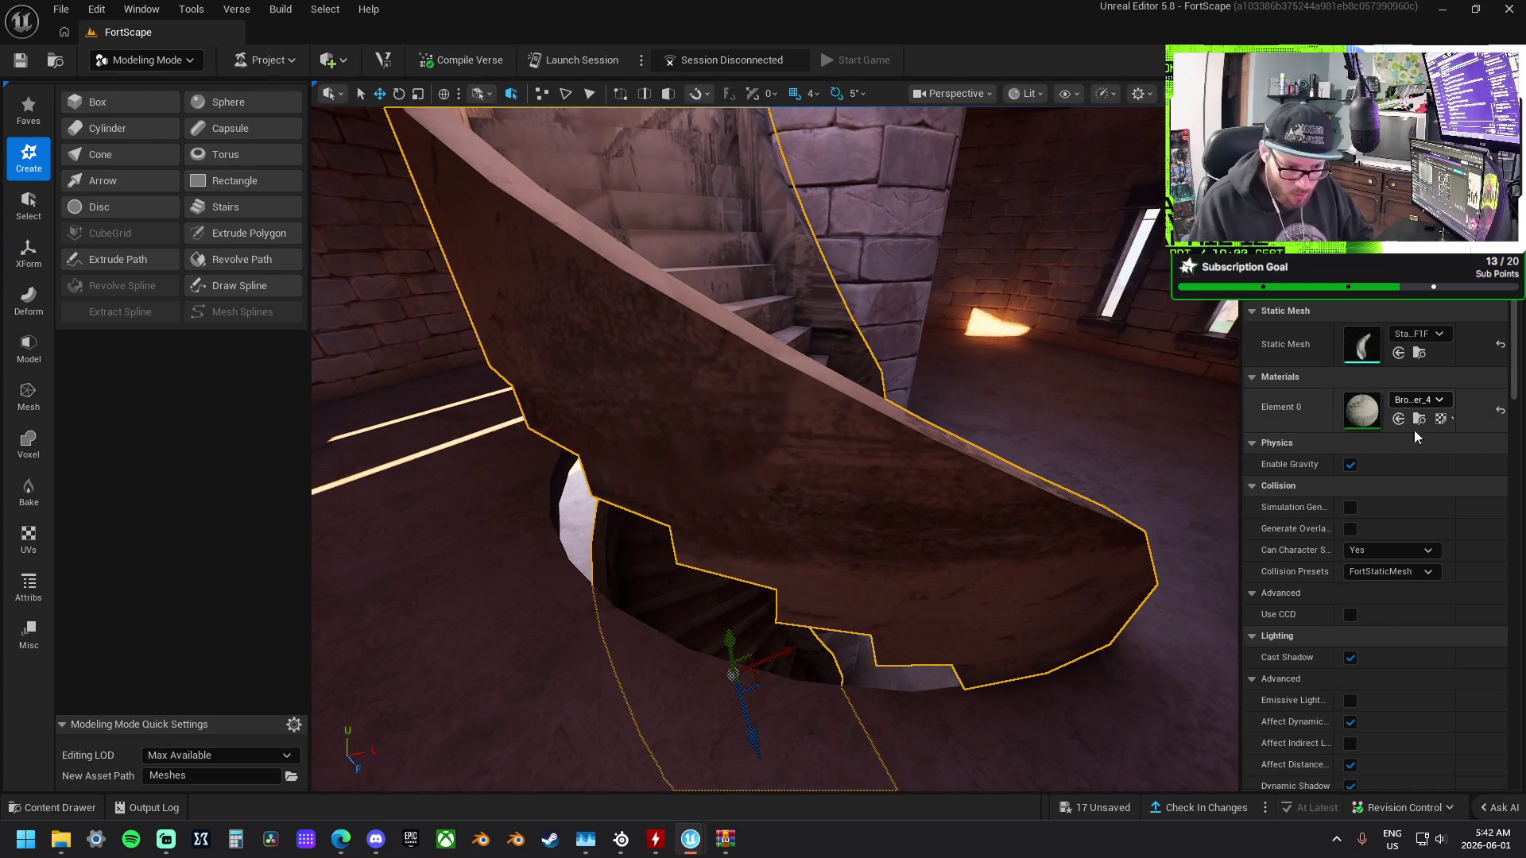
Apply MI_AmberForestTown_StoneFloor as the staircase's Element 0 material.
left_click(1418, 403)
scroll(1296, 697, "down", 5)
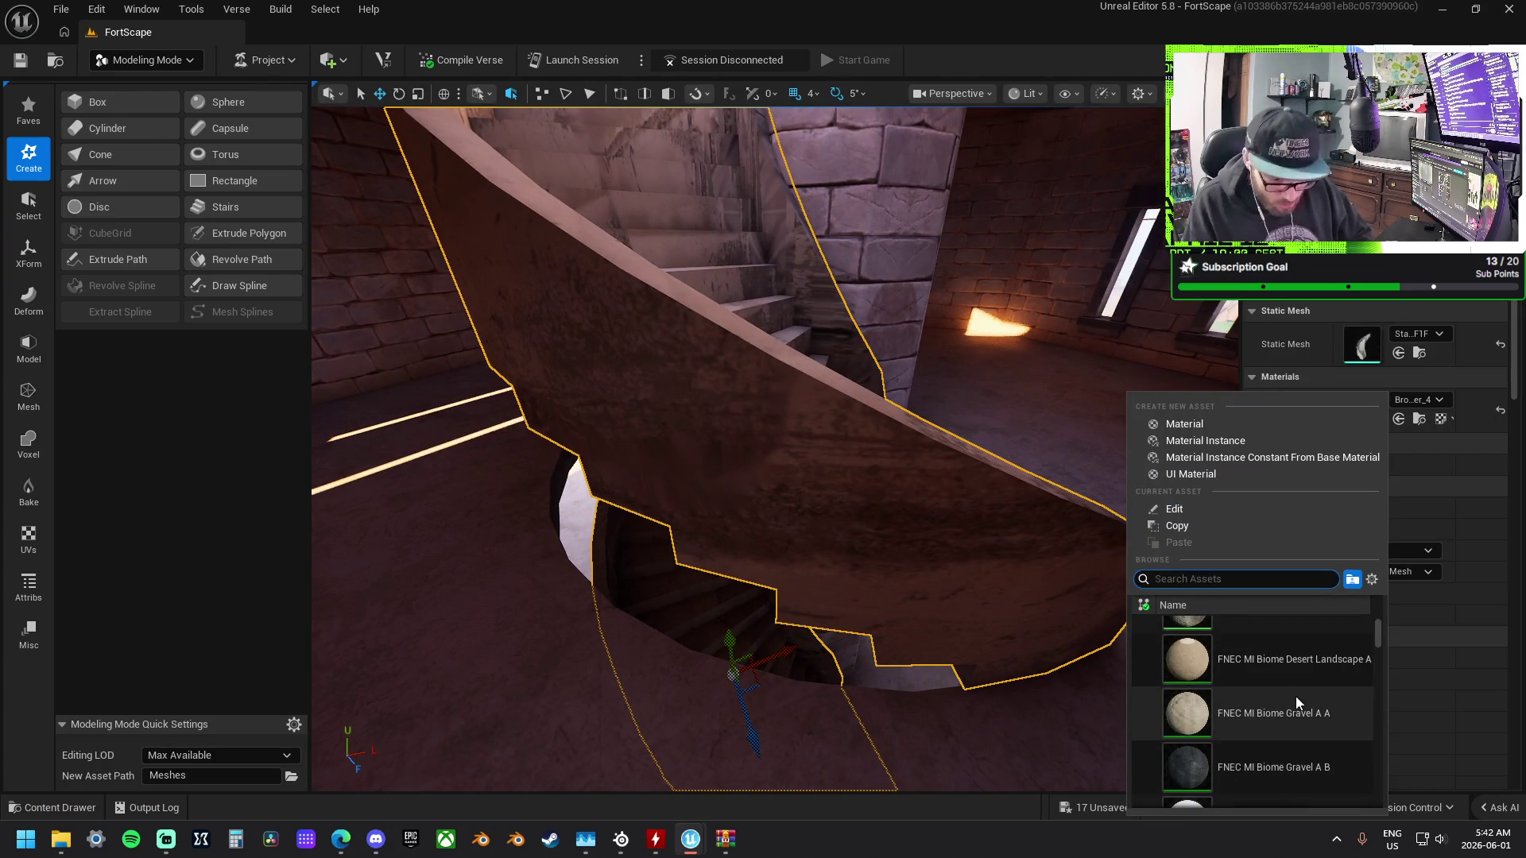
scroll(1296, 720, "down", 5)
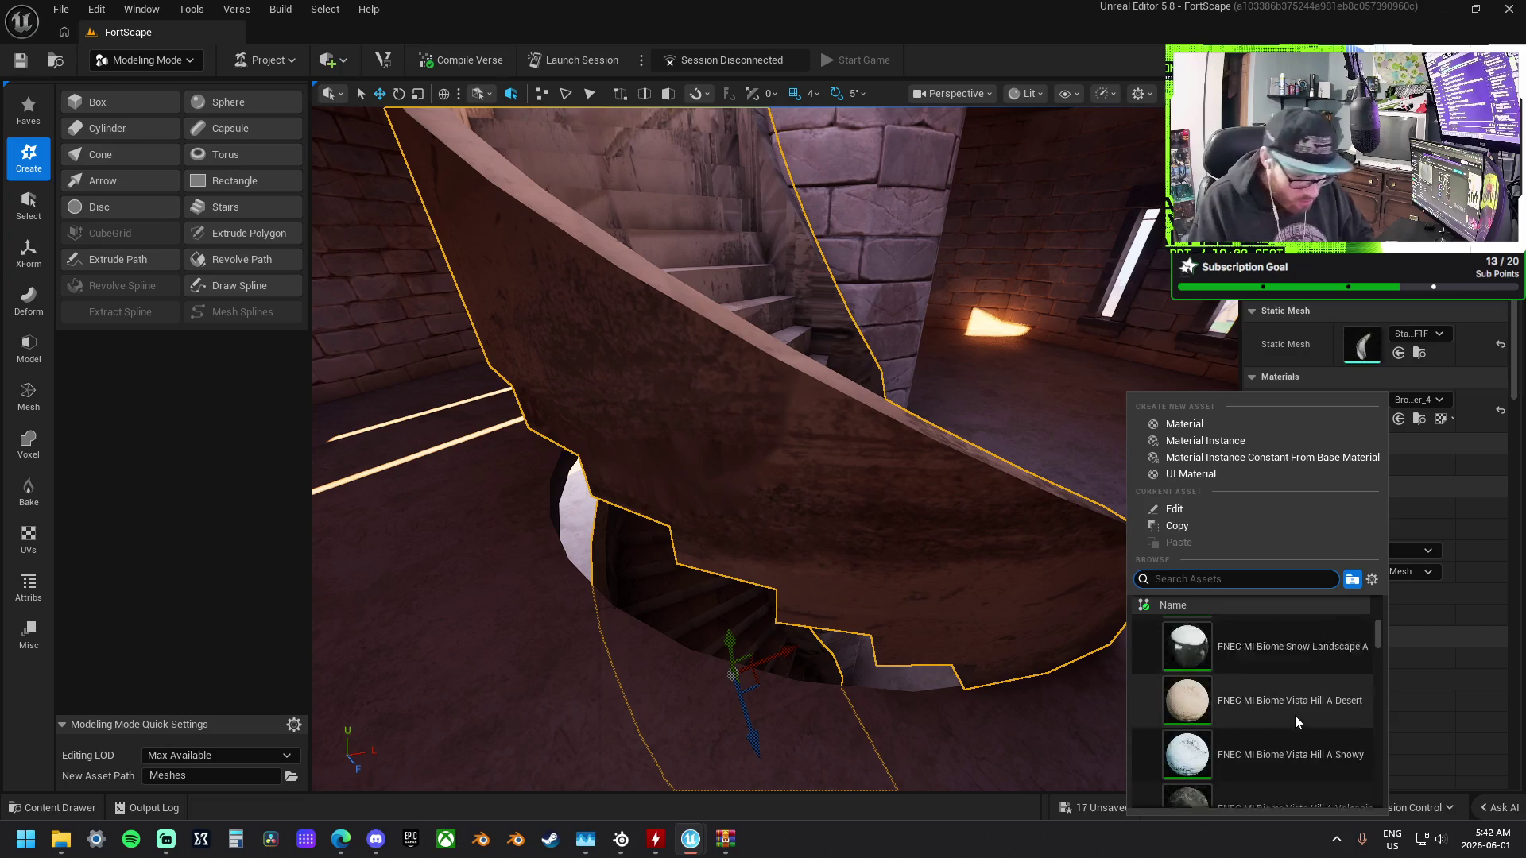
scroll(1292, 714, "down", 10)
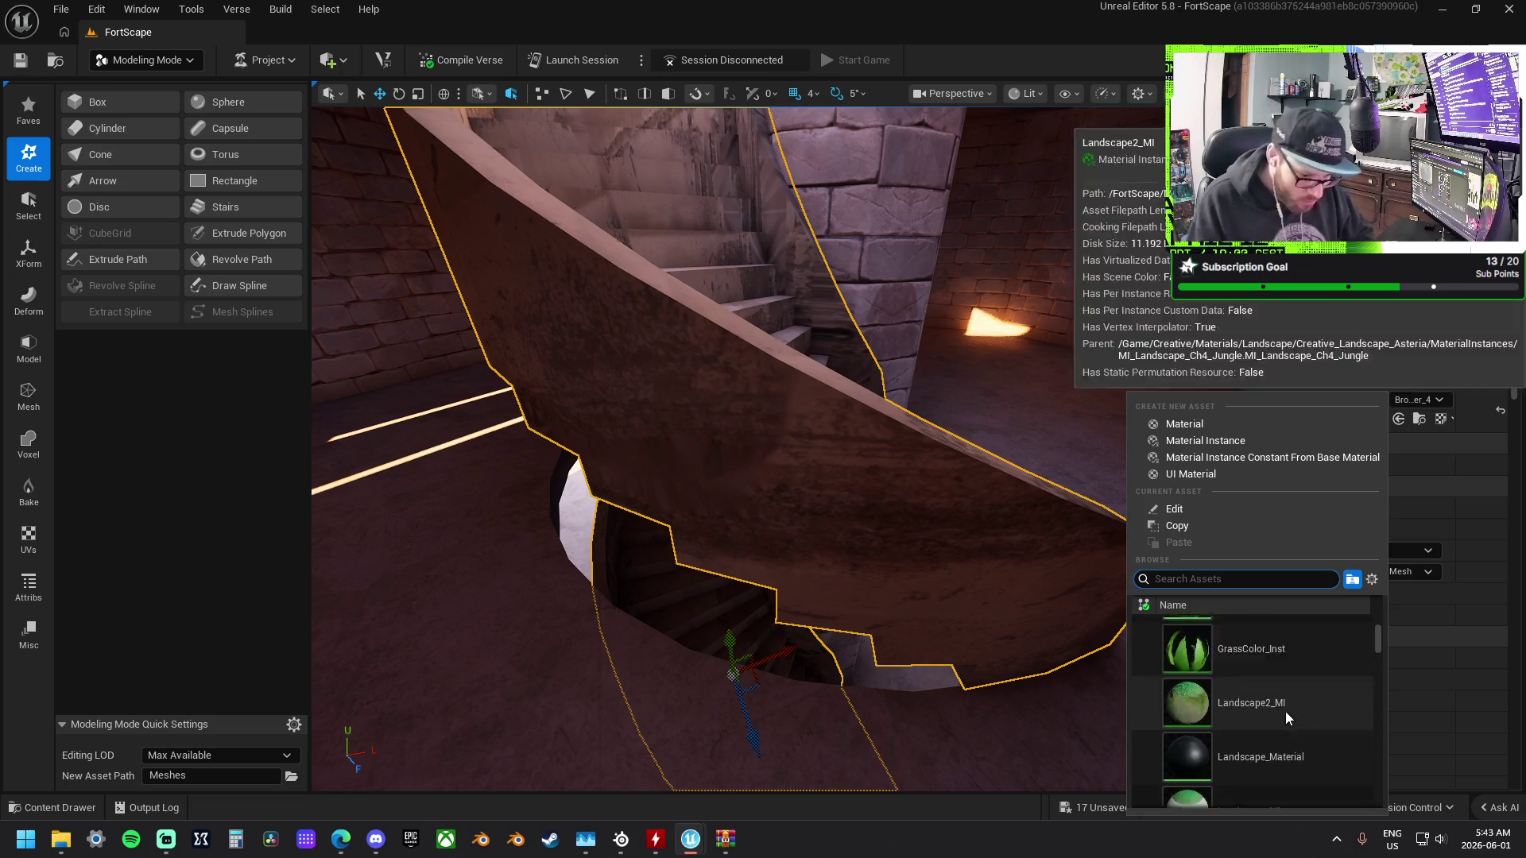
scroll(1283, 720, "down", 4)
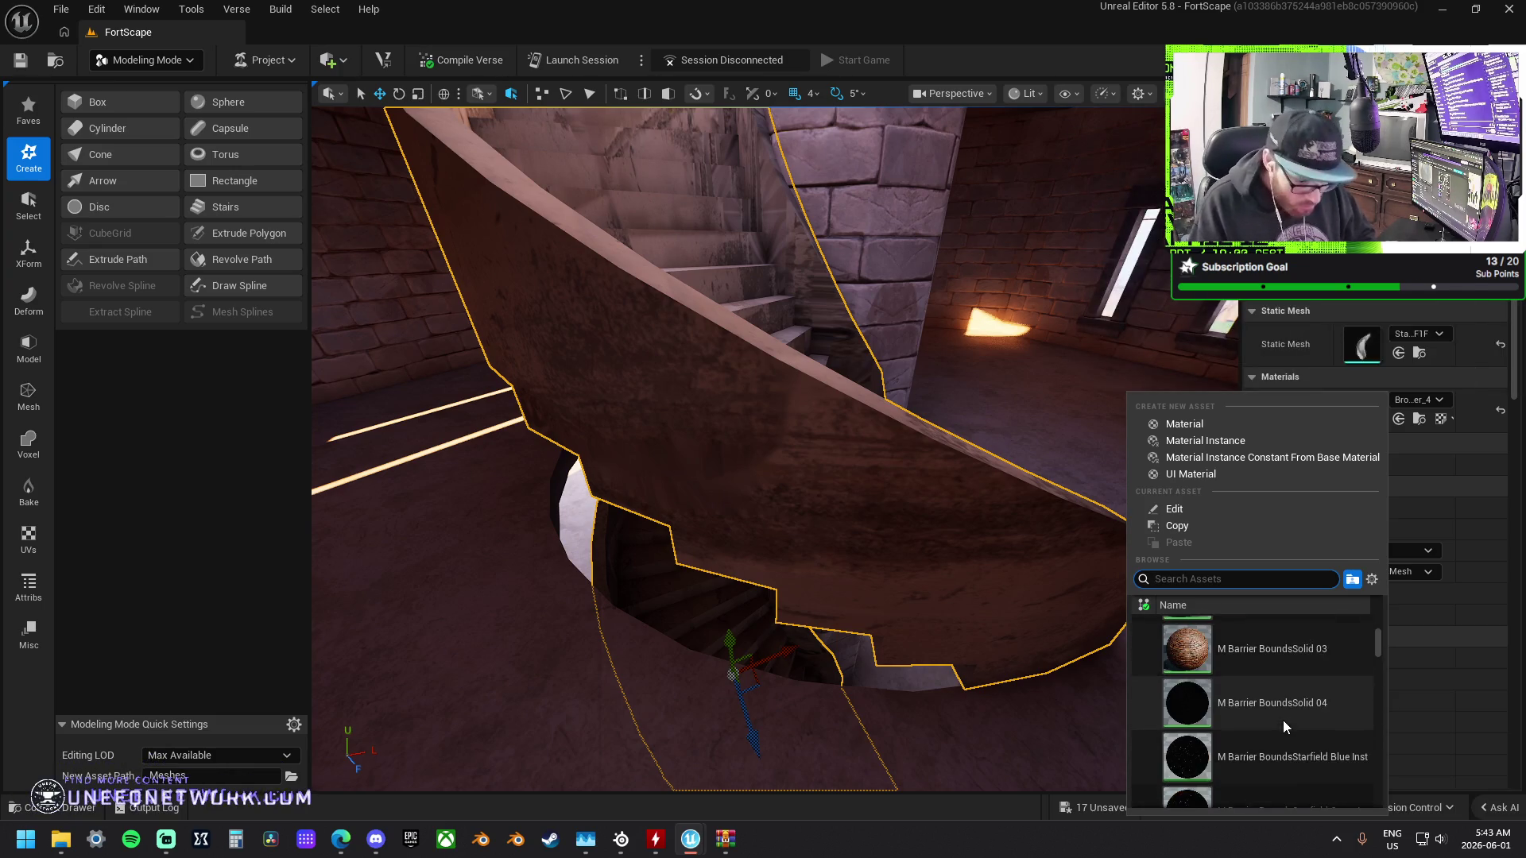
scroll(1283, 725, "down", 10)
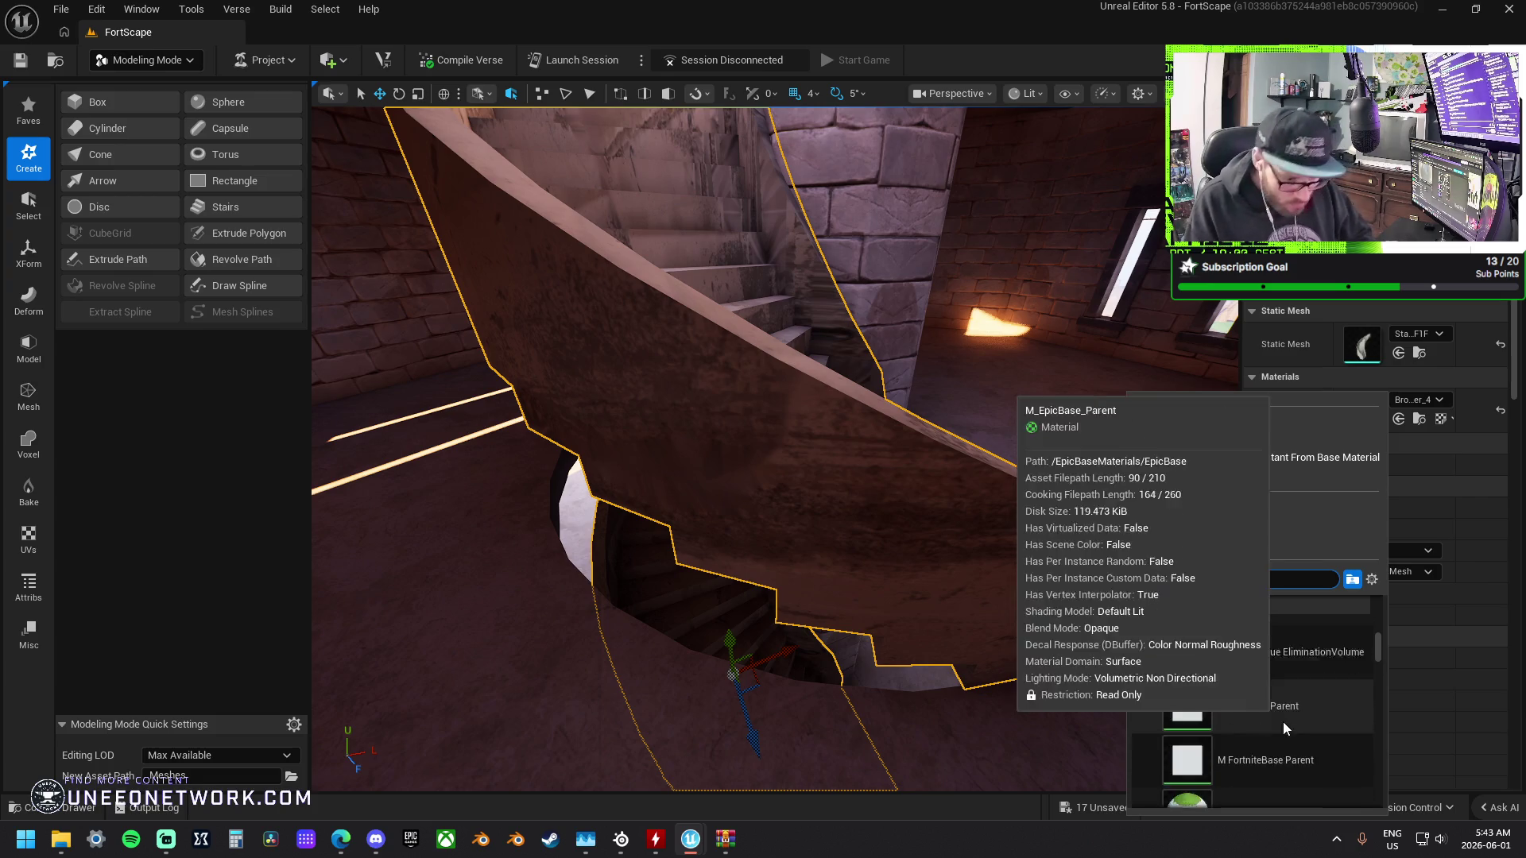
scroll(1283, 721, "down", 10)
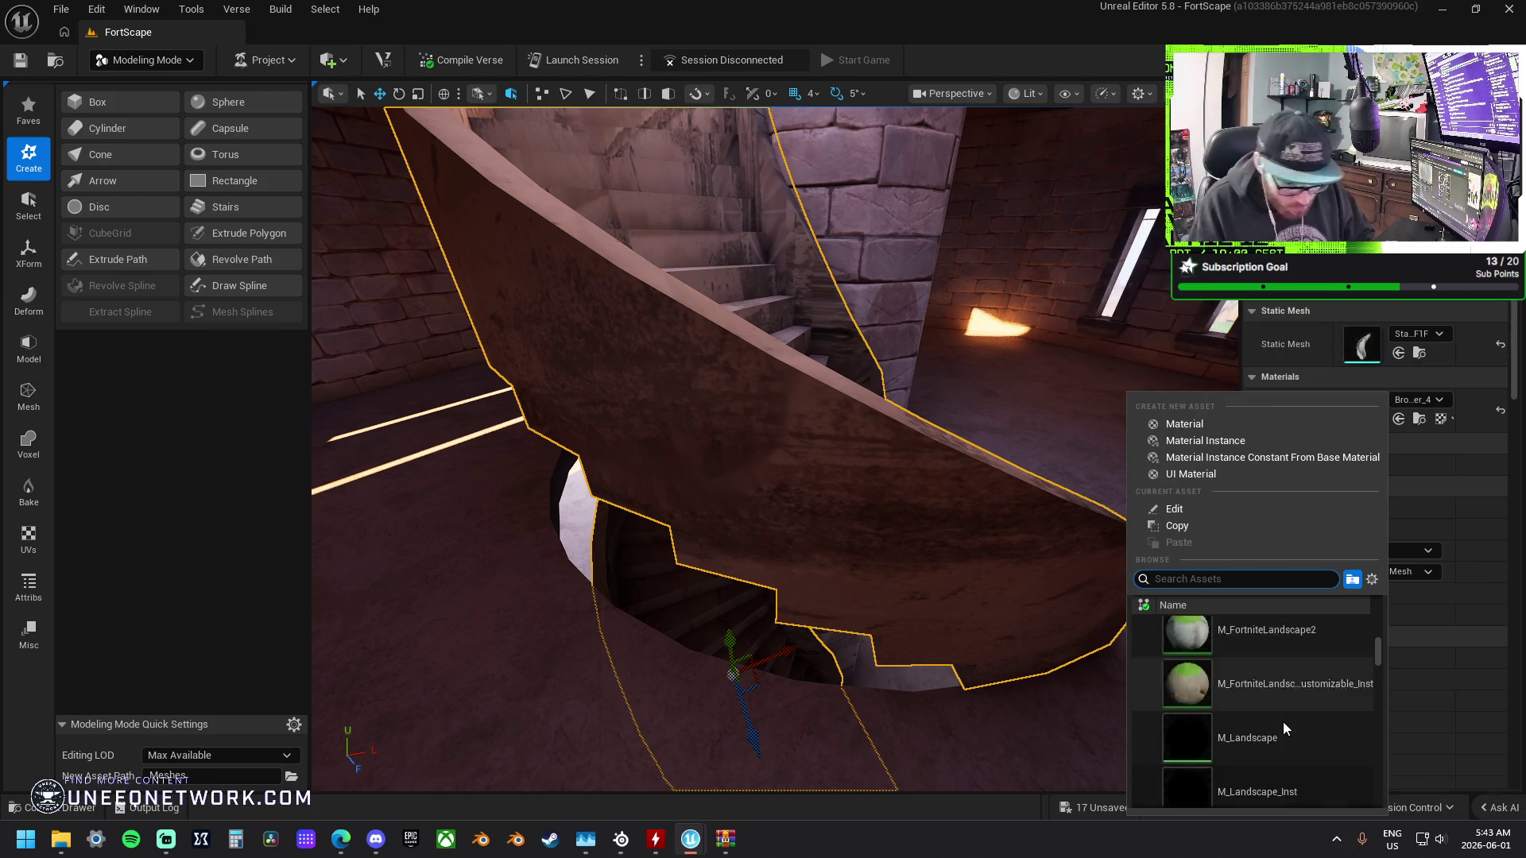
left_click(1287, 714)
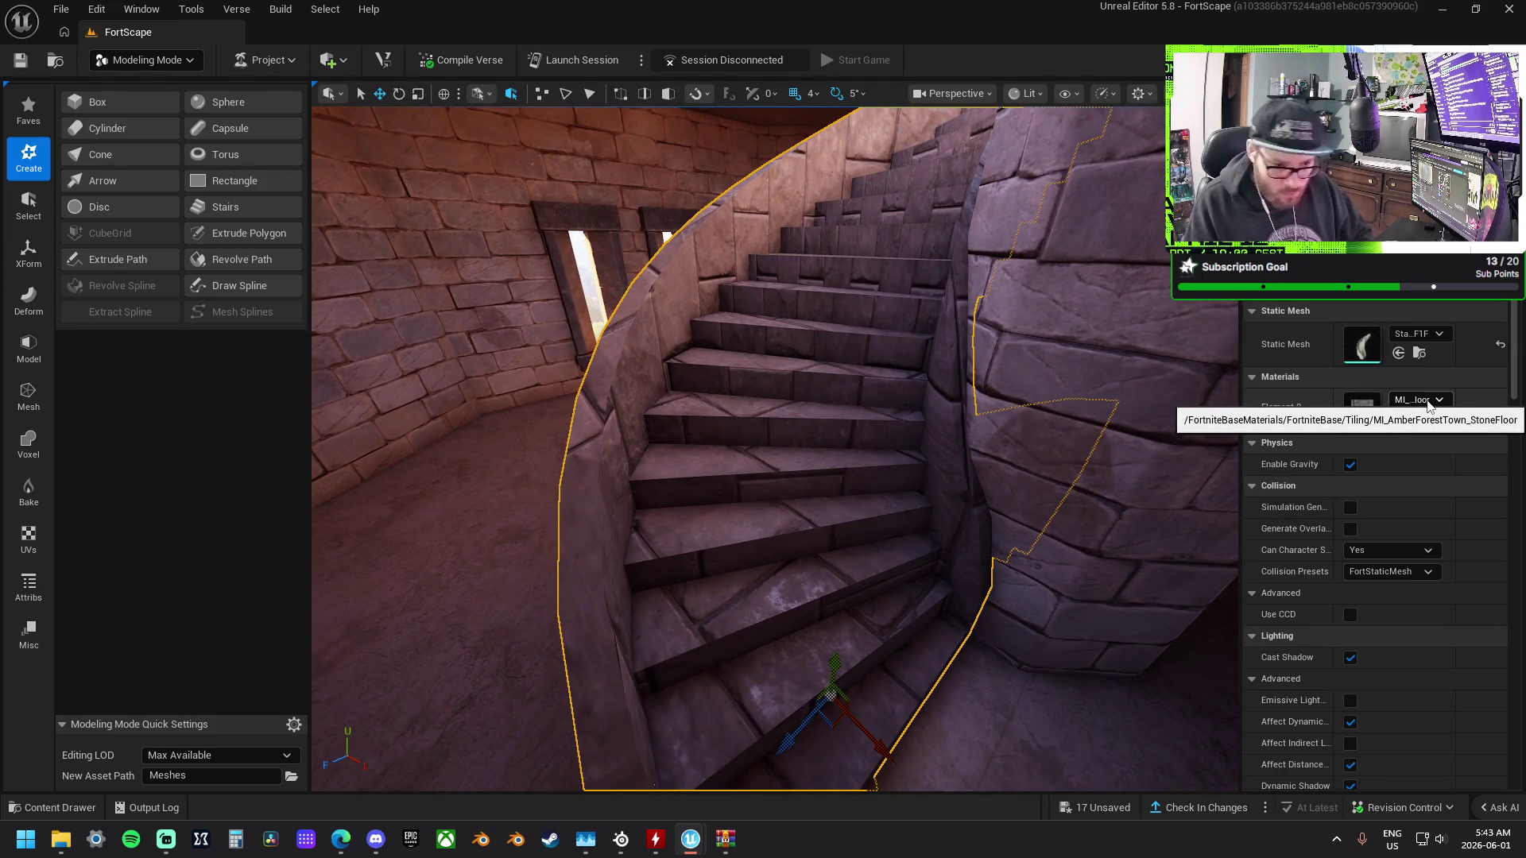
left_click(1428, 400)
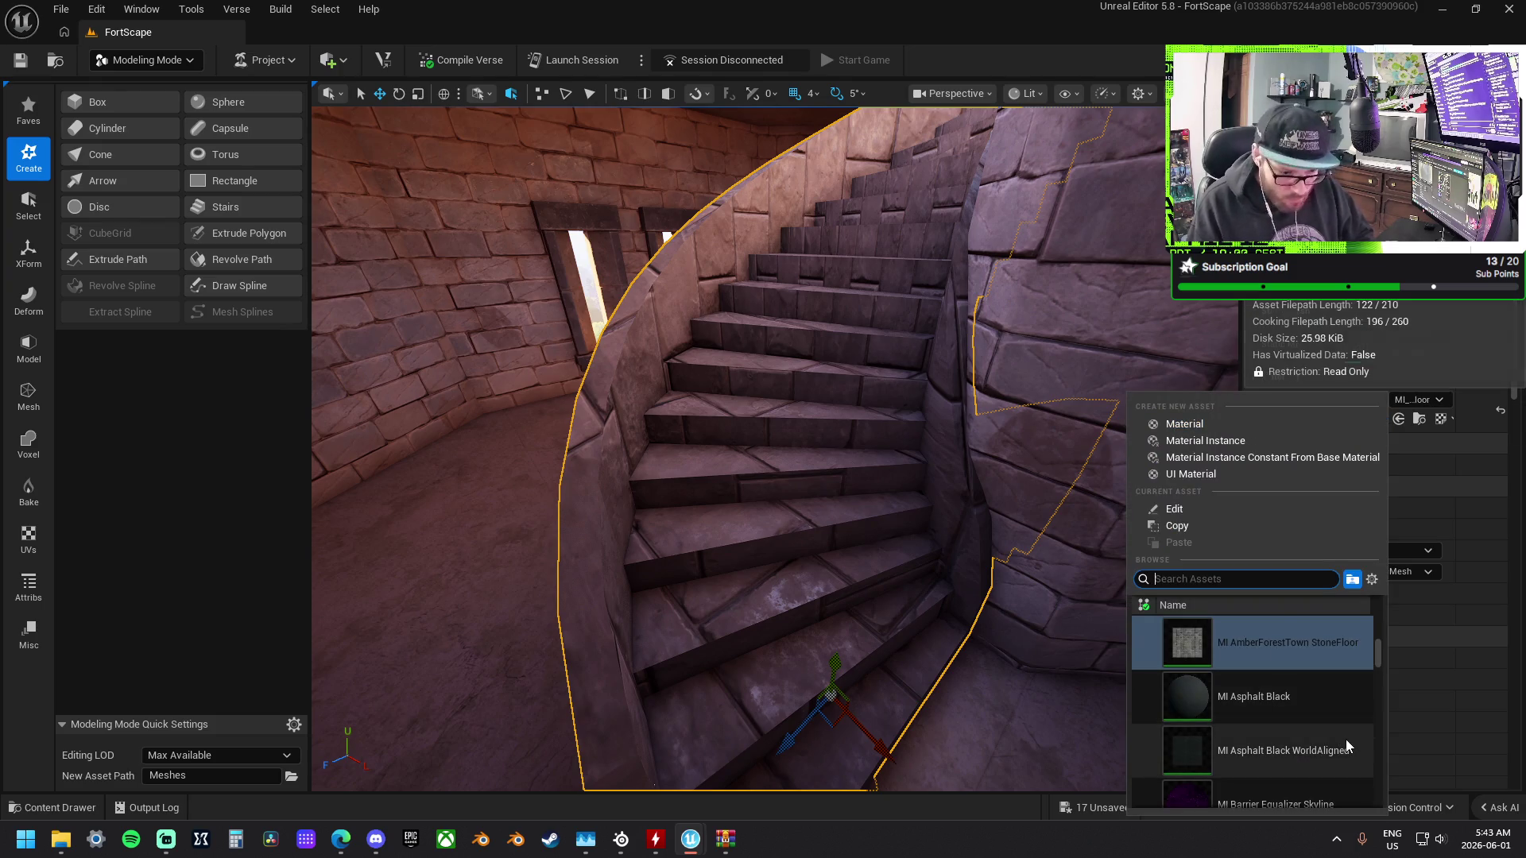
Apply MI Coliseum Ceiling 01 to the stairs and orbit to view the underside.
scroll(1345, 740, "down", 5)
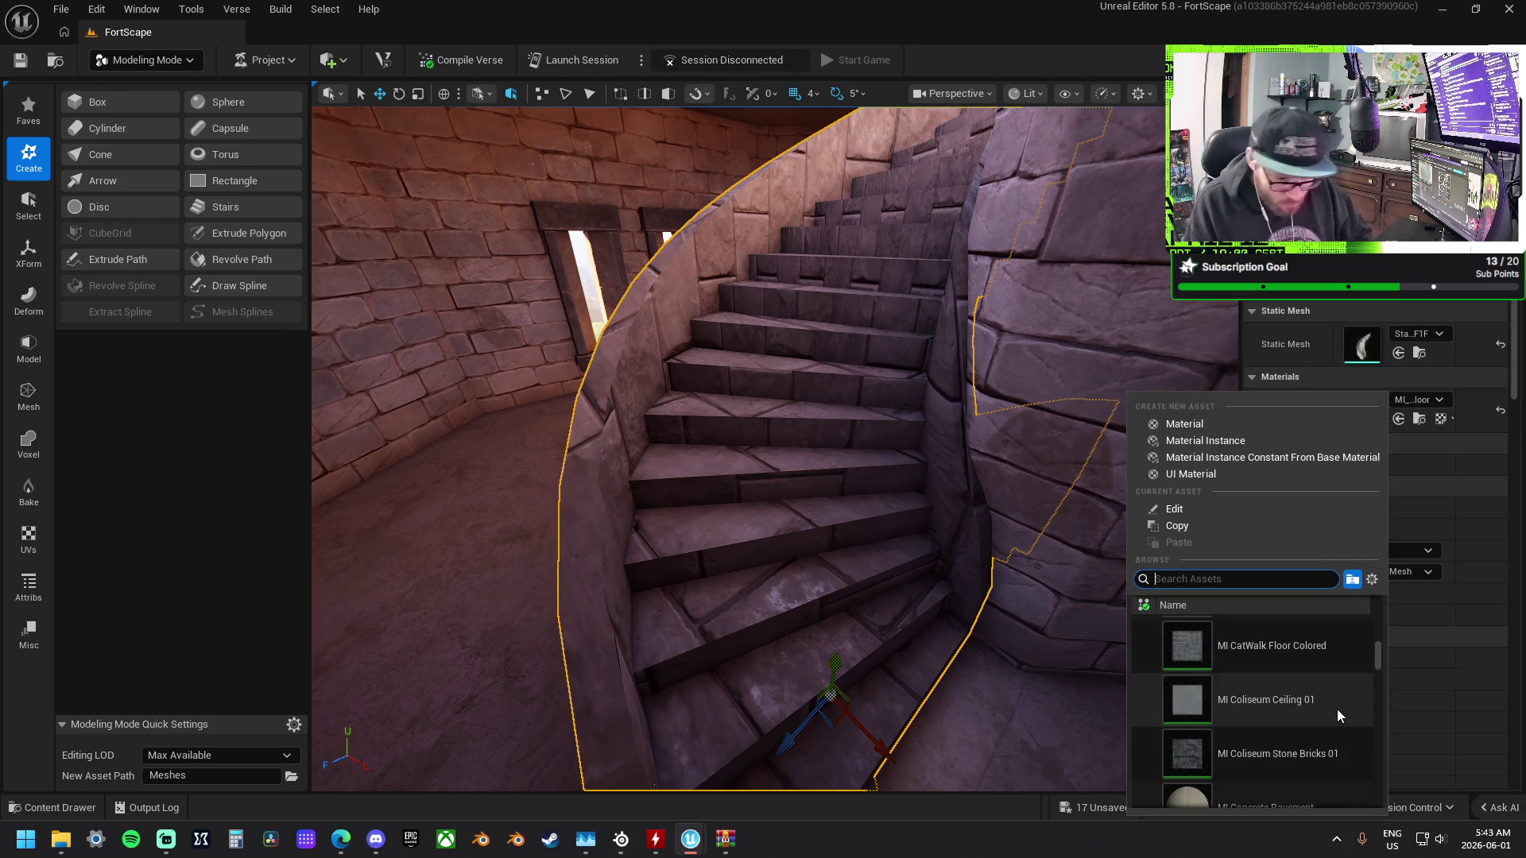
left_click(1337, 707)
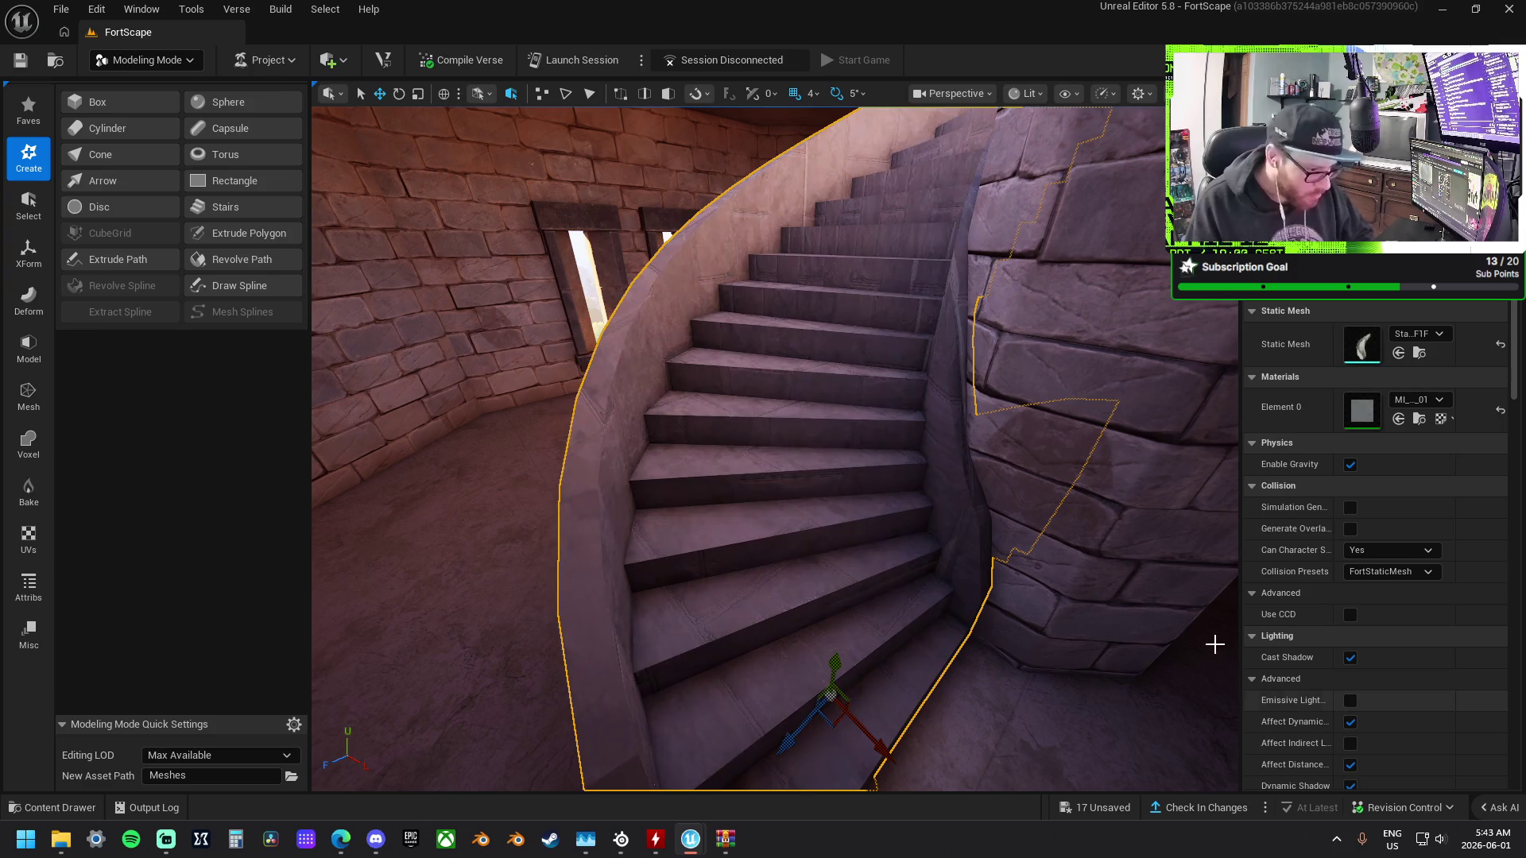
left_click_drag(902, 543, 345, 571)
left_click_drag(902, 544, 902, 543)
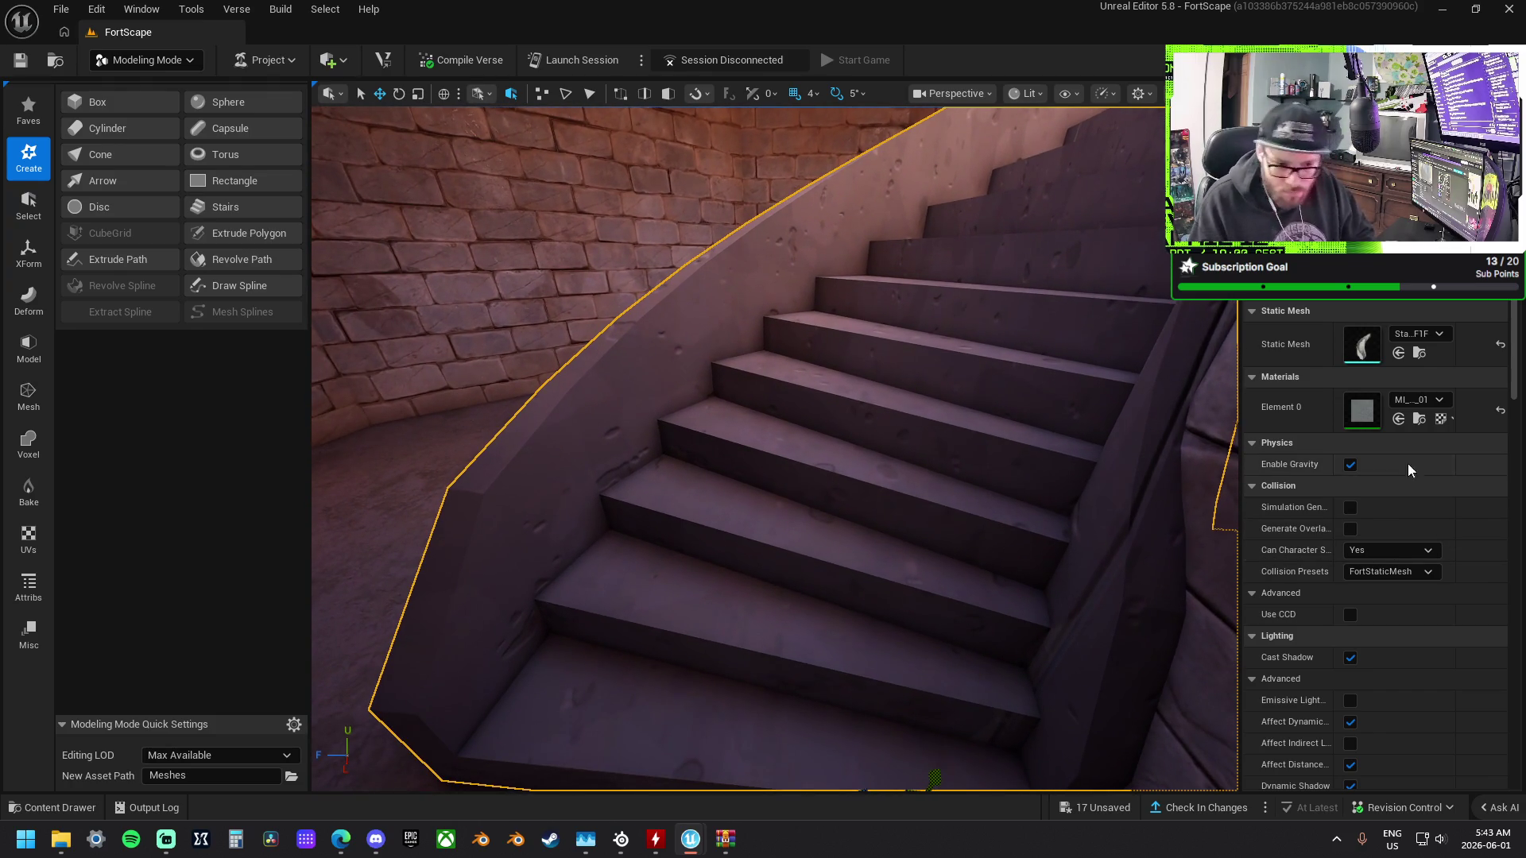
Switch the staircase material to MI Concrete Pavement.
left_click(1432, 406)
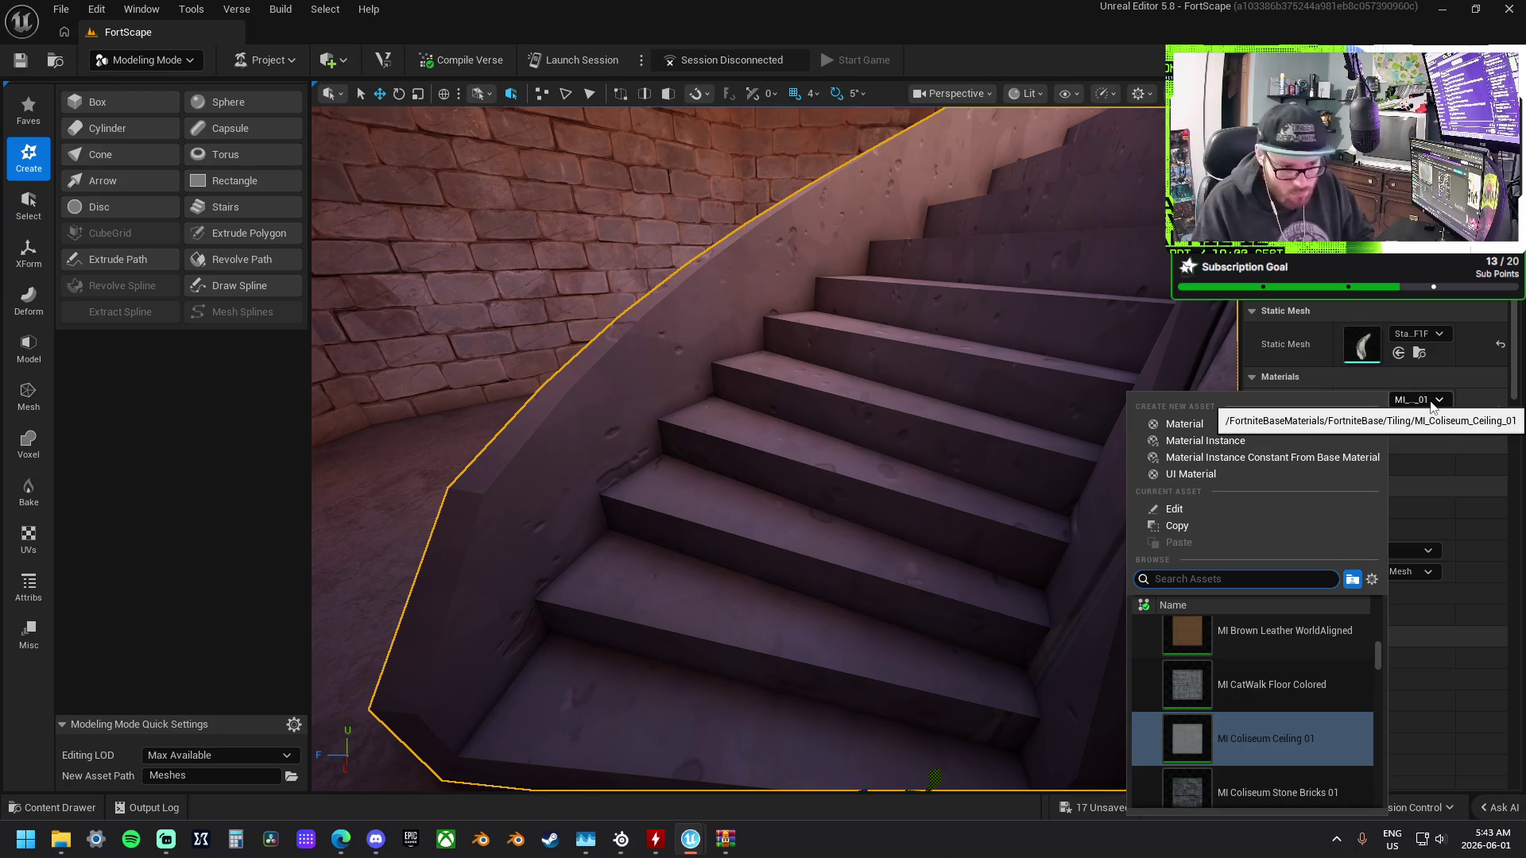
left_click_drag(830, 393, 836, 397)
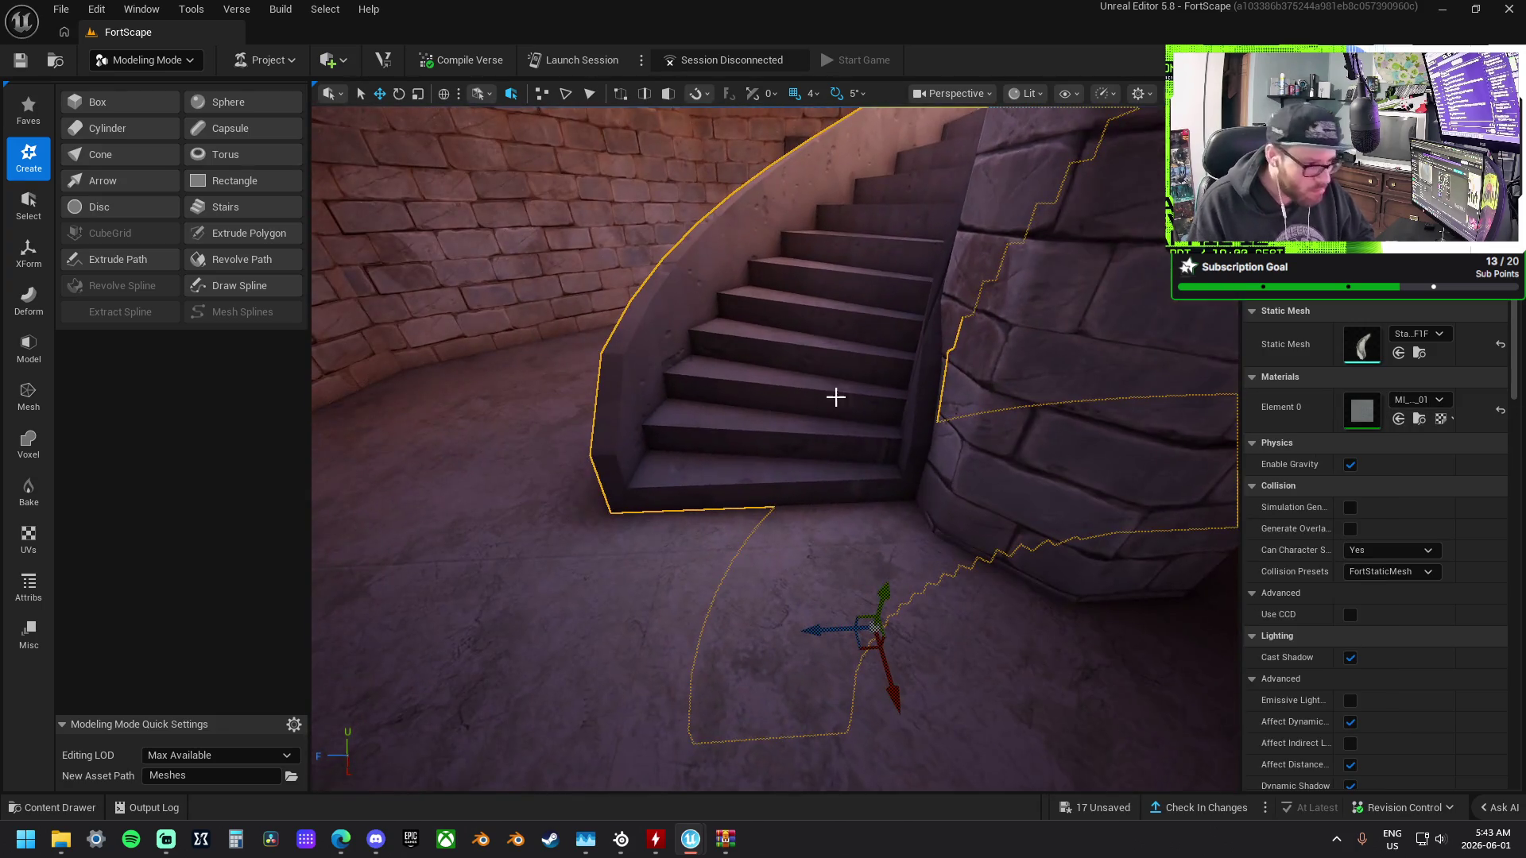
left_click(1412, 404)
scroll(1317, 663, "down", 3)
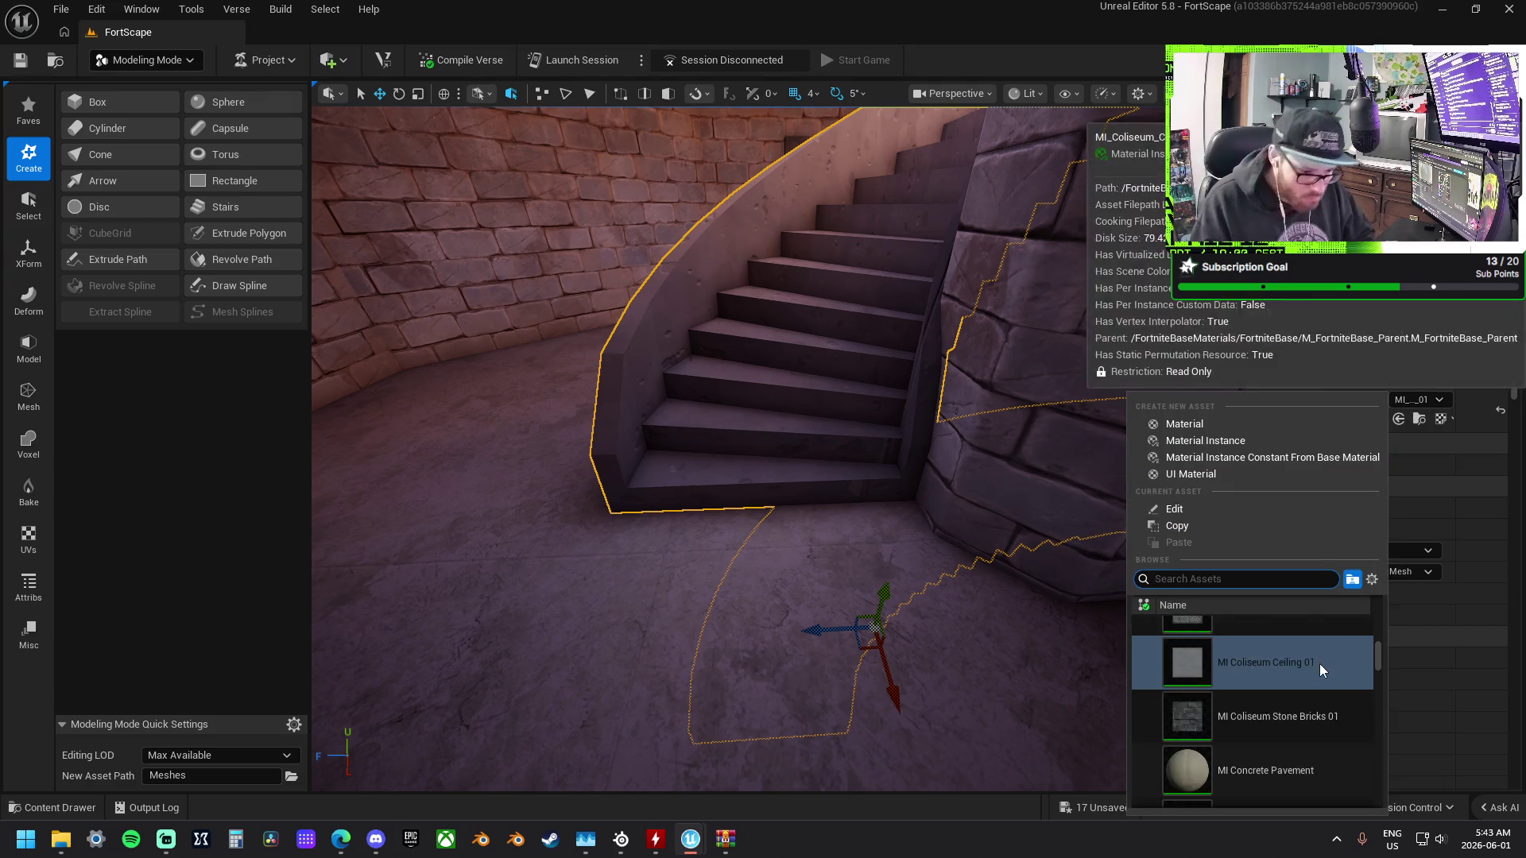
left_click(1332, 673)
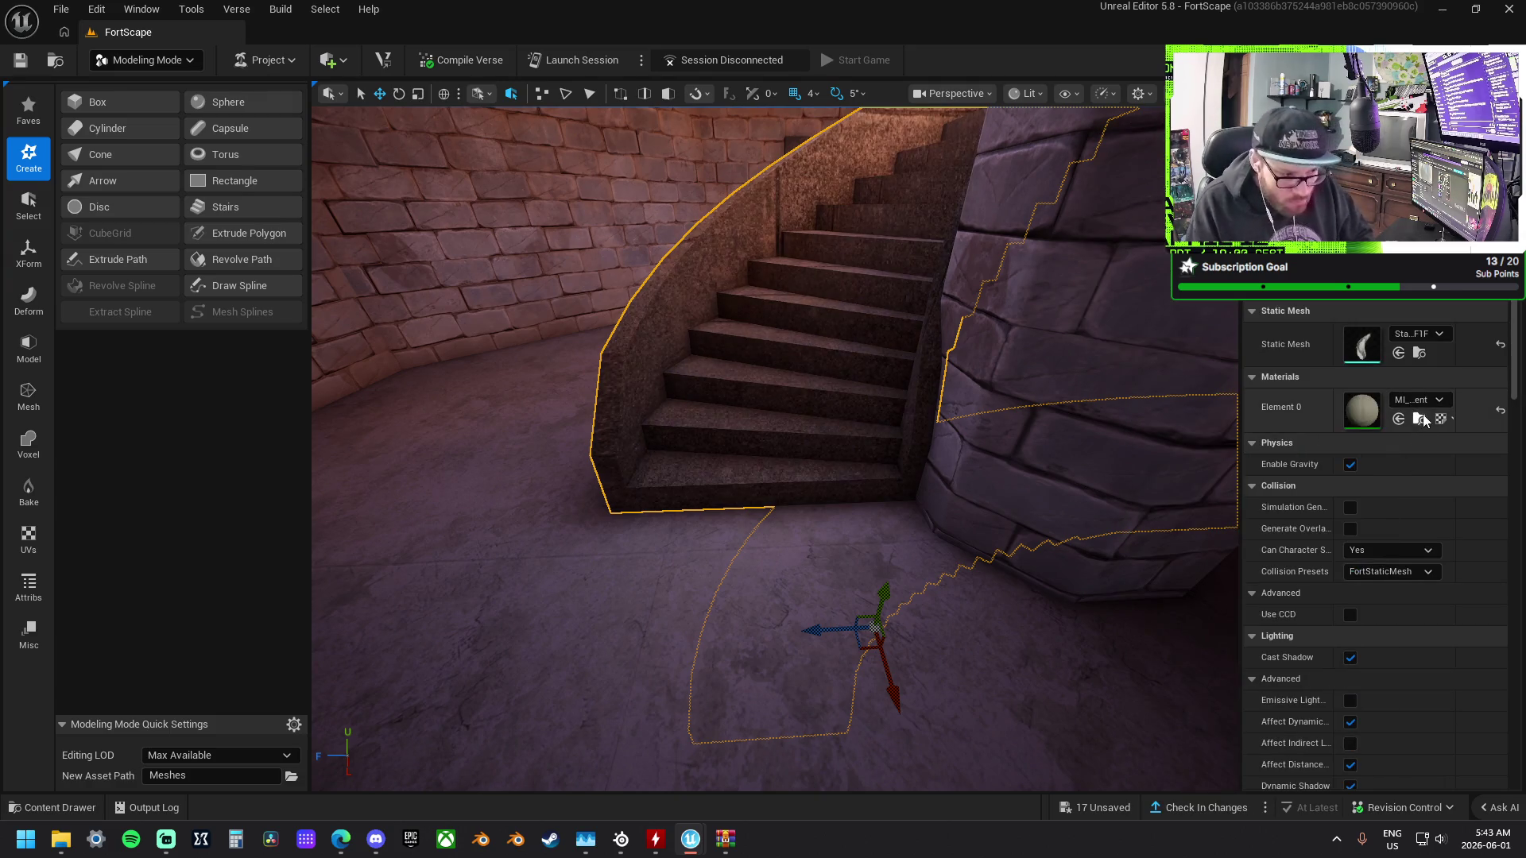
Apply MI Dirty Marble Tiles to the staircase and inspect its side.
left_click(1443, 400)
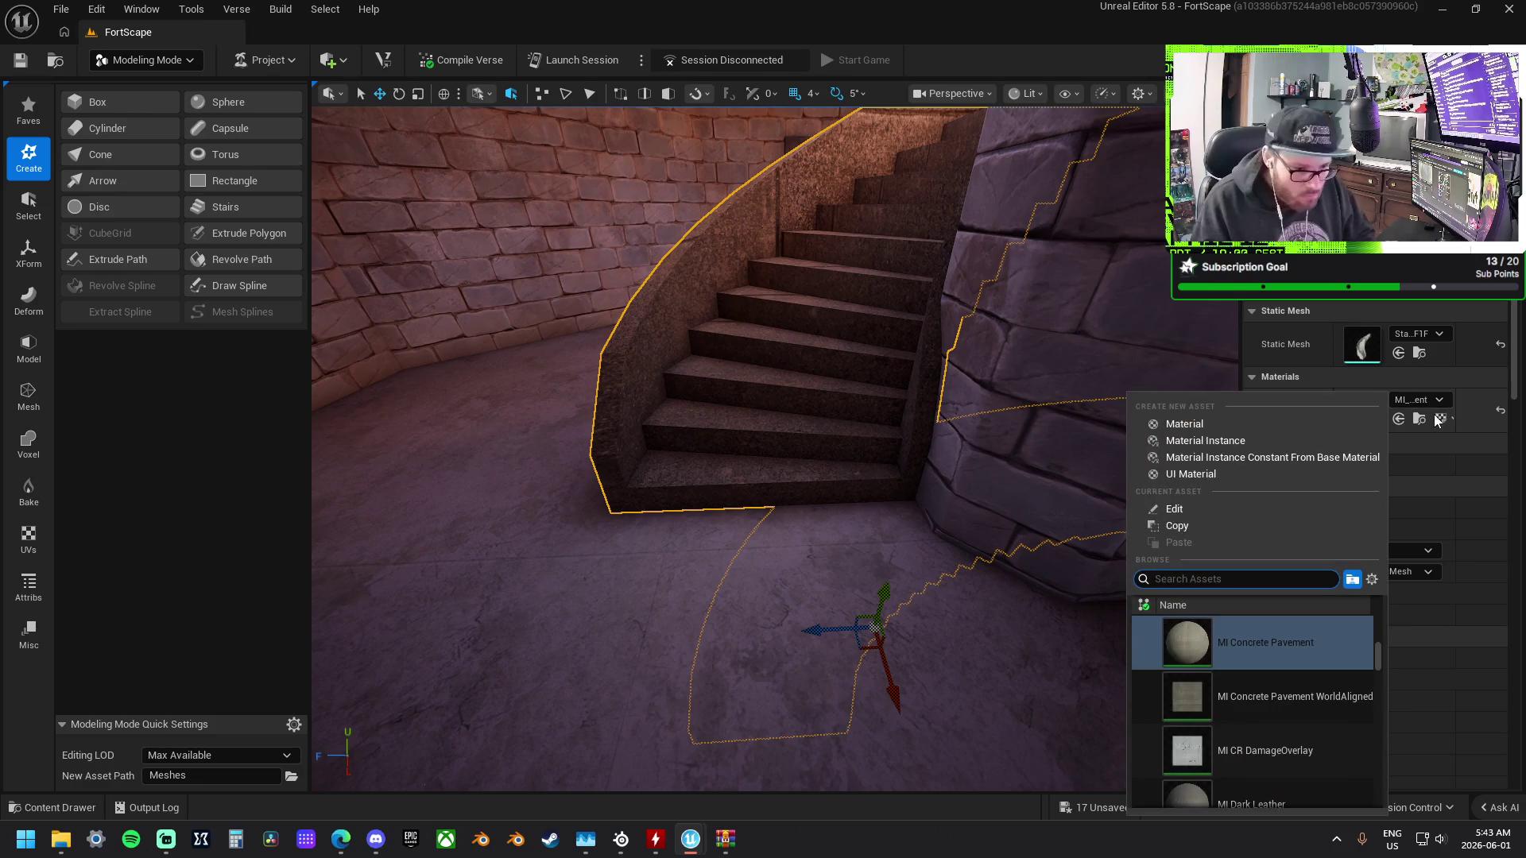
scroll(1305, 703, "down", 3)
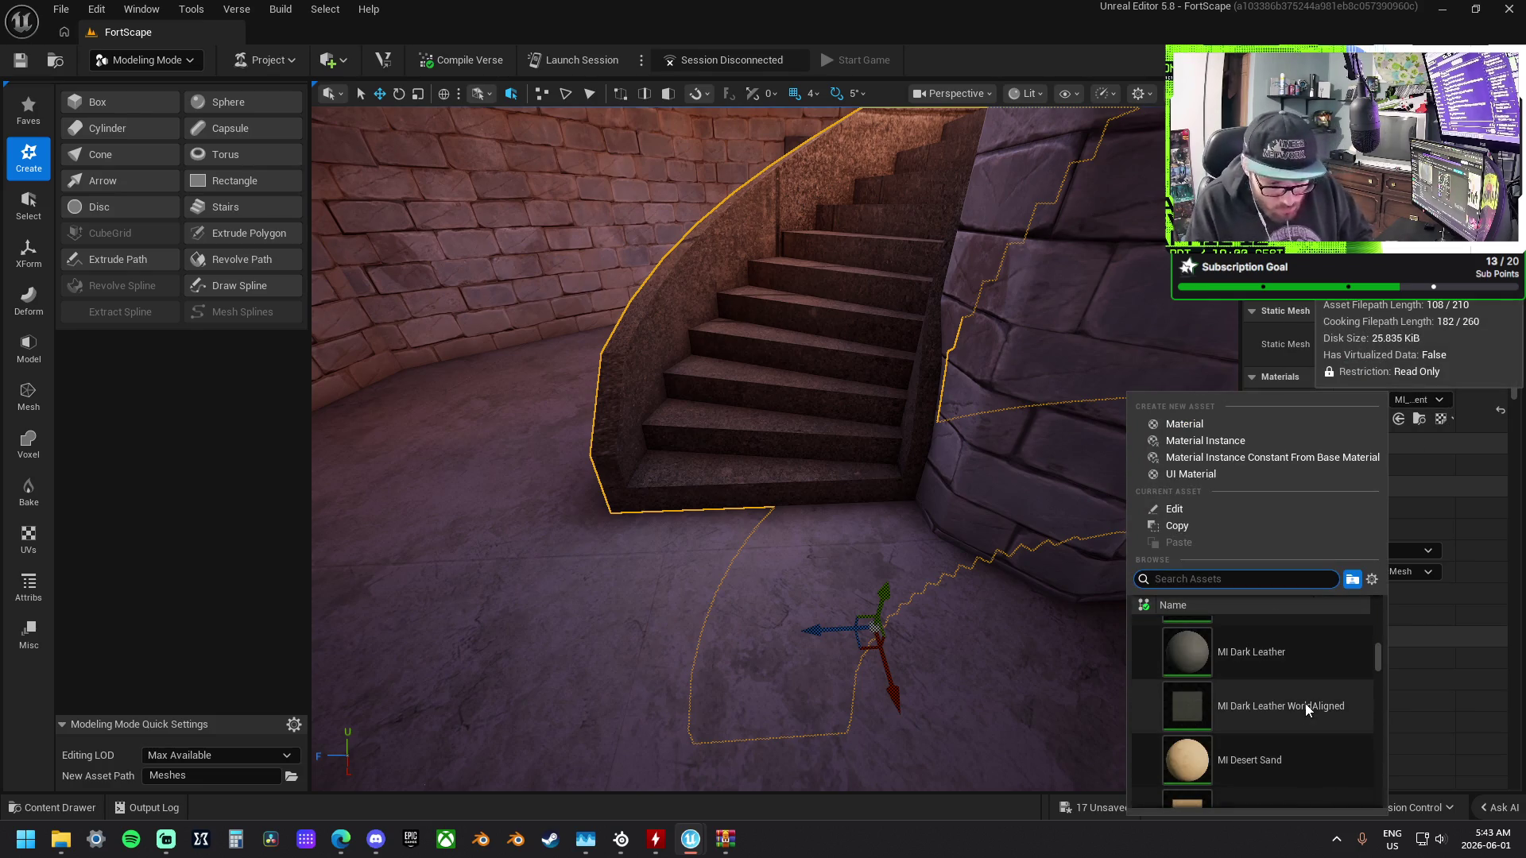
scroll(1328, 709, "down", 5)
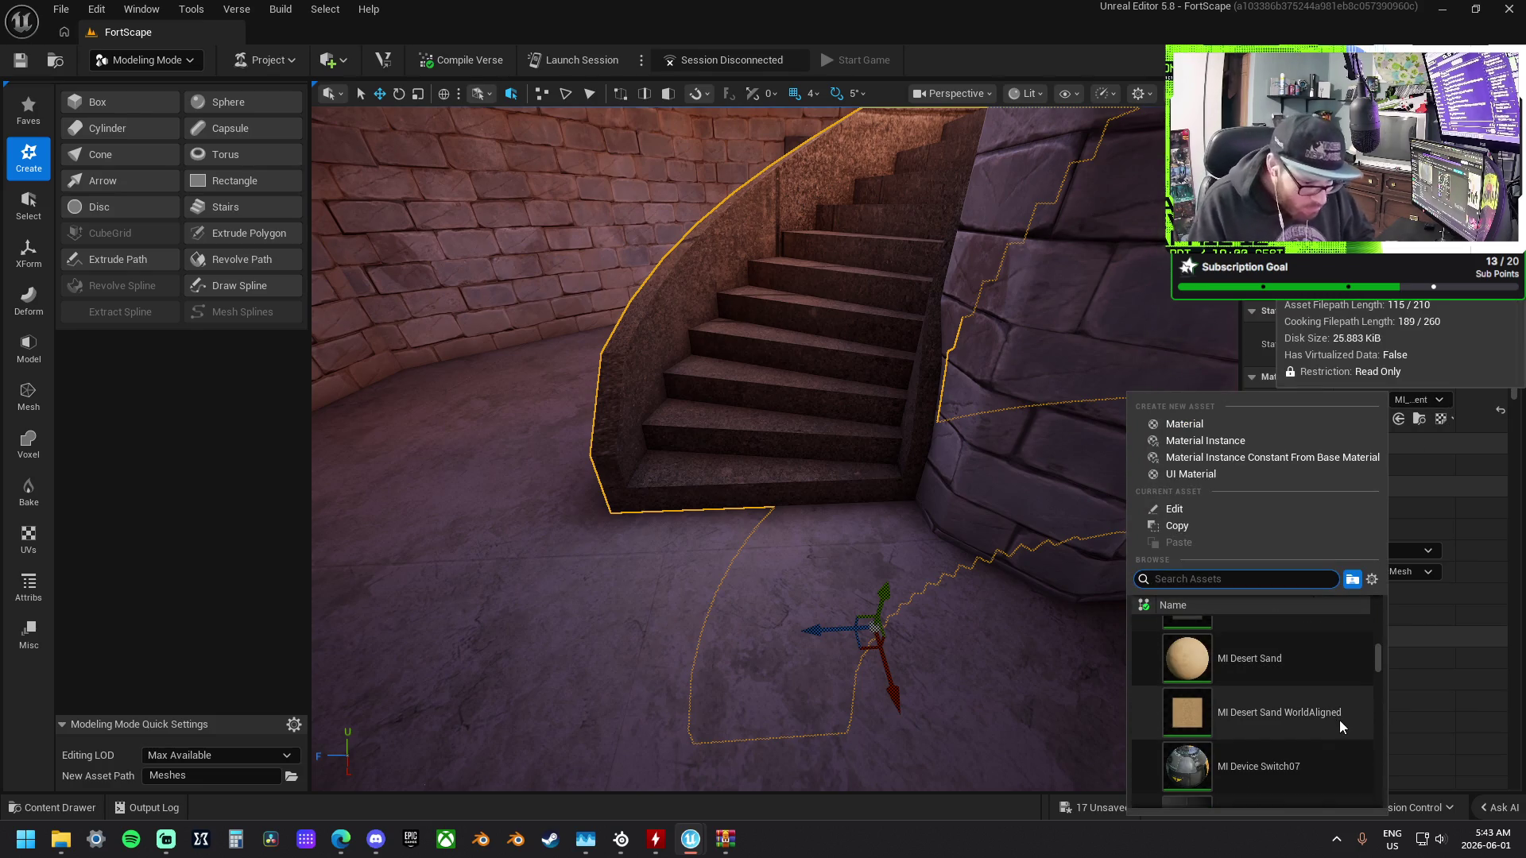
scroll(1338, 718, "down", 8)
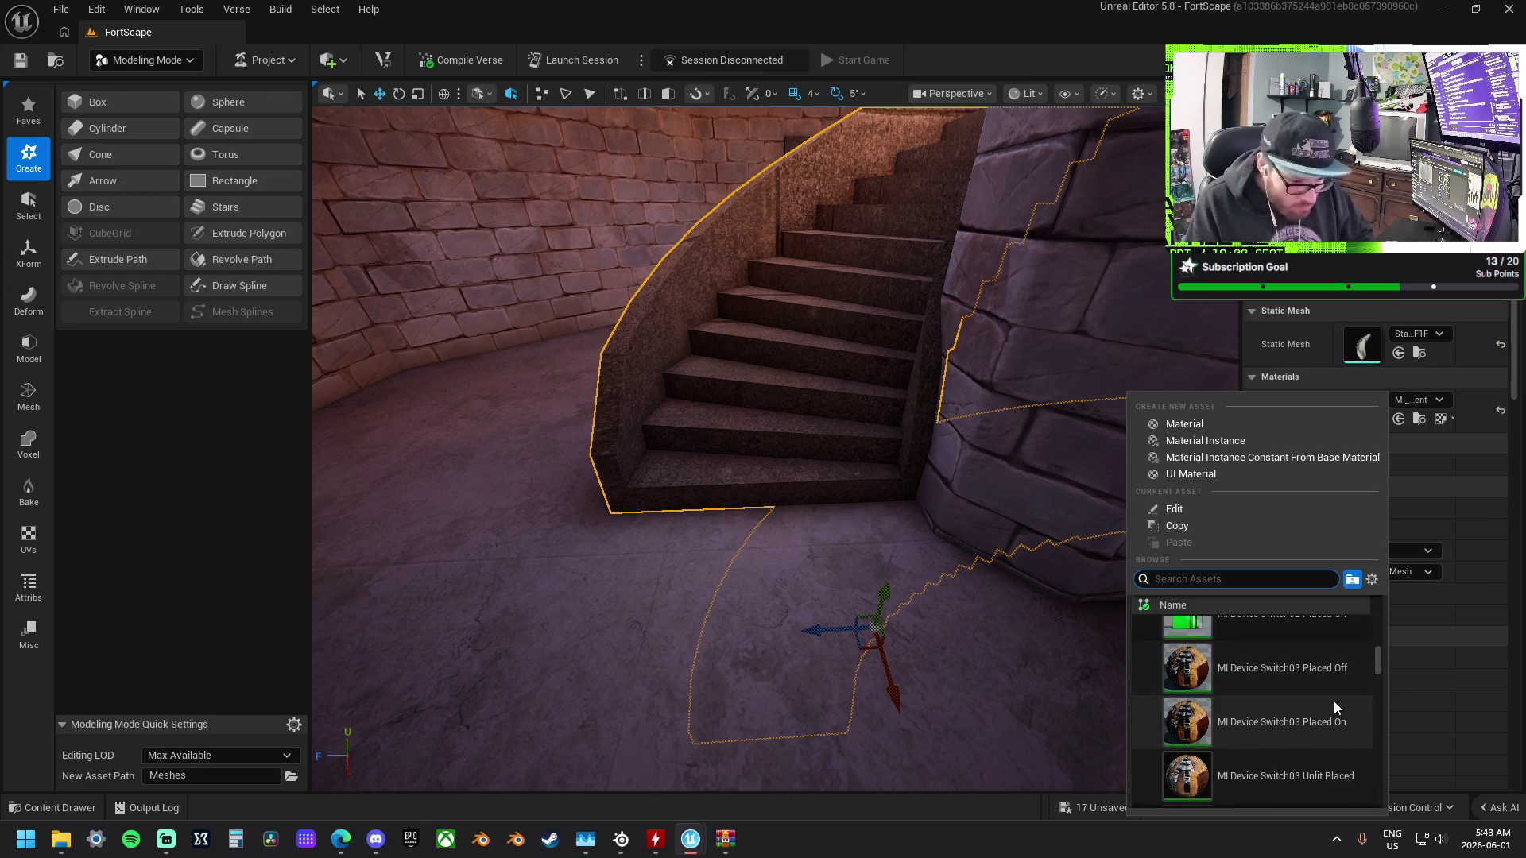
scroll(1334, 701, "down", 4)
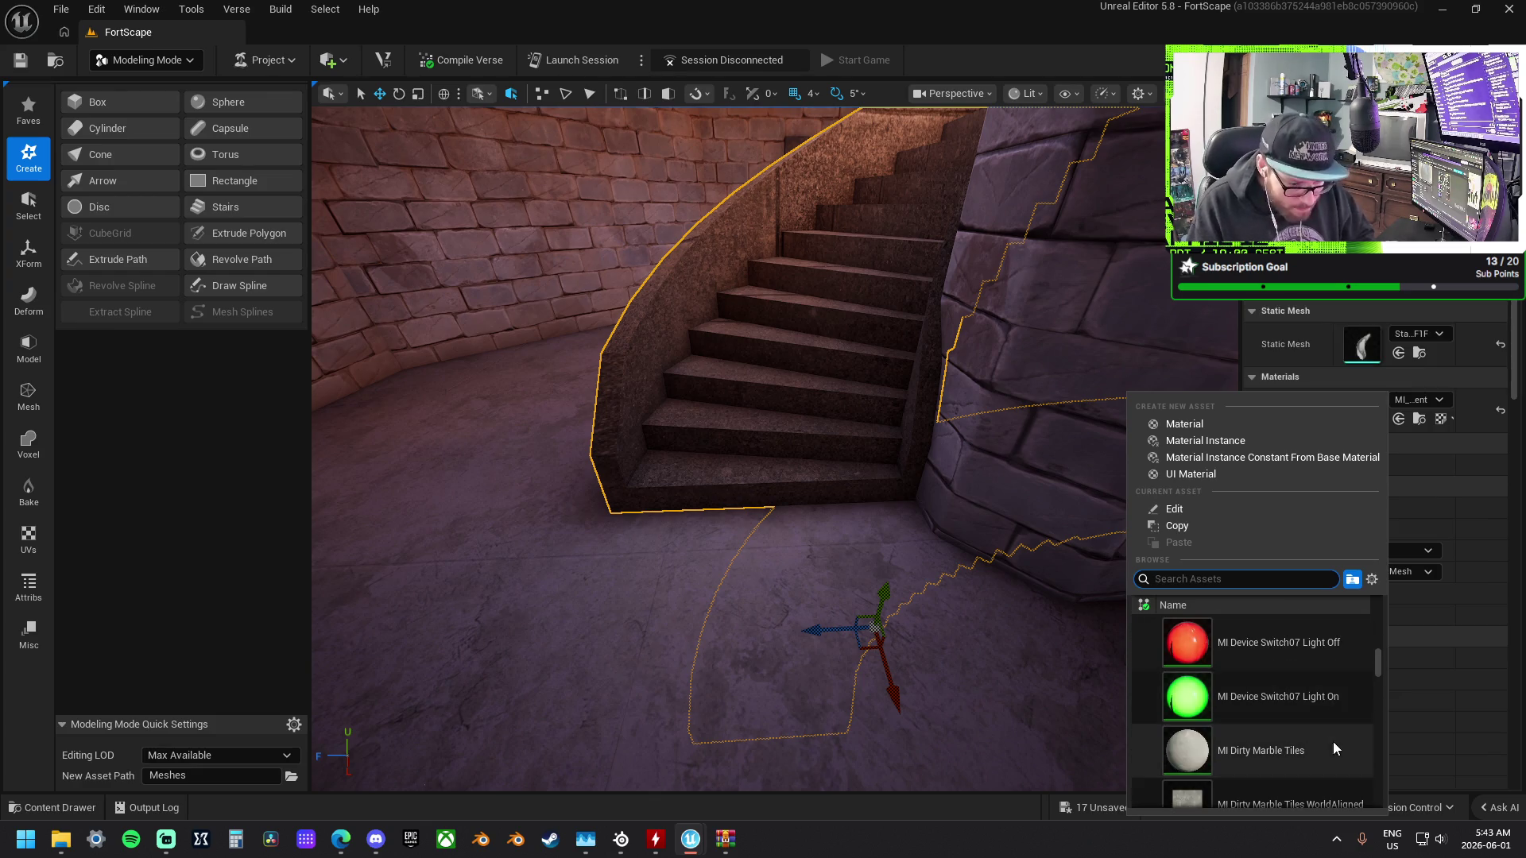
left_click(1334, 742)
mouse_move(903, 491)
left_mouse_down()
mouse_move(715, 497)
mouse_move(919, 491)
left_mouse_up()
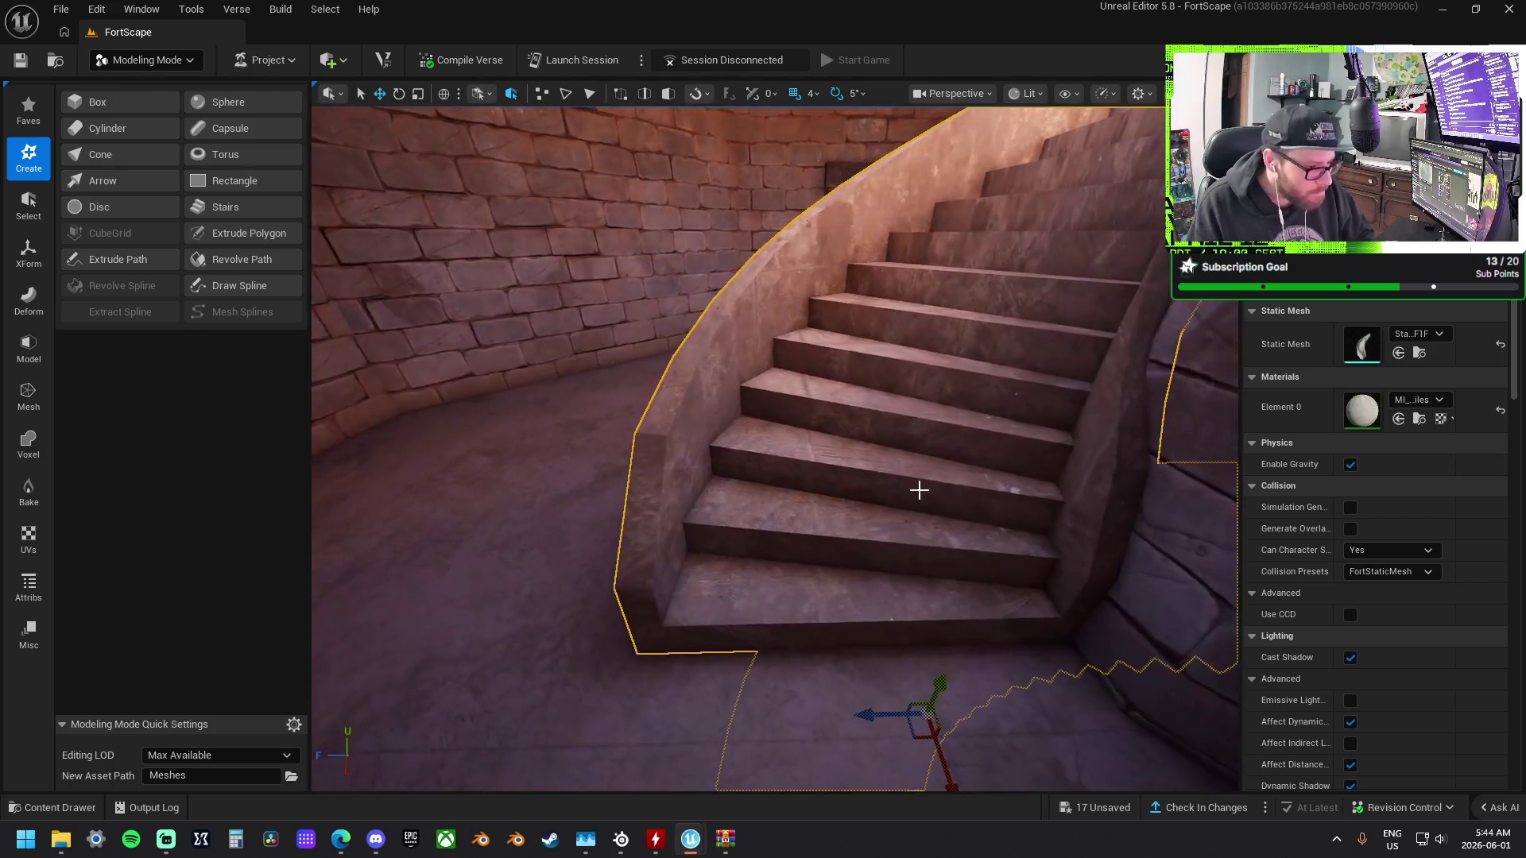
left_click(1441, 401)
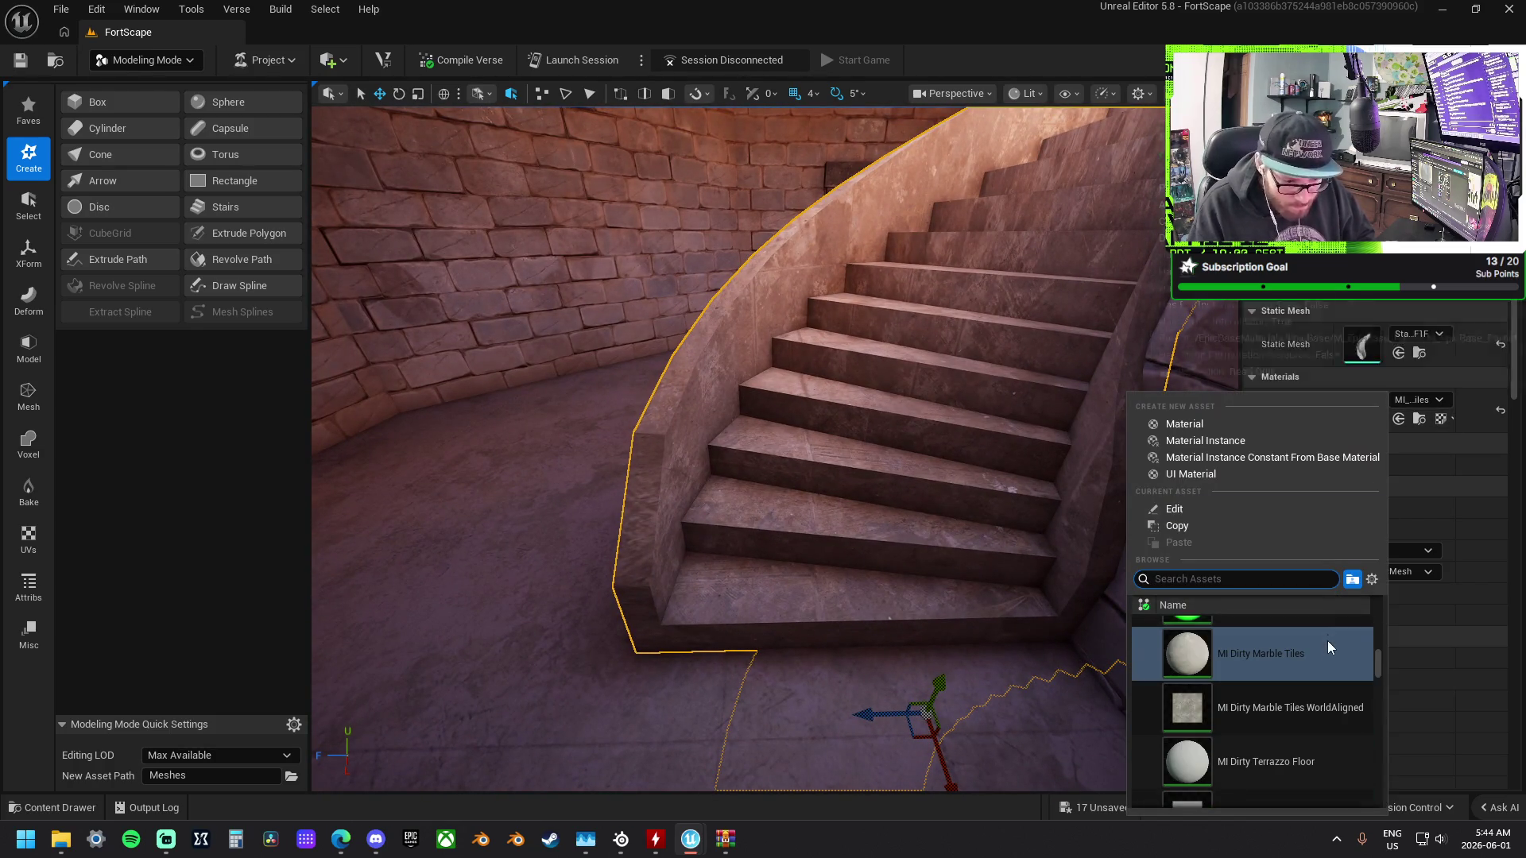
Try Dirty Marble Tiles, Dirty Terrazzo Floor and both Giallo Noce marble materials on the stairs.
left_click(1341, 712)
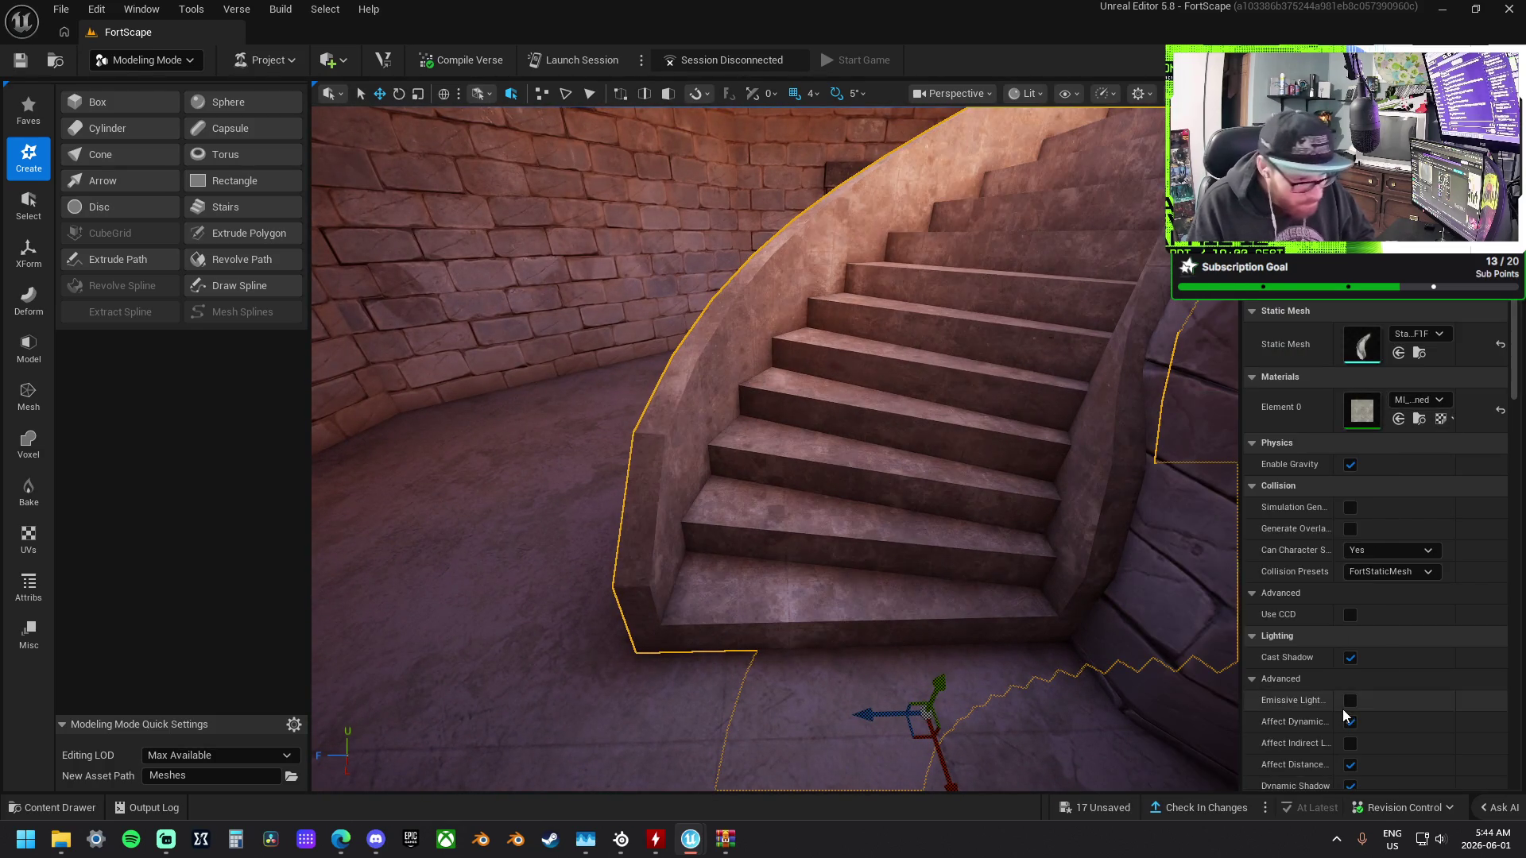
left_click(1418, 400)
scroll(1303, 676, "down", 3)
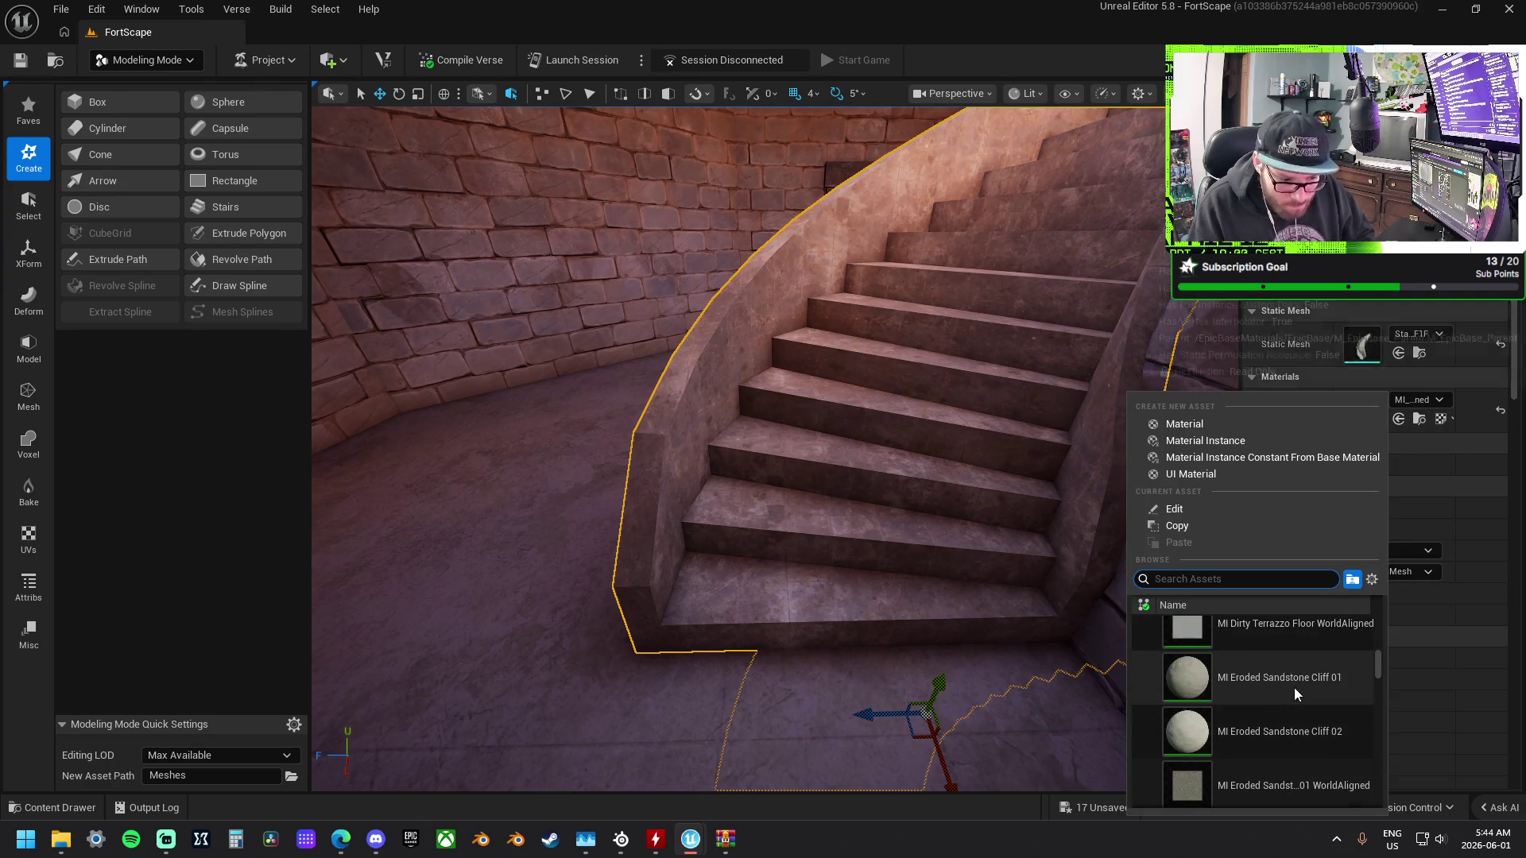
left_click(1310, 646)
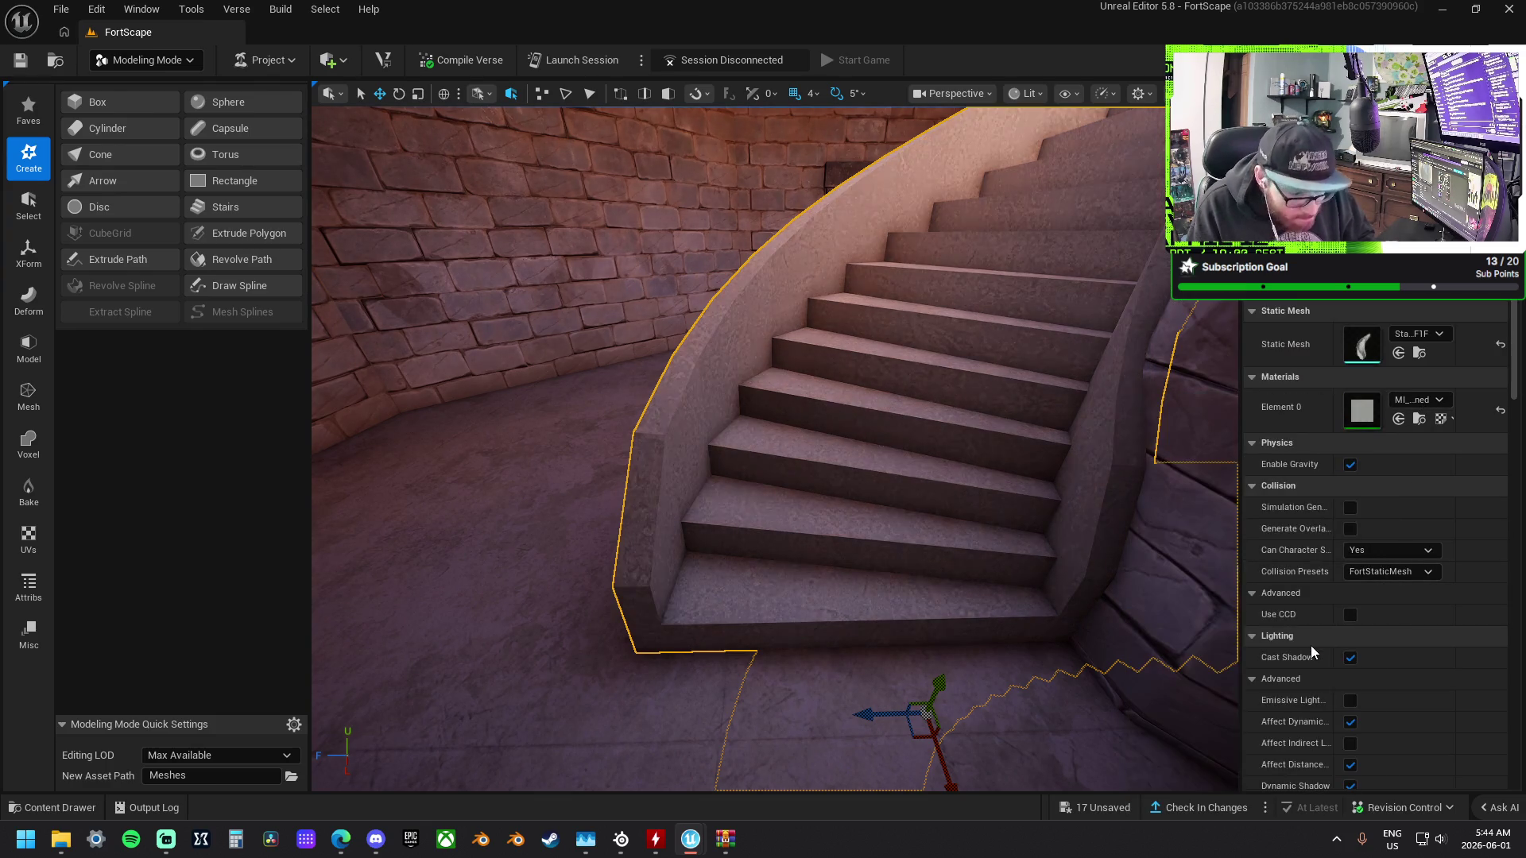
left_click(1429, 399)
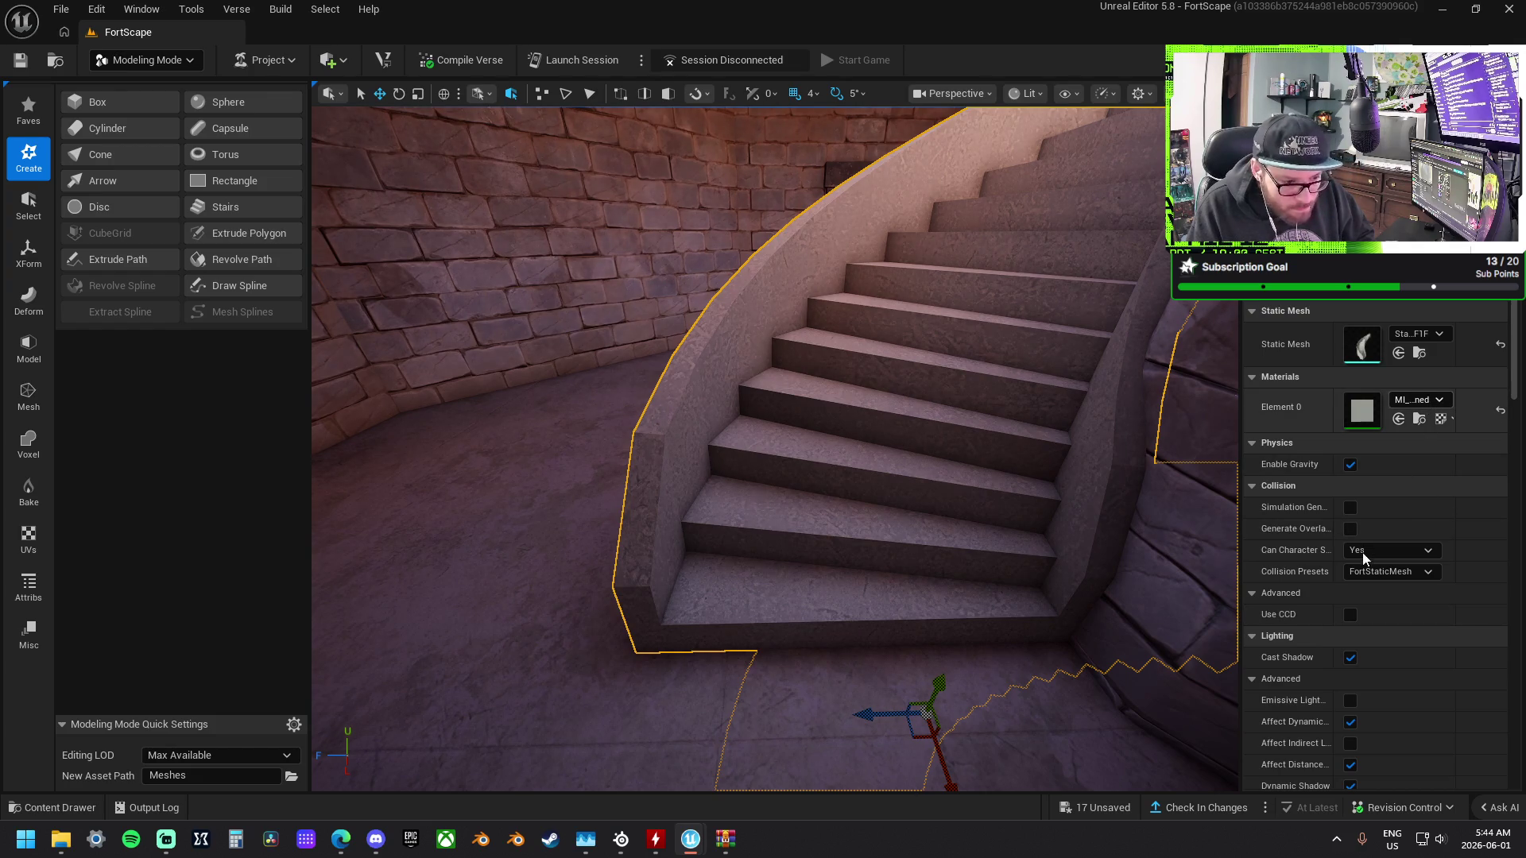
scroll(1334, 645, "down", 3)
scroll(1324, 682, "down", 5)
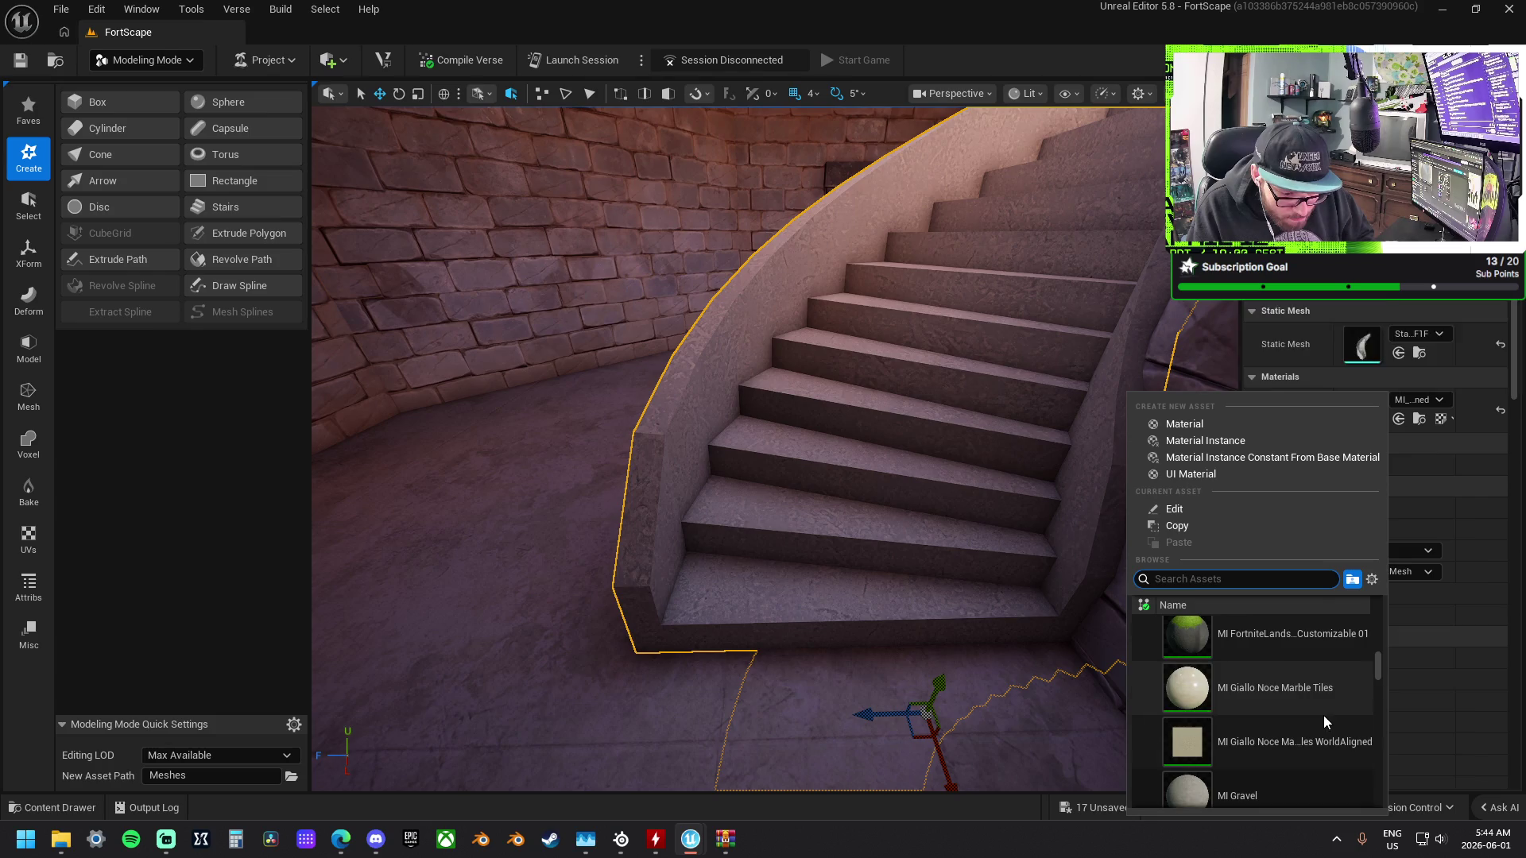
left_click(1304, 755)
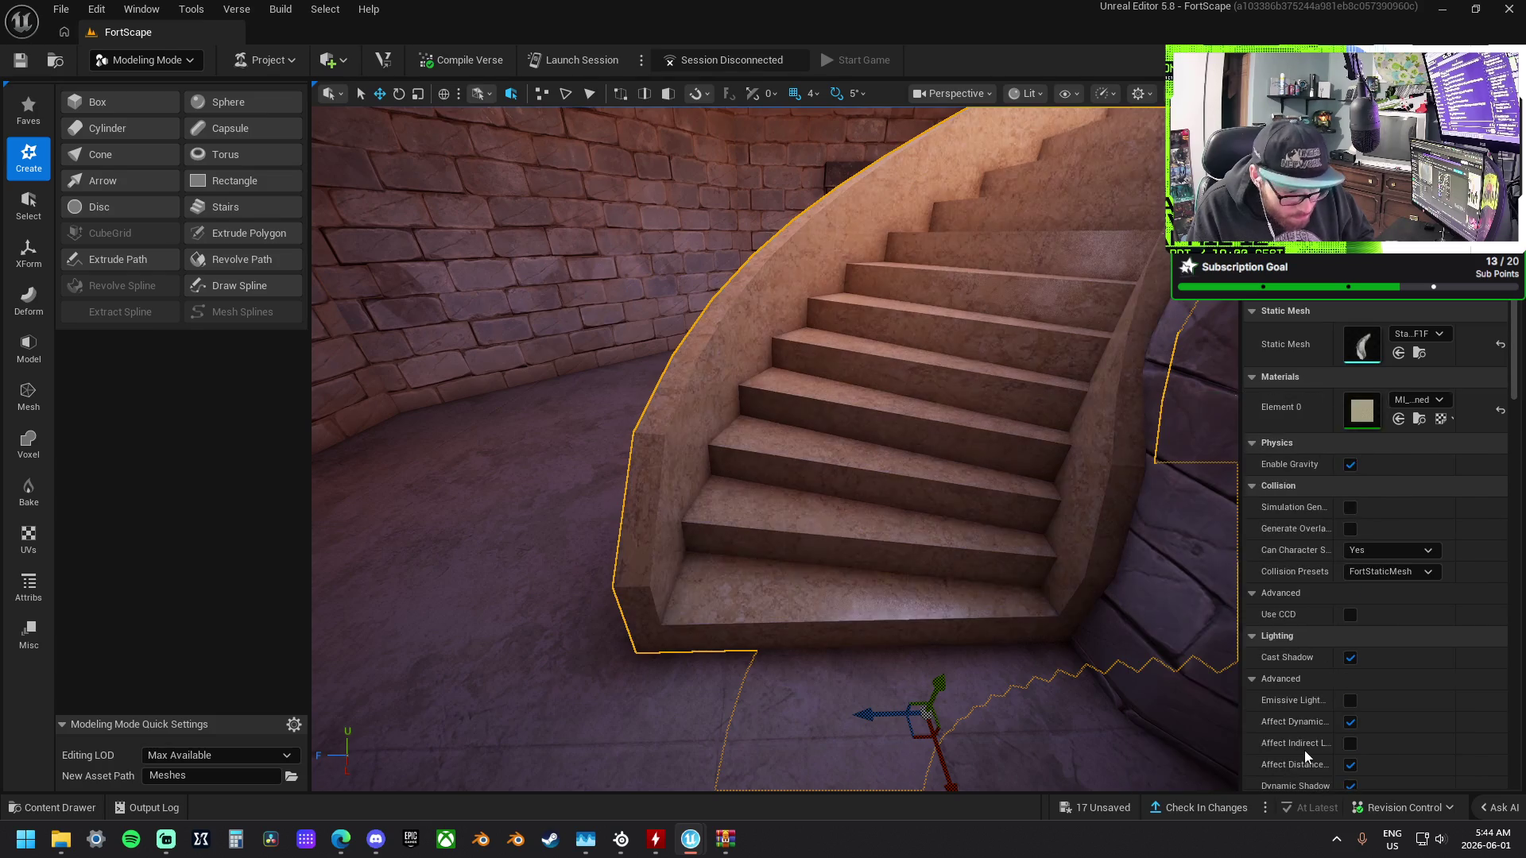
left_click(1429, 398)
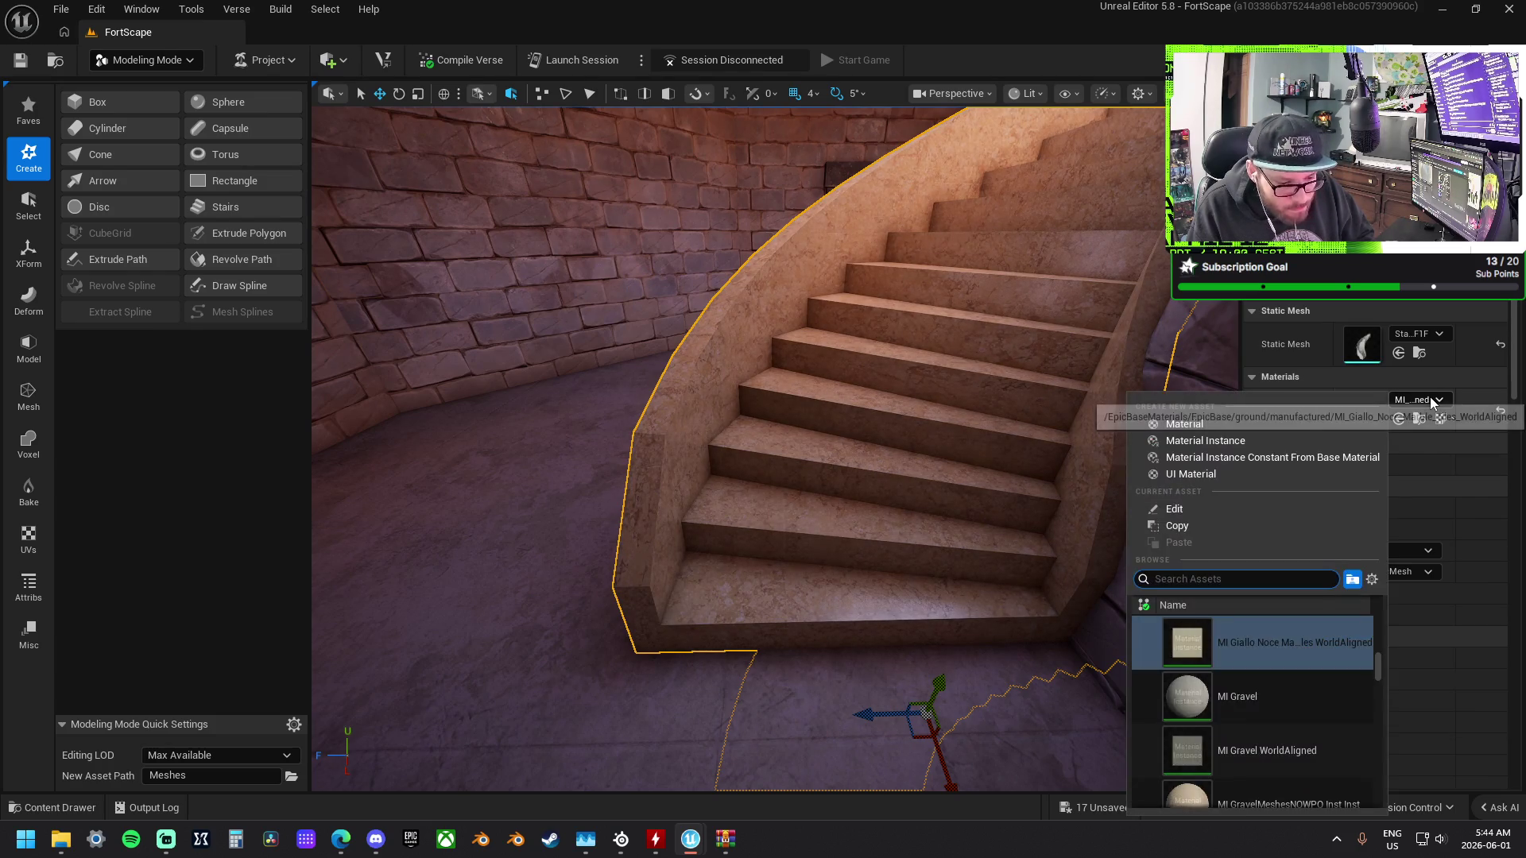
left_click(1297, 669)
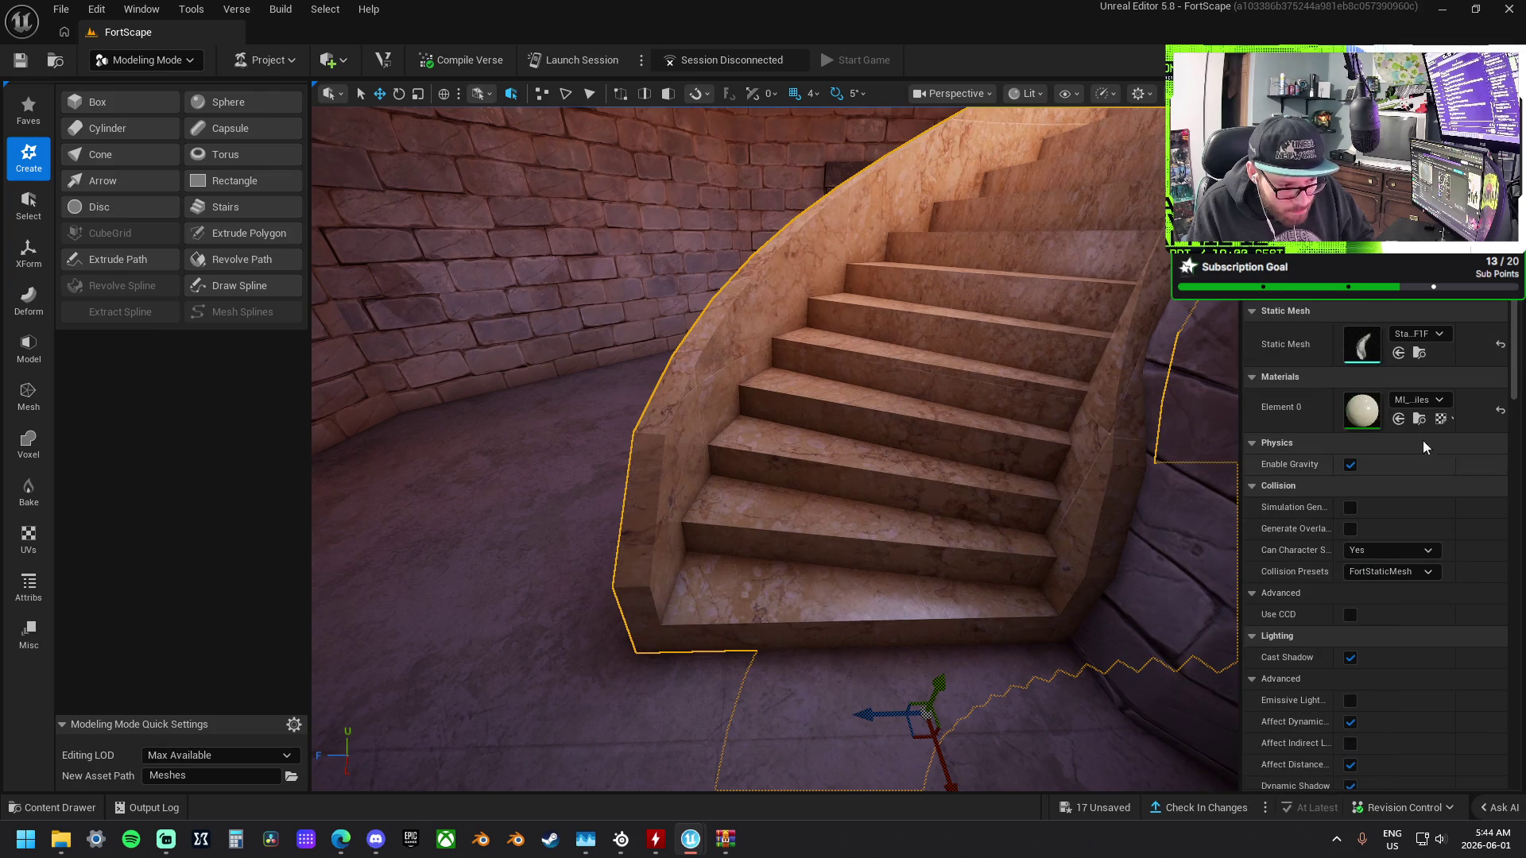
Try Herringbone Brick Pavement, Herringbone Pavers and world-aligned Herringbone Pavers on the stairs.
left_click(1429, 399)
scroll(1252, 708, "up", 3)
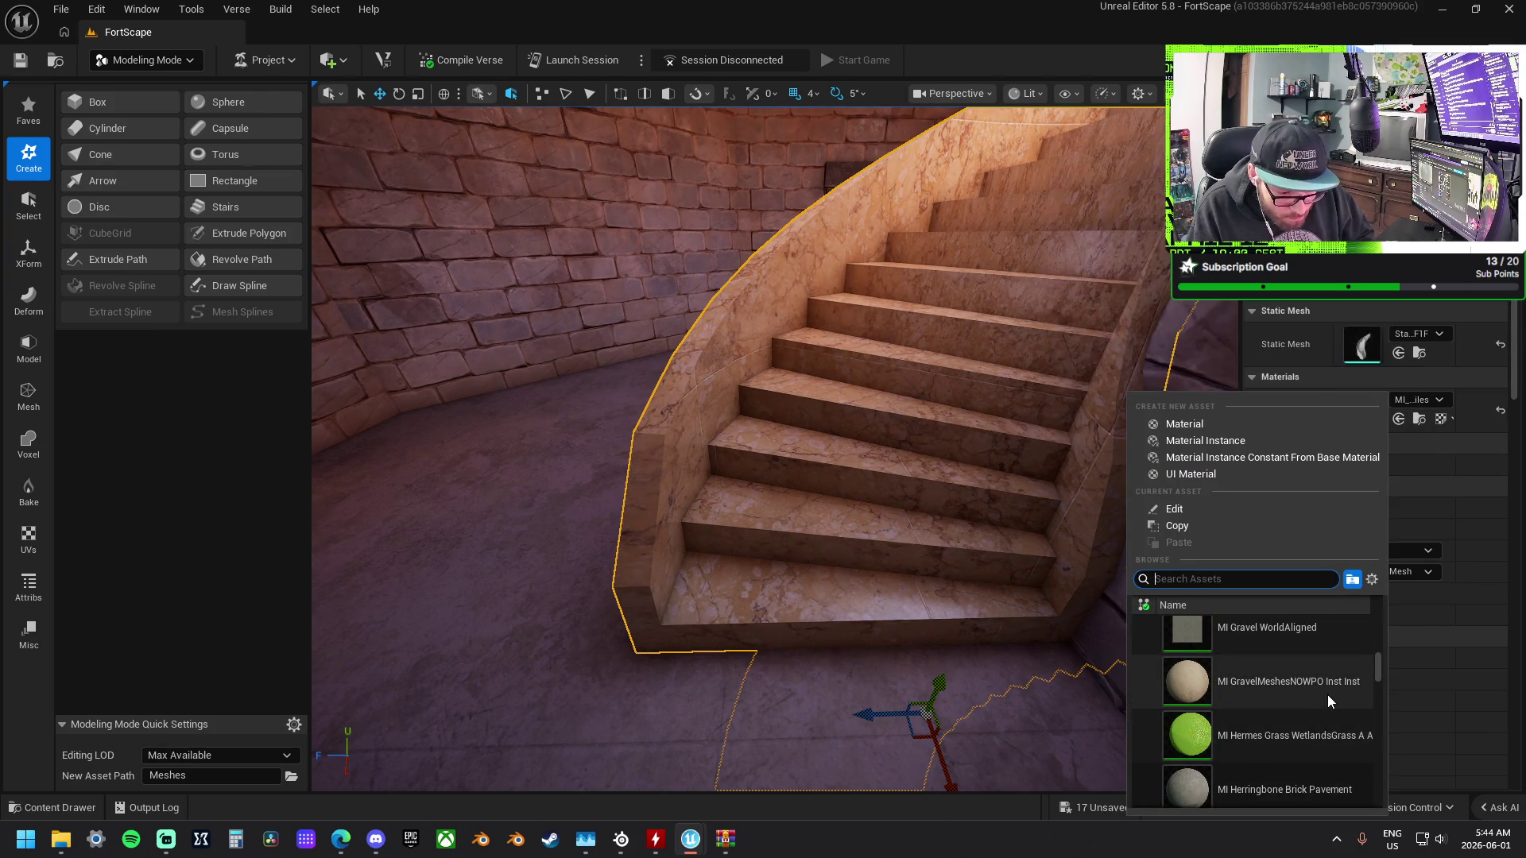
scroll(1304, 776, "down", 1)
left_click(1303, 776)
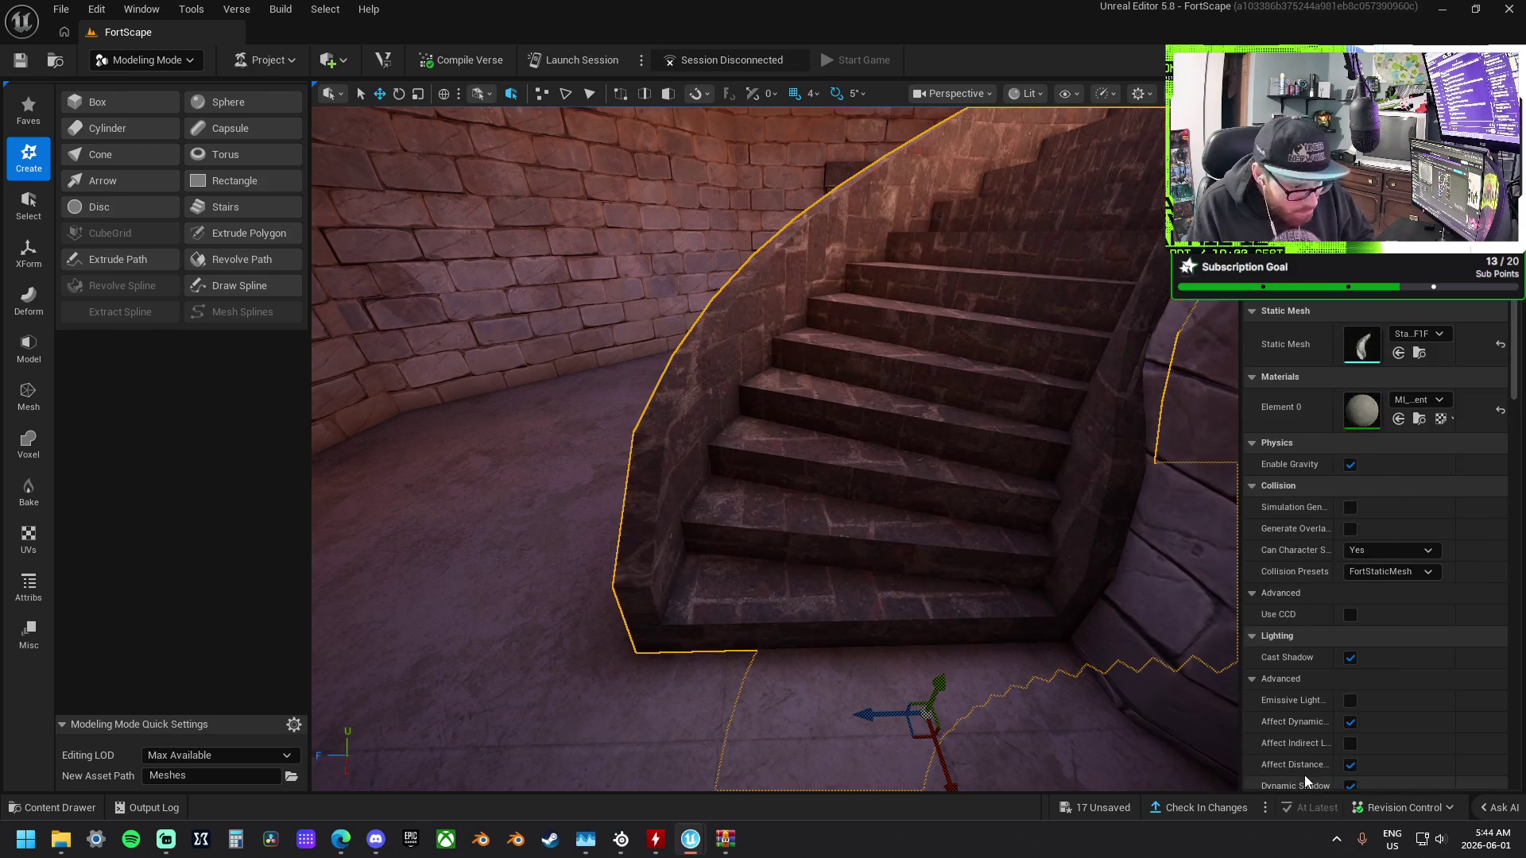
left_click(1421, 400)
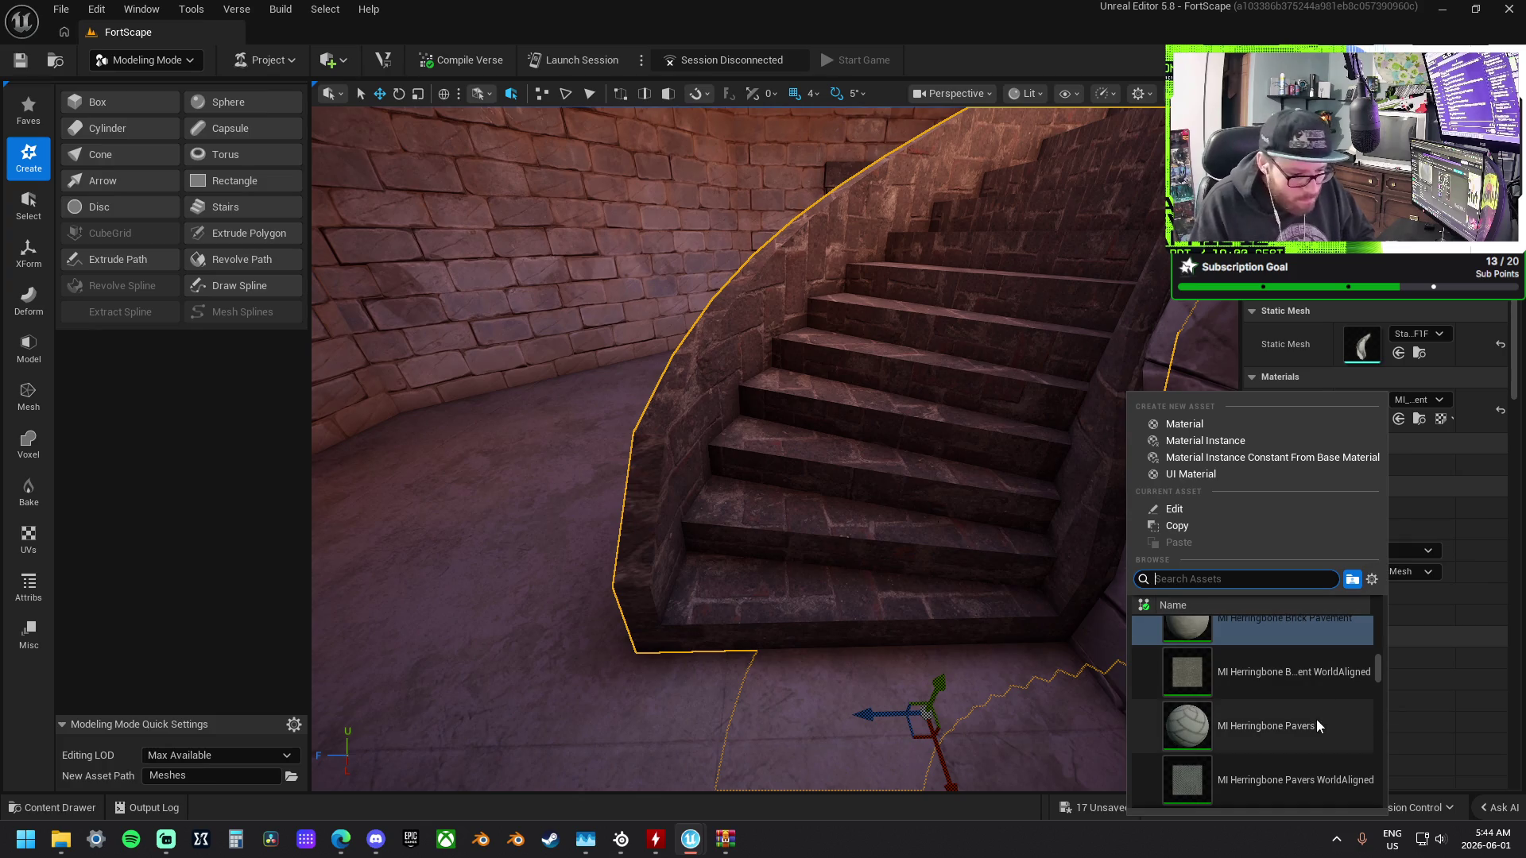
left_click(1318, 721)
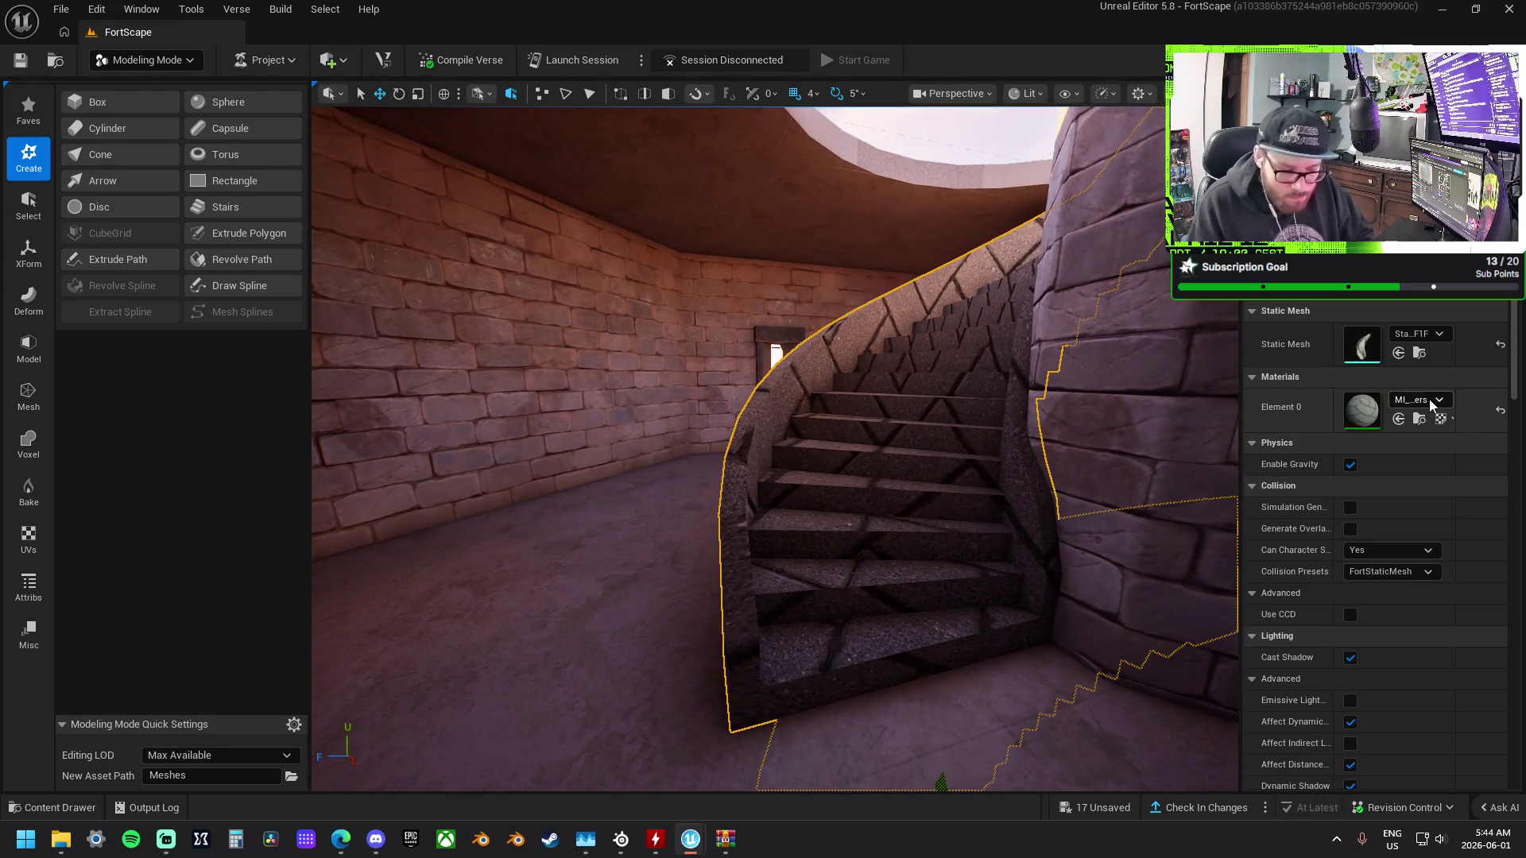
left_click(1429, 399)
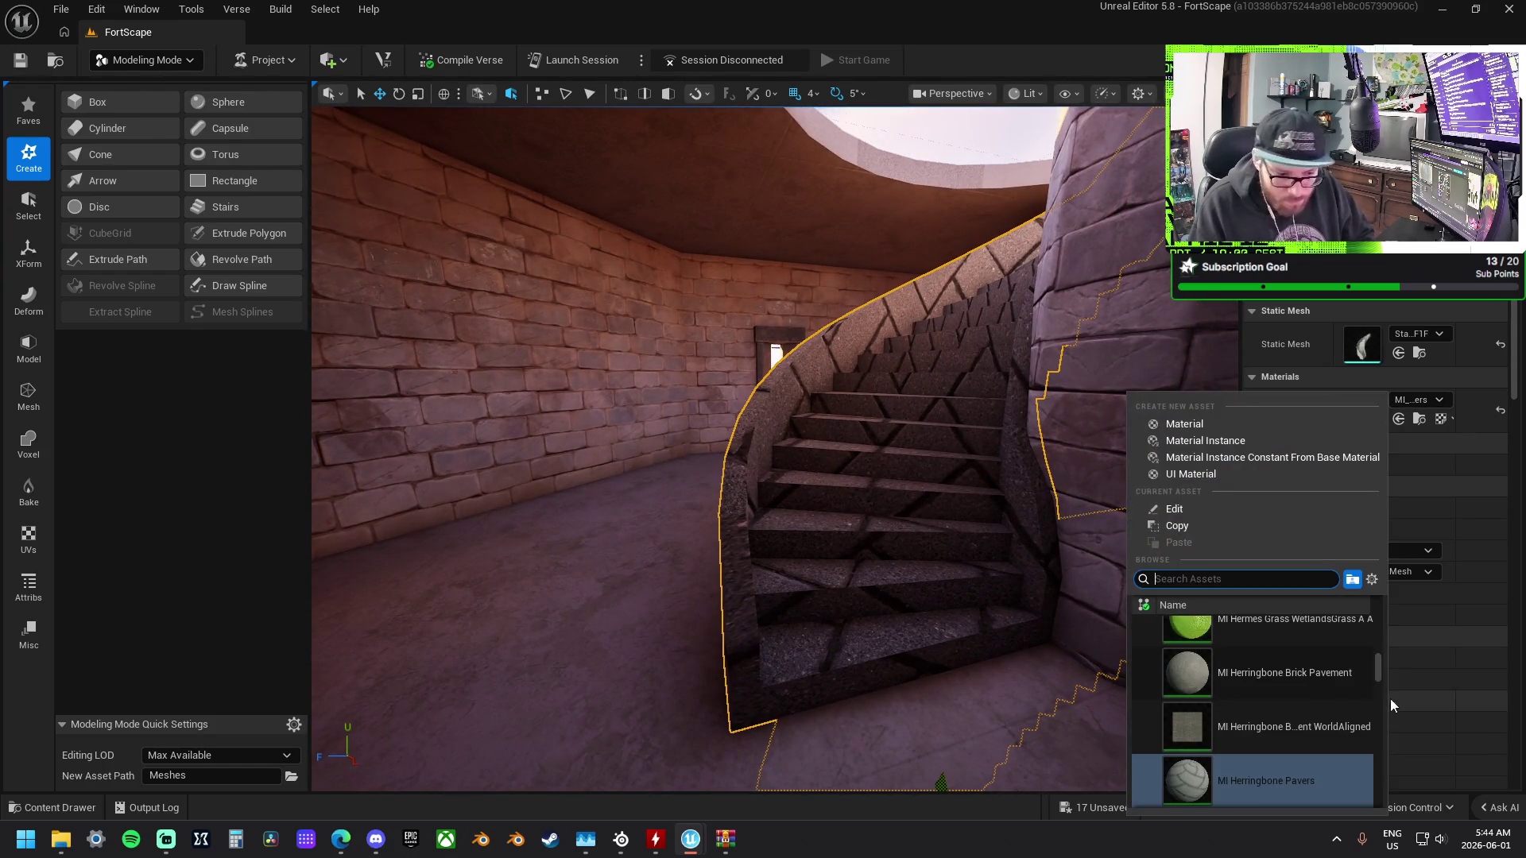
left_click(1296, 760)
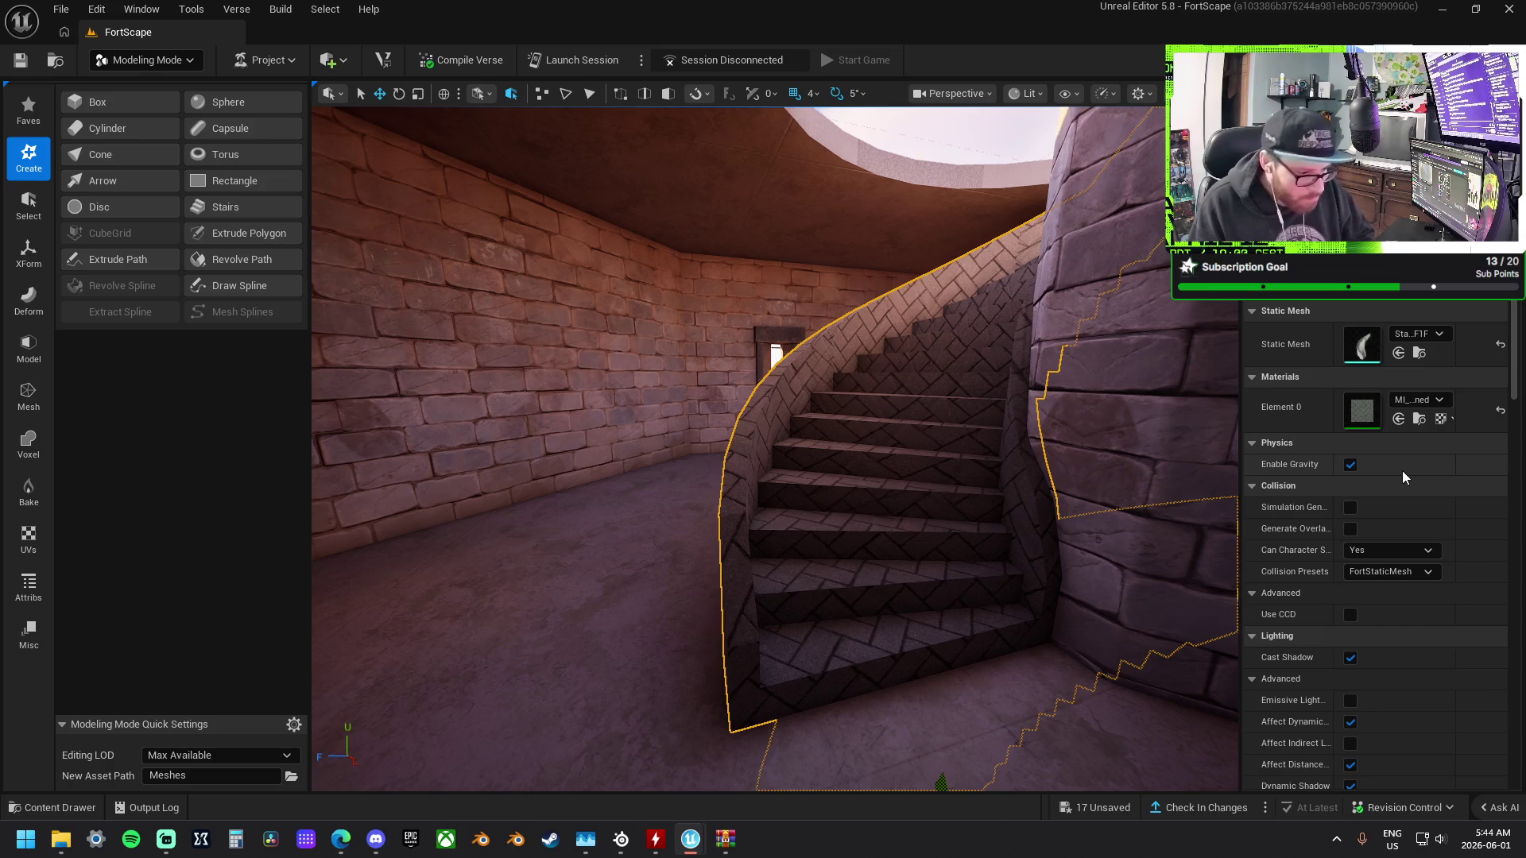
Apply the world-aligned multicolored granite material to the staircase.
left_click(1430, 400)
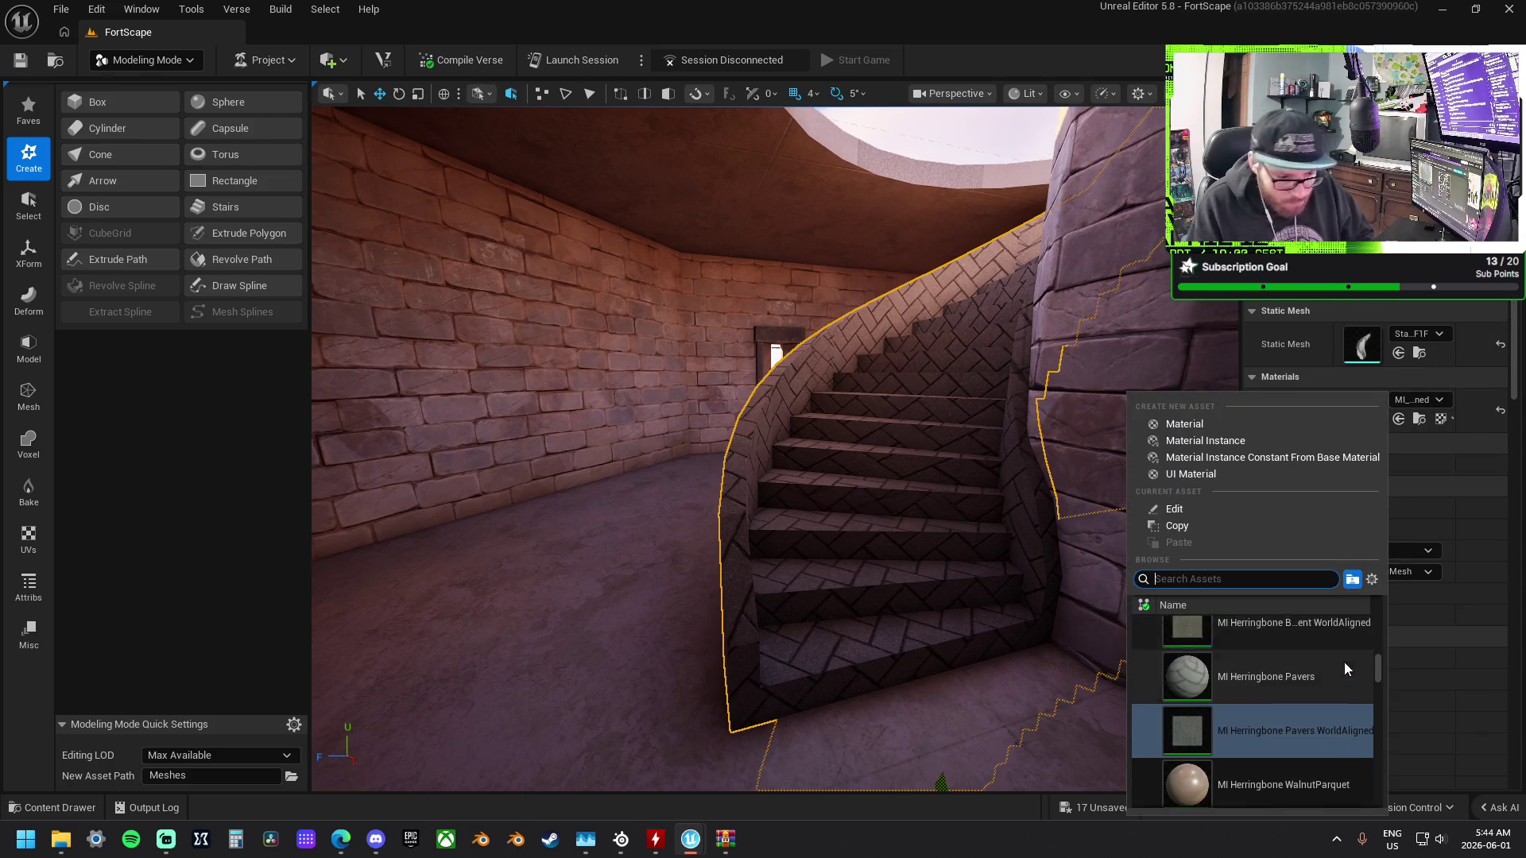
scroll(1335, 675, "down", 3)
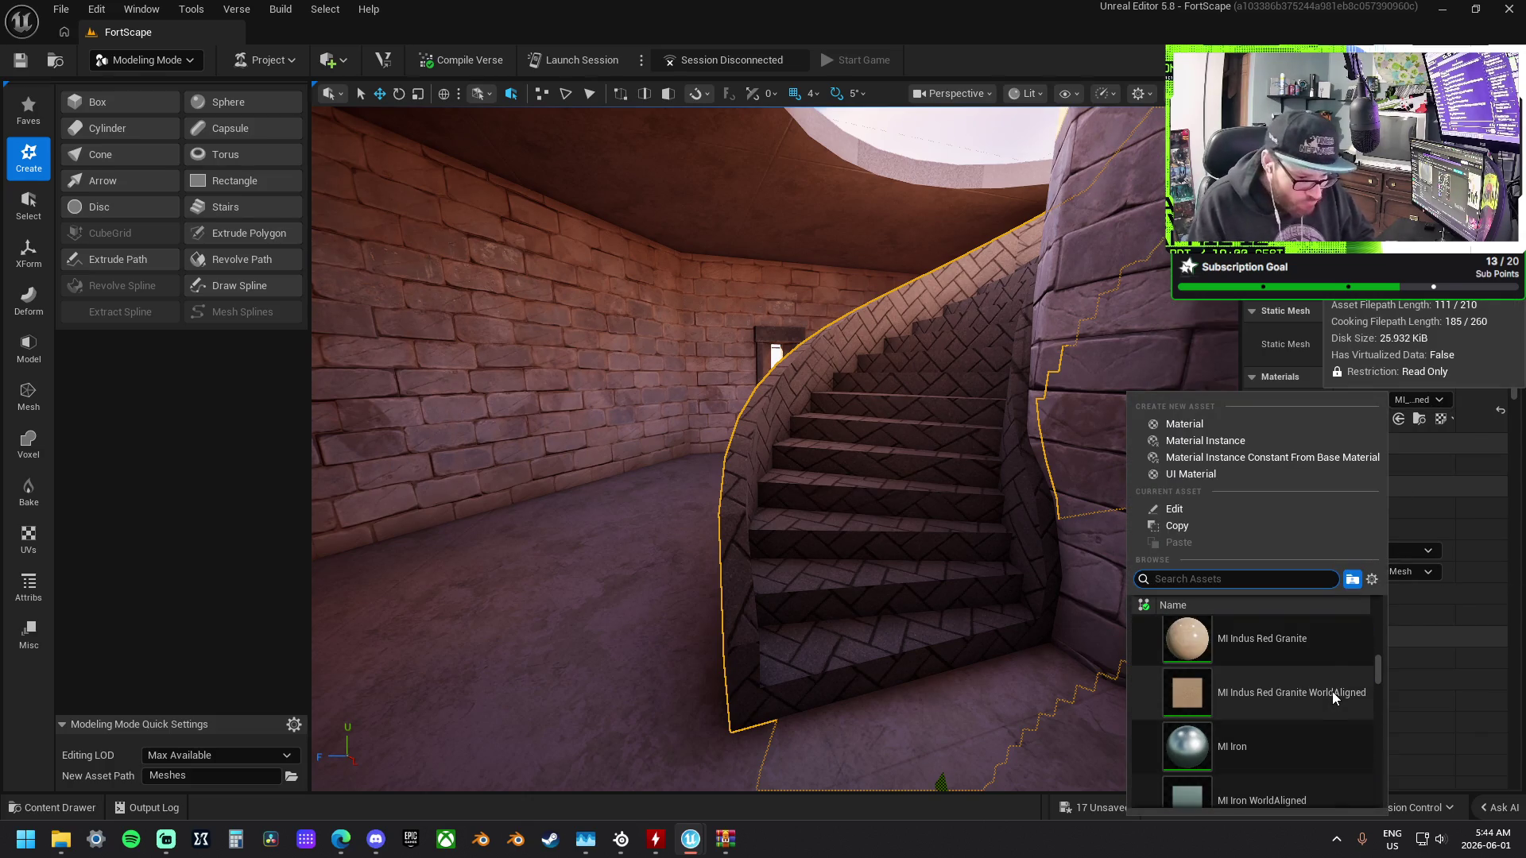
scroll(1328, 666, "down", 2)
scroll(1324, 704, "down", 2)
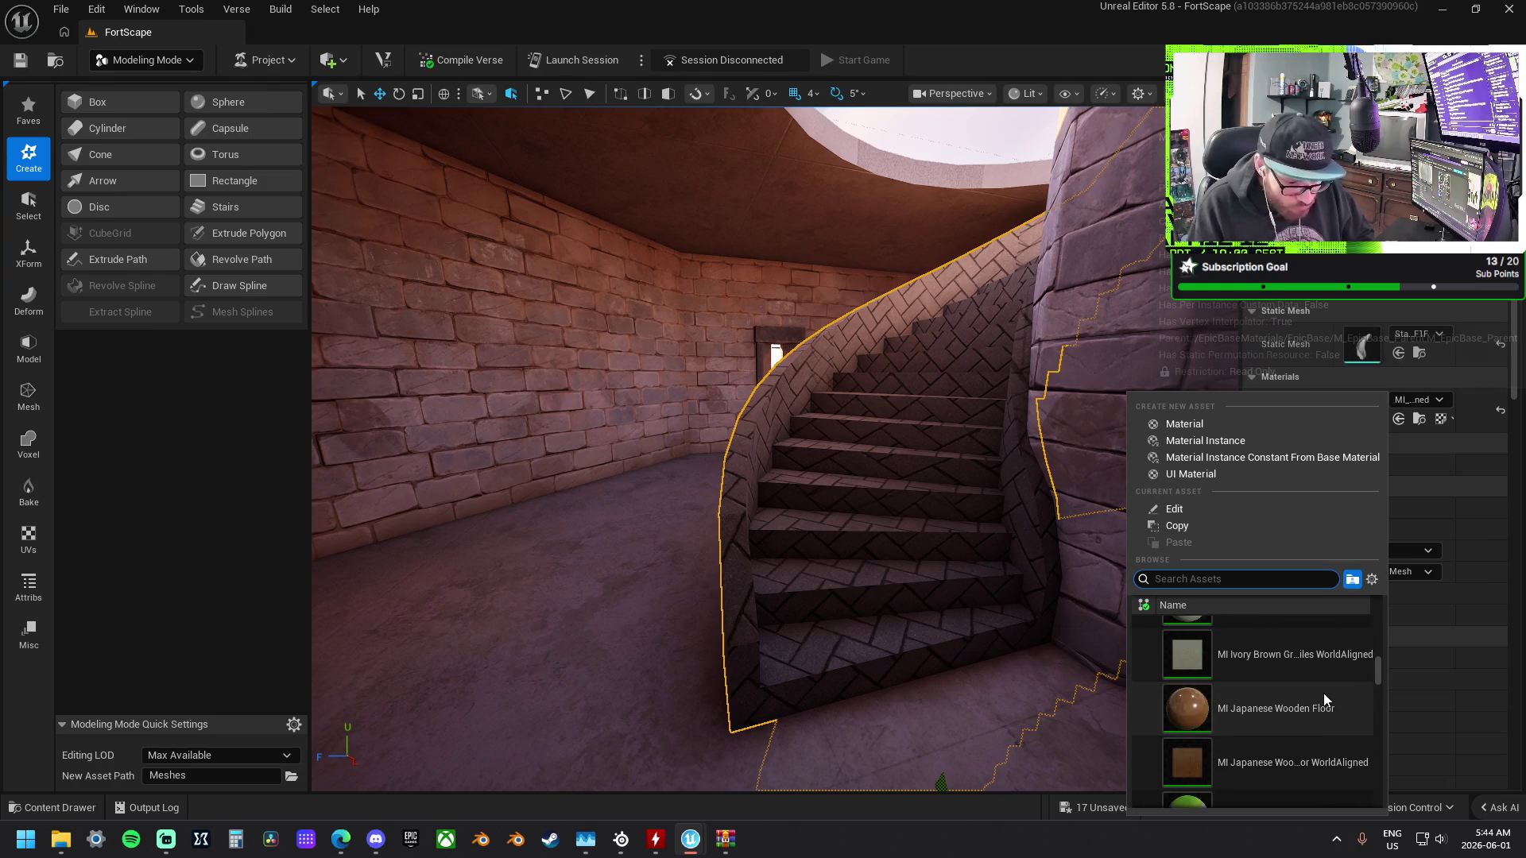
scroll(1320, 706, "down", 5)
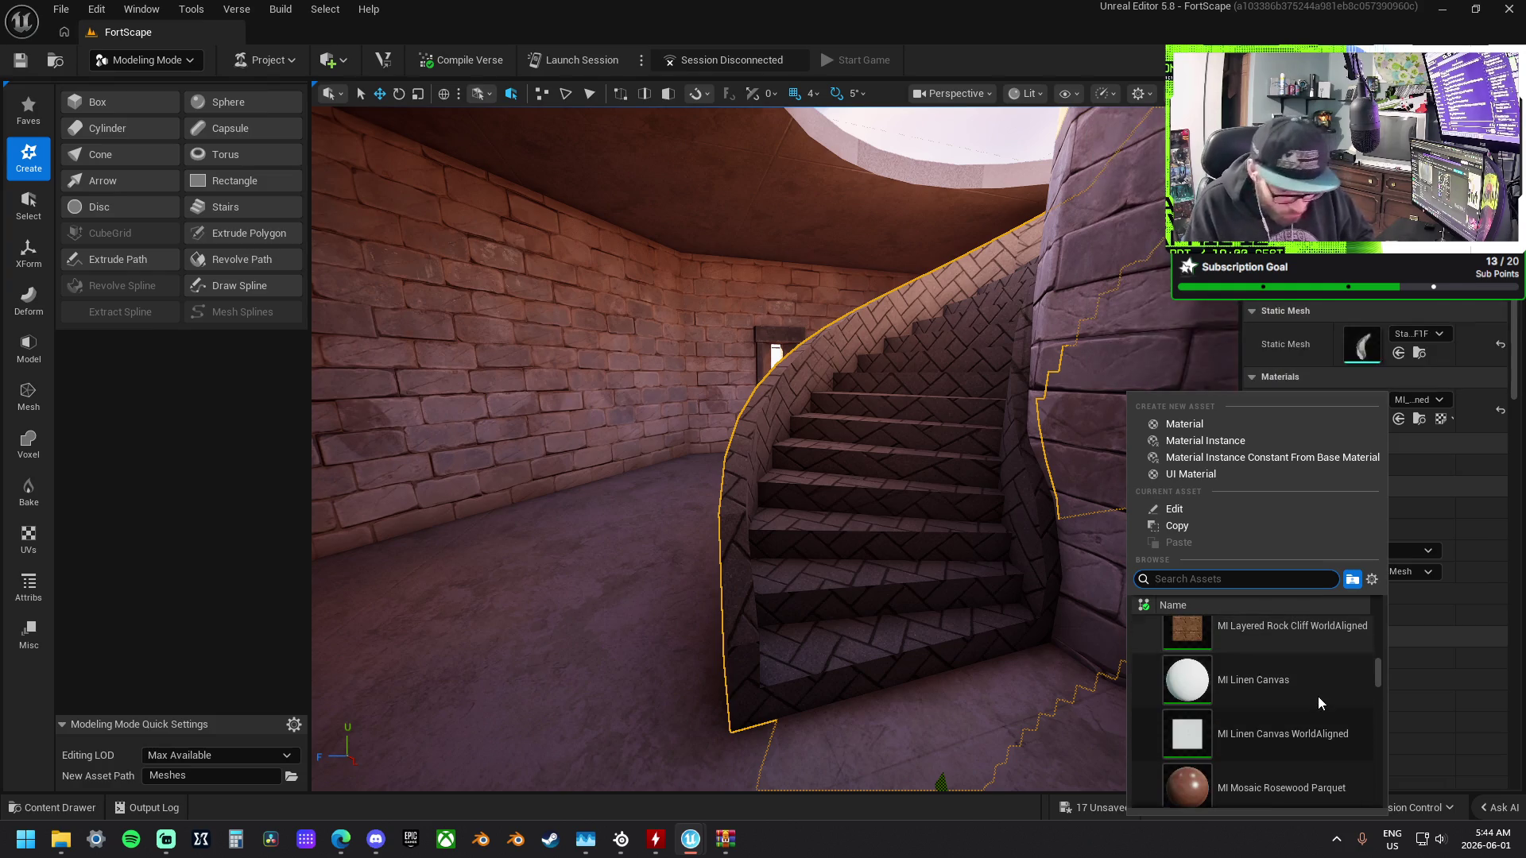
scroll(1318, 733, "down", 5)
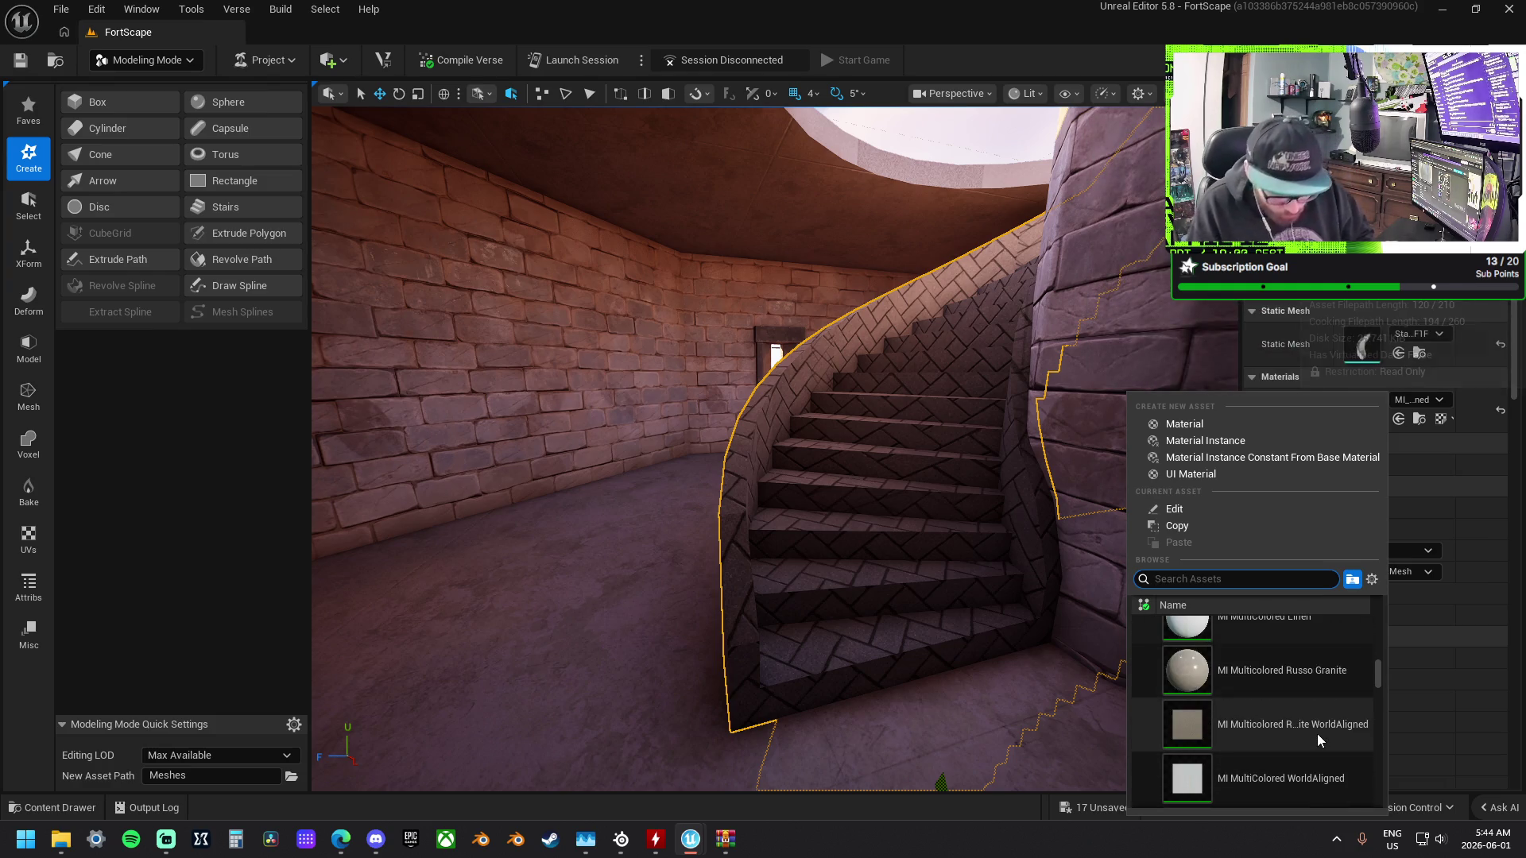
left_click(1315, 739)
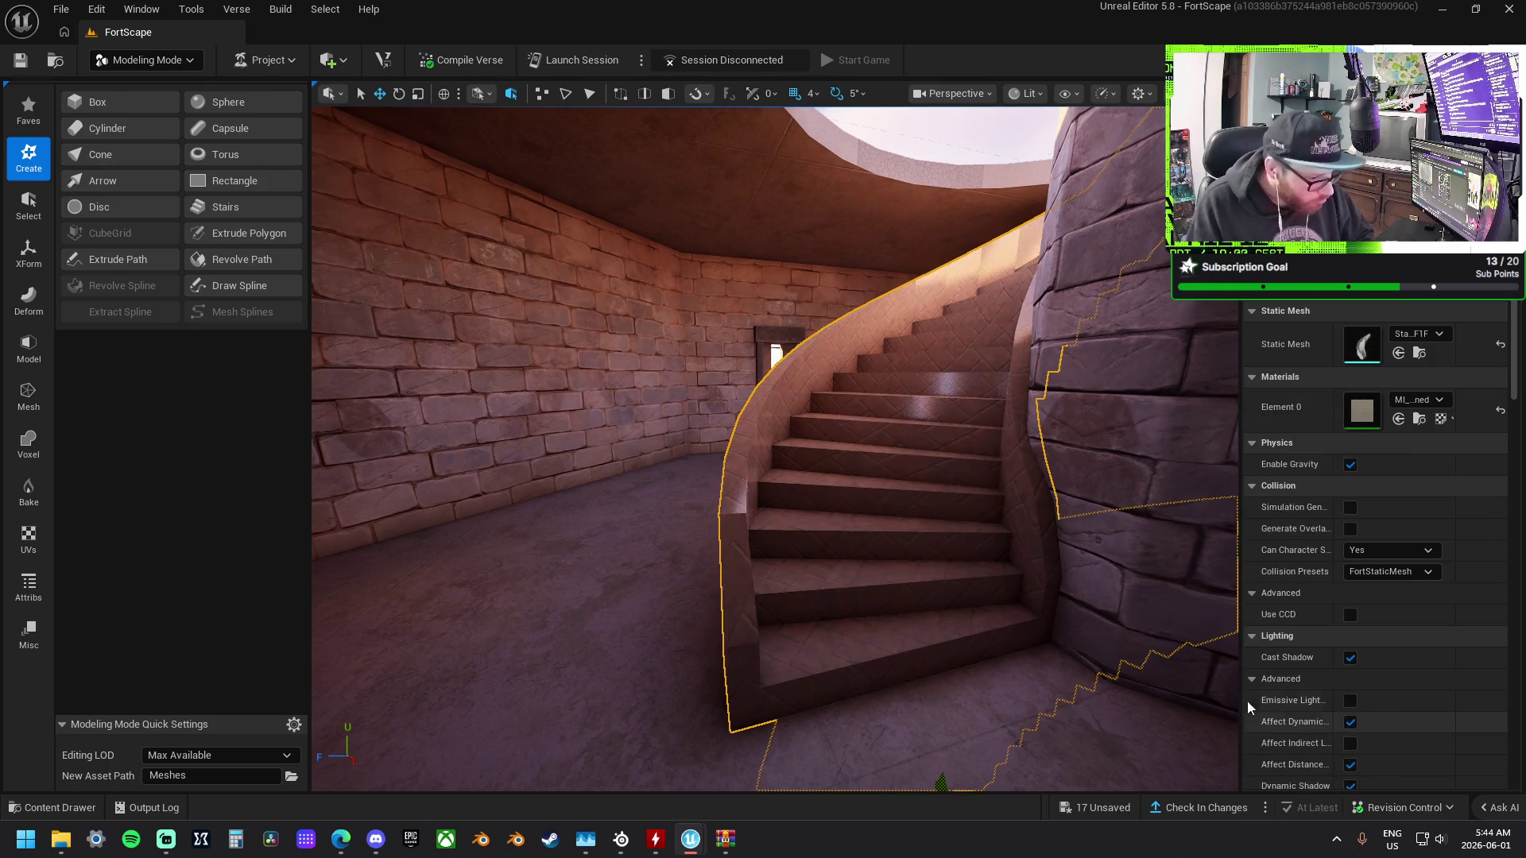
Apply MI Rough Terrazzo Floor to Element 0 and orbit to inspect the steps.
left_click(1421, 402)
scroll(1261, 688, "down", 5)
scroll(1262, 688, "down", 5)
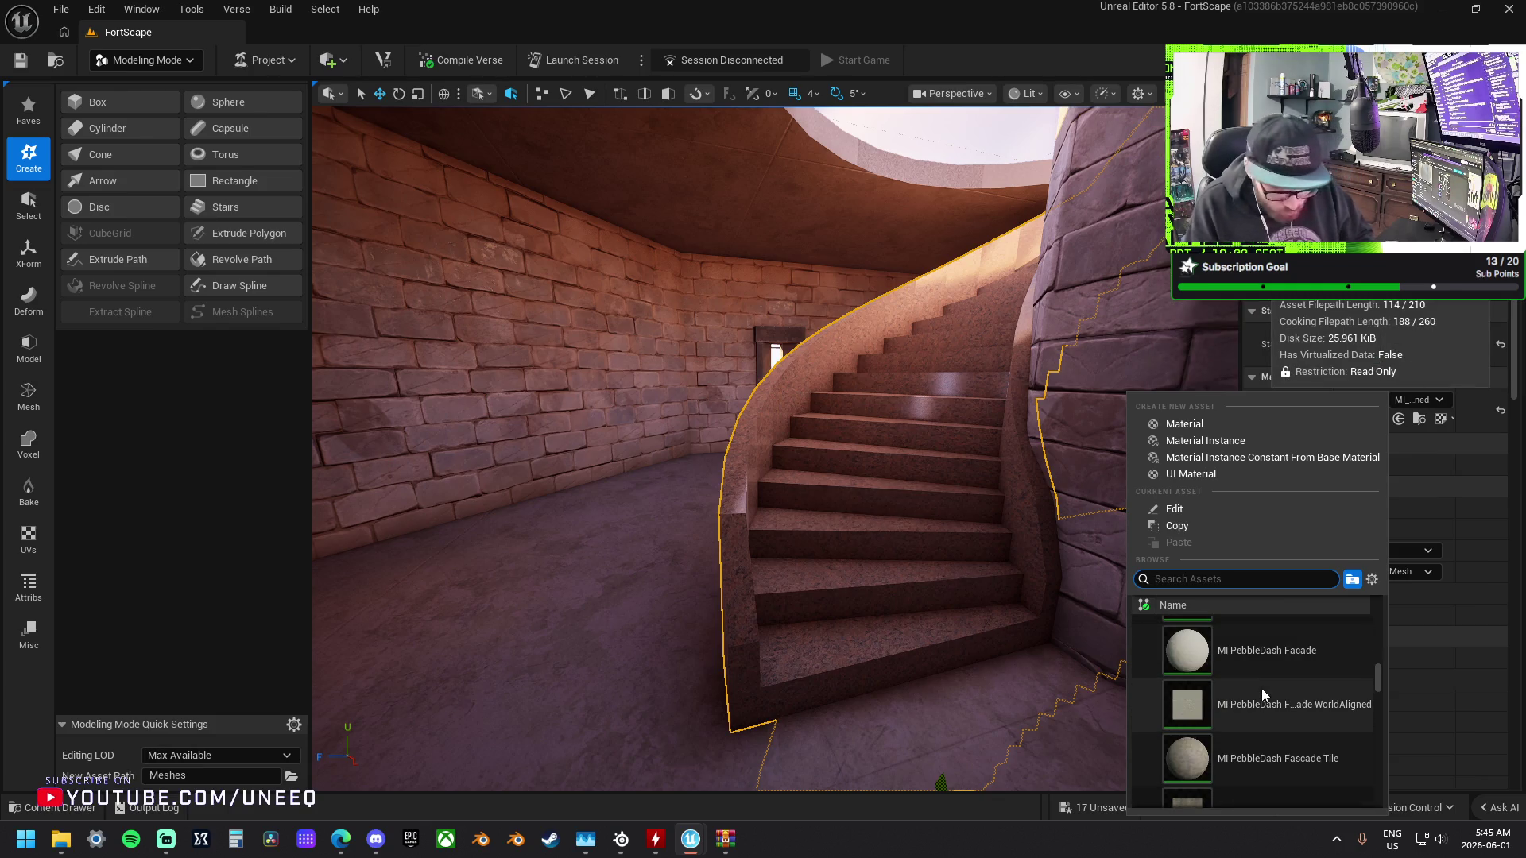
scroll(1292, 711, "down", 5)
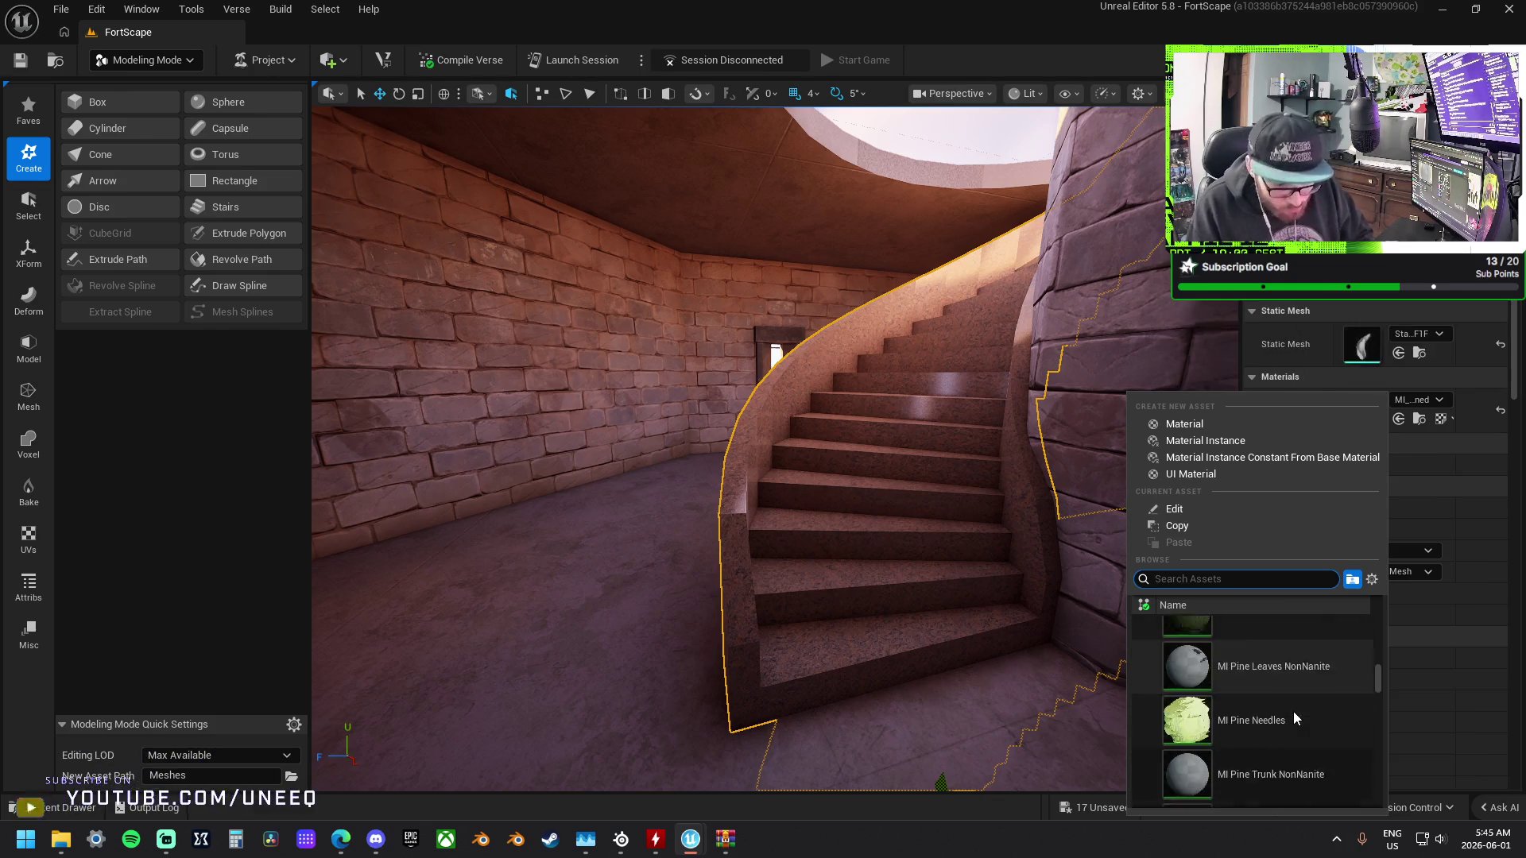
scroll(1294, 718, "down", 6)
scroll(1294, 715, "down", 6)
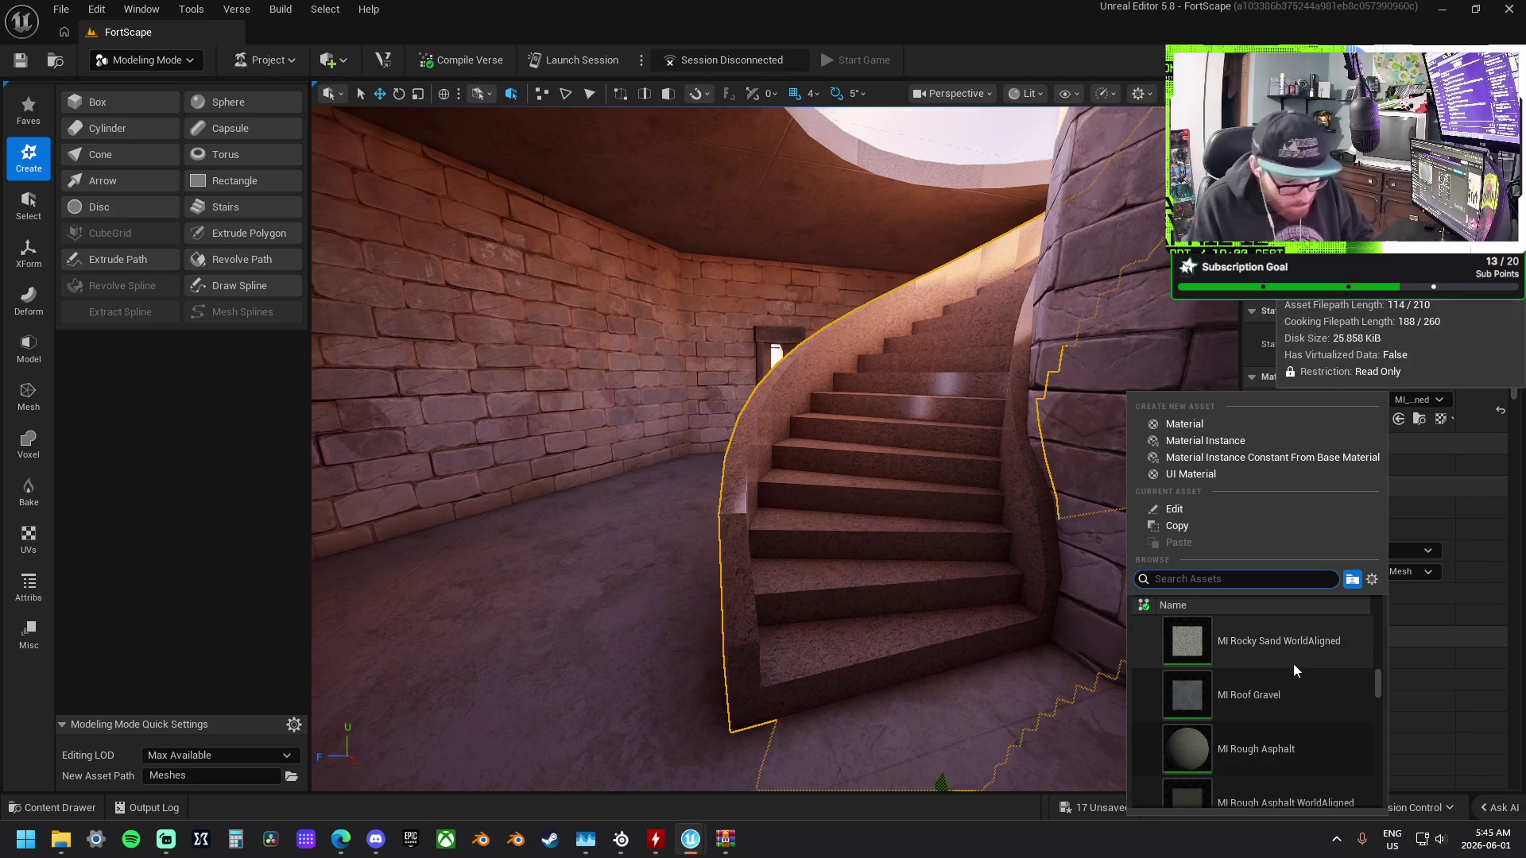
scroll(1289, 693, "down", 3)
left_click(1352, 732)
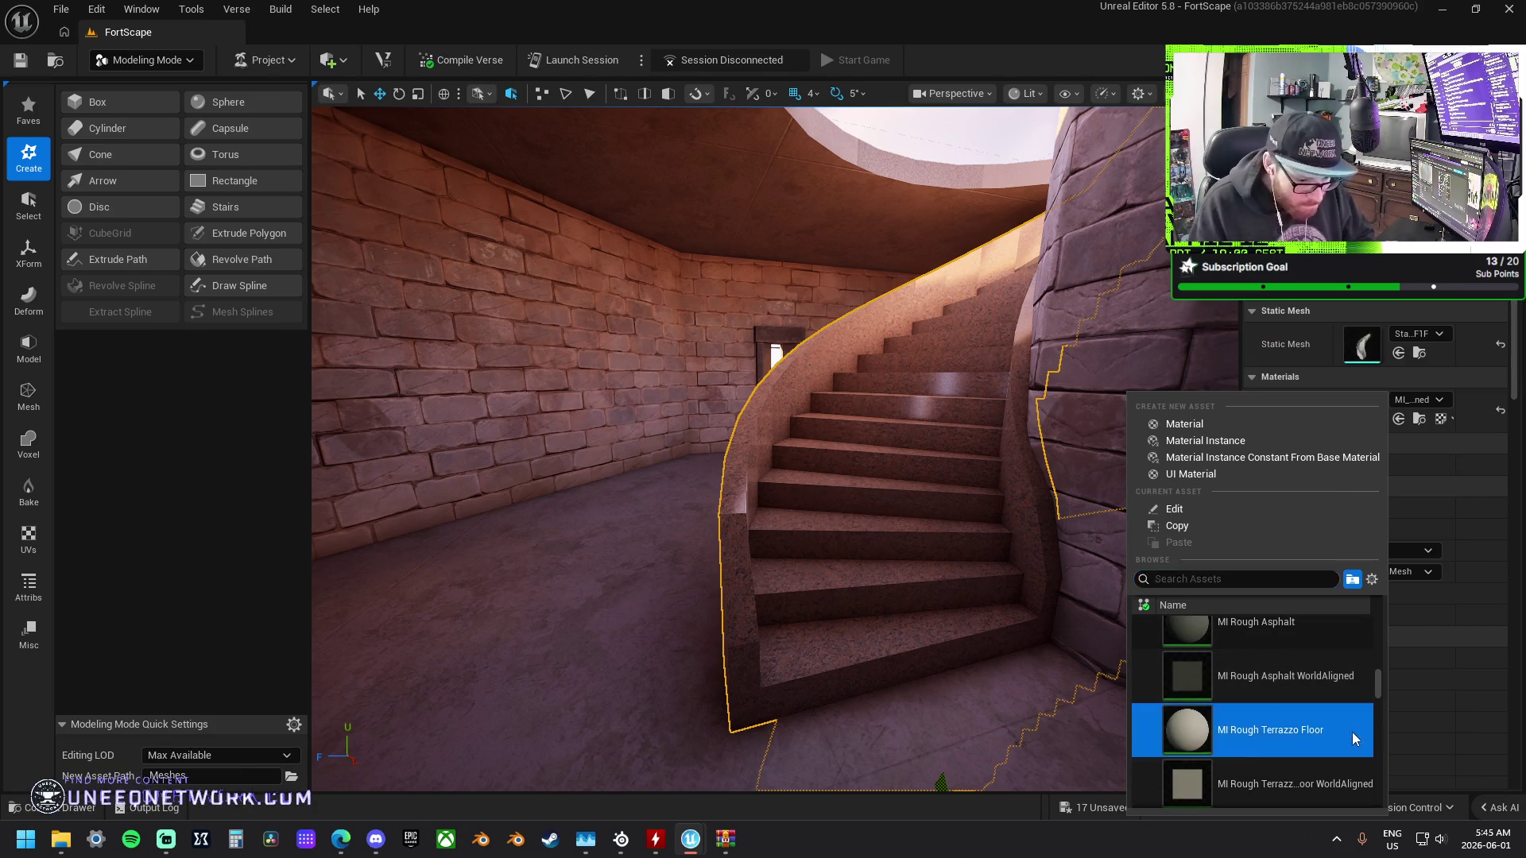
mouse_move(973, 625)
left_mouse_down()
mouse_move(914, 628)
mouse_move(978, 620)
mouse_move(914, 664)
mouse_move(866, 653)
mouse_move(1152, 593)
left_mouse_up()
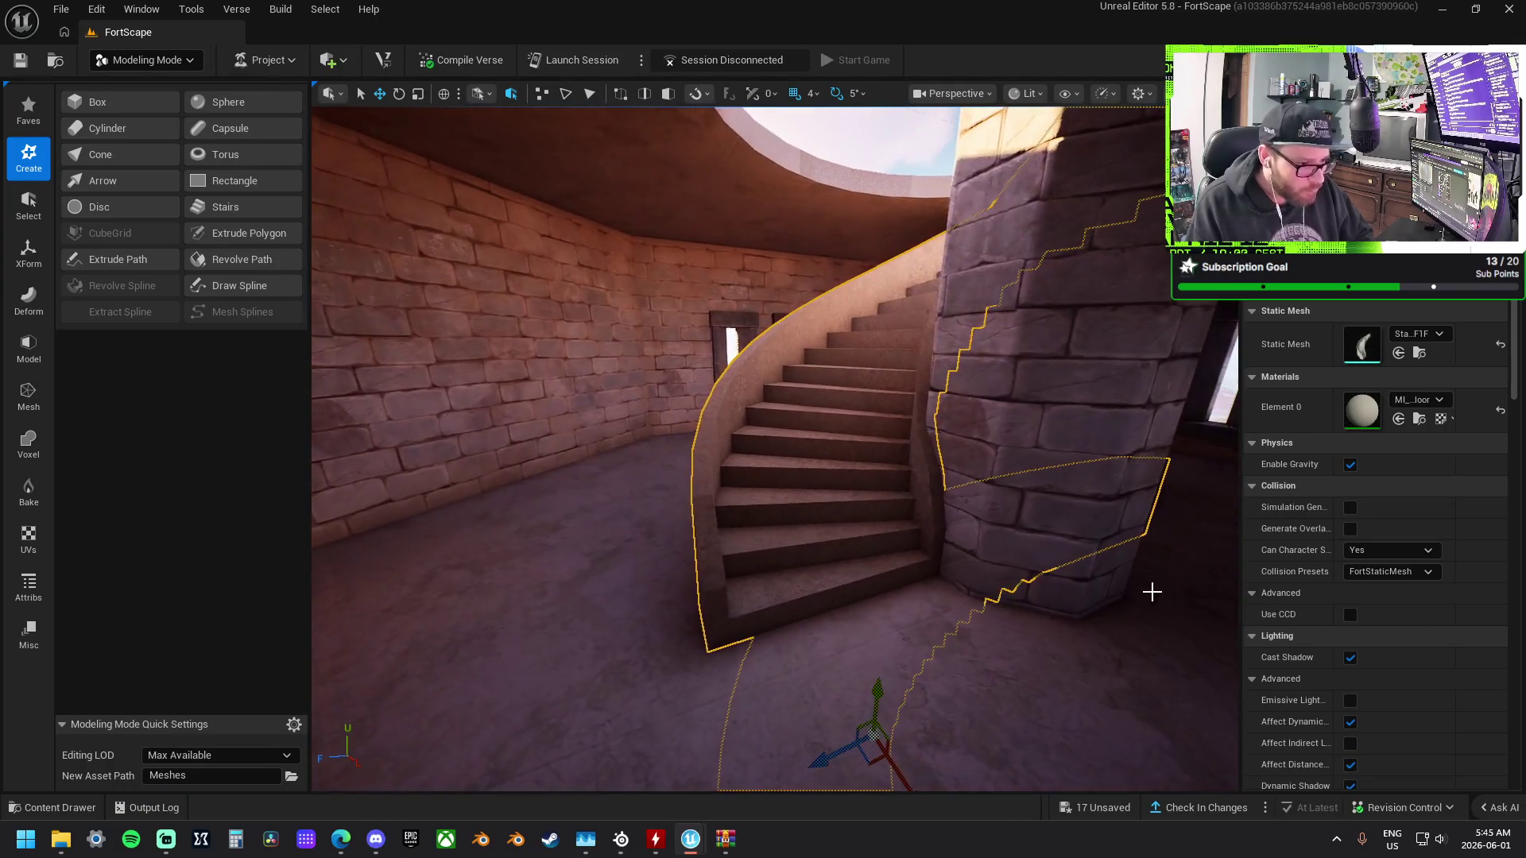
left_click(1419, 400)
Apply MI Stone Floor to the staircase from further down the material list.
scroll(1285, 672, "down", 1)
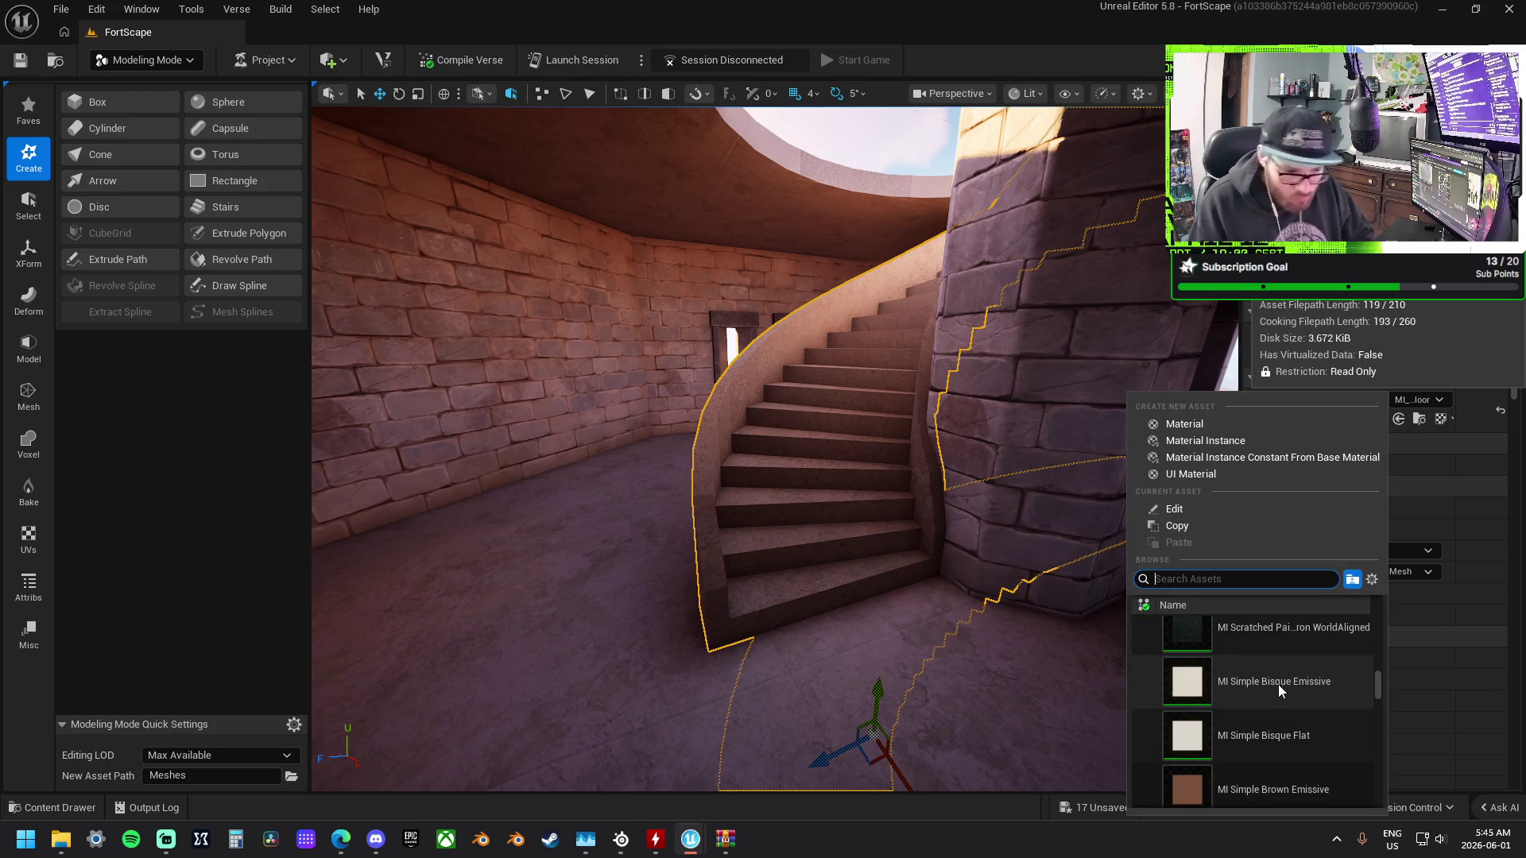
scroll(1279, 676, "down", 2)
scroll(1296, 695, "down", 2)
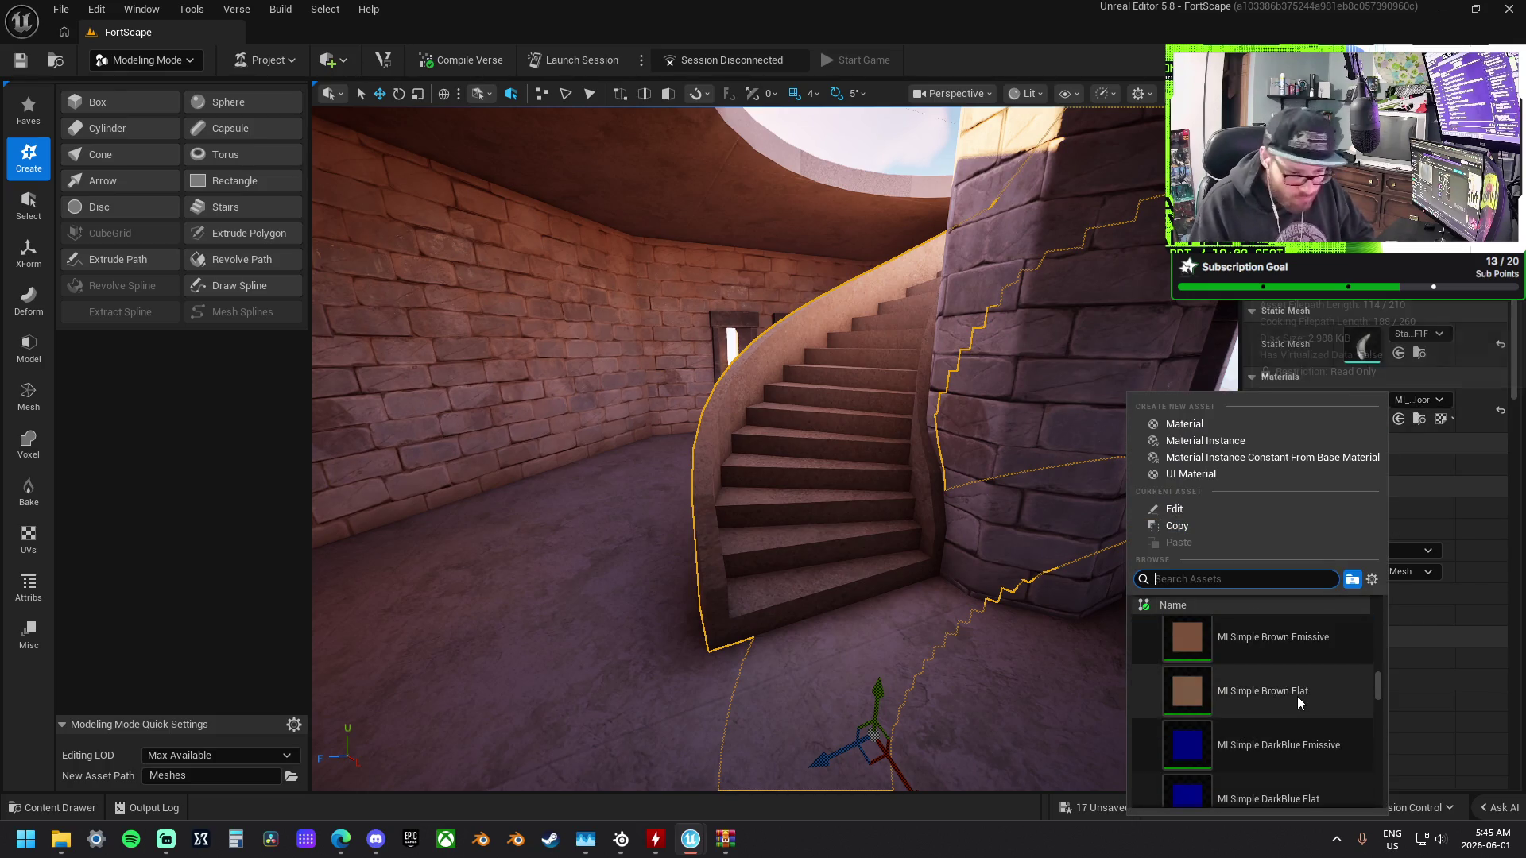
scroll(1297, 691, "down", 2)
scroll(1297, 689, "down", 10)
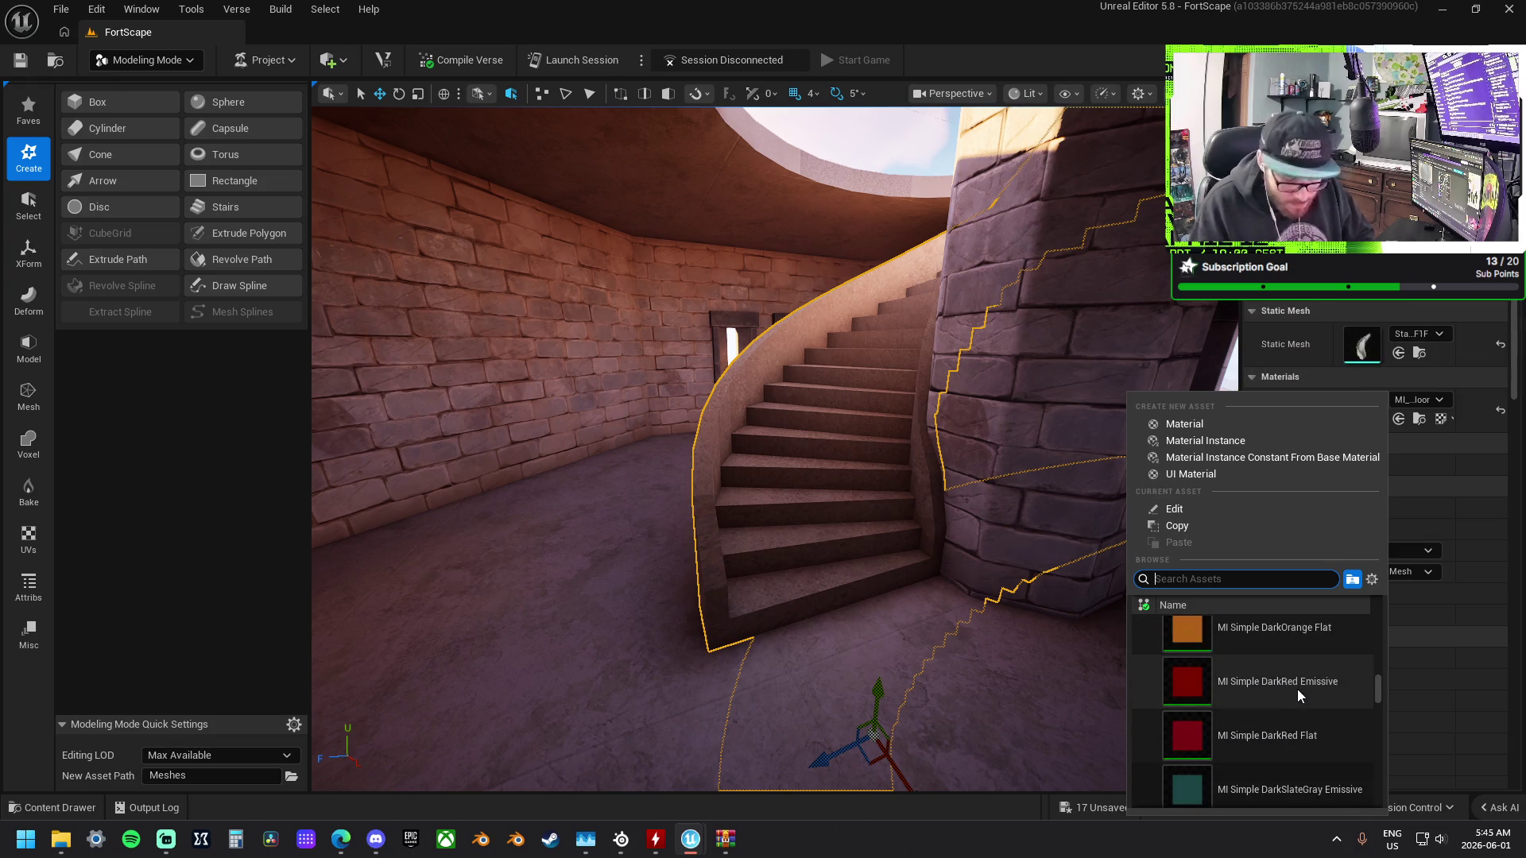
scroll(1295, 696, "down", 10)
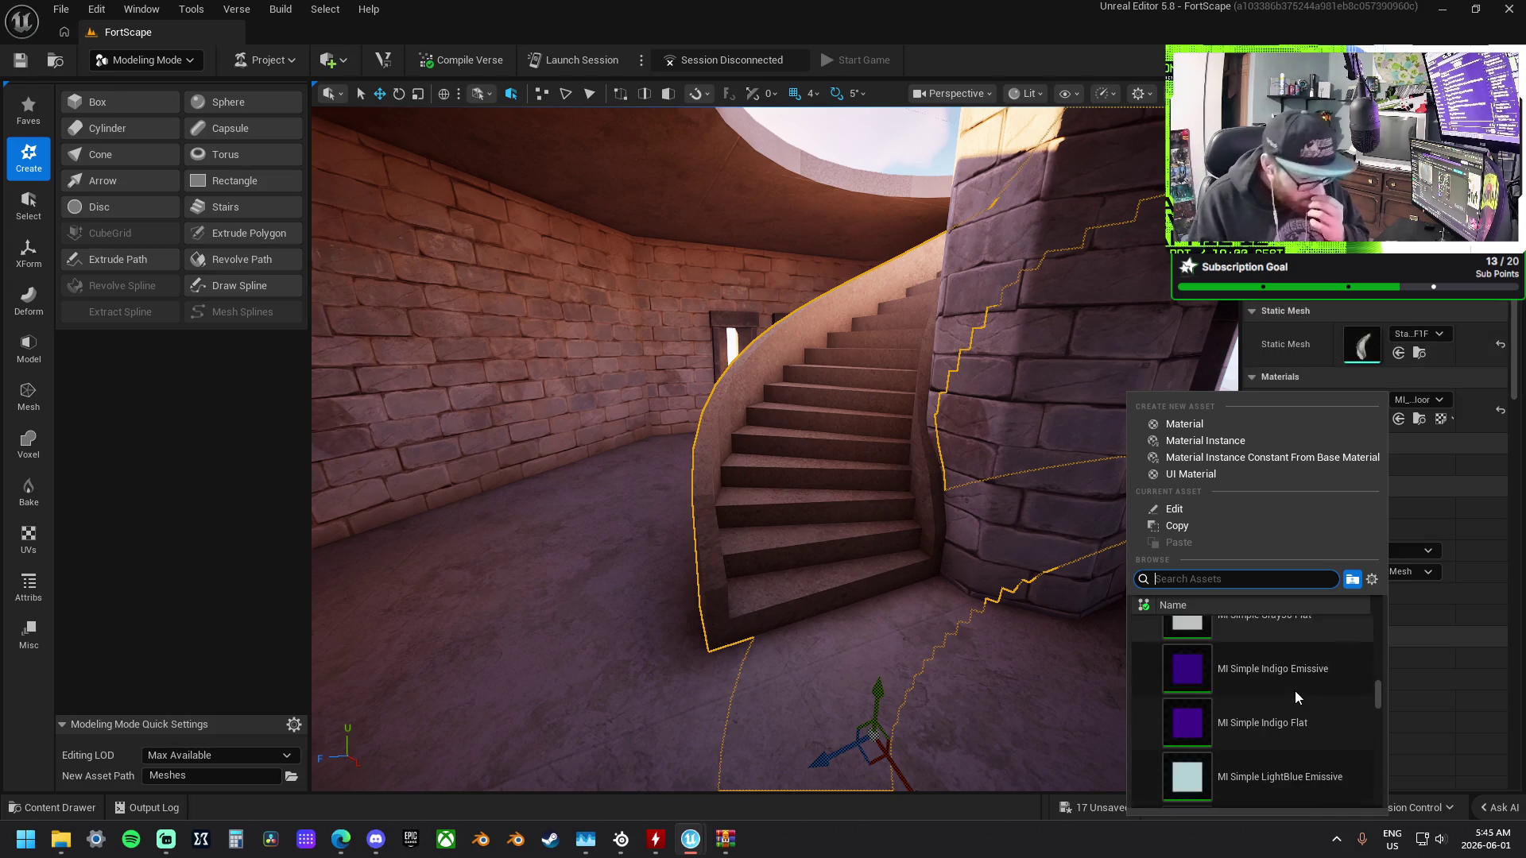
scroll(1295, 693, "down", 10)
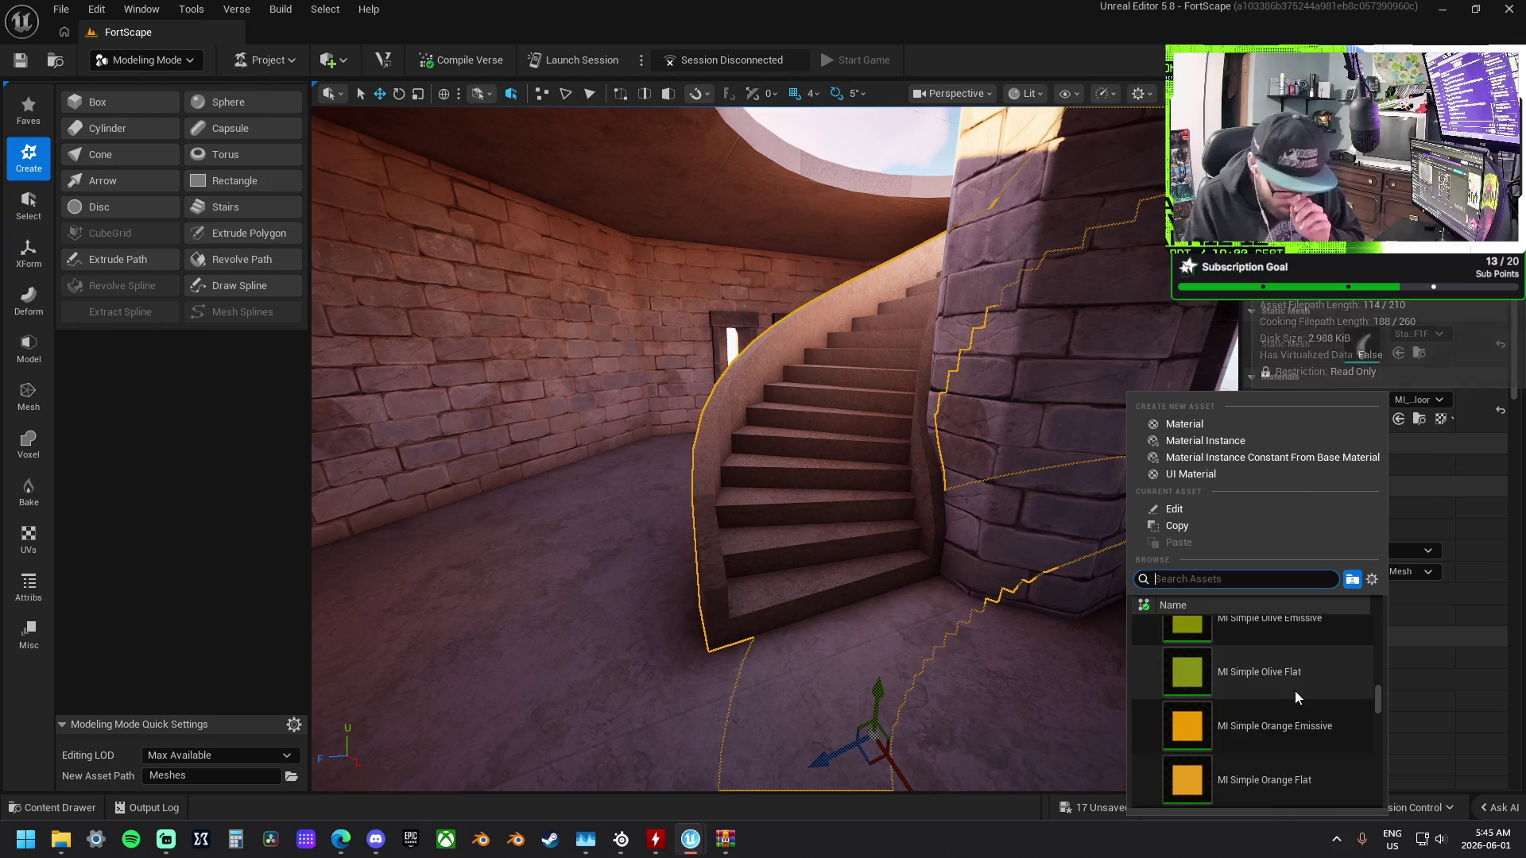
scroll(1295, 690, "down", 10)
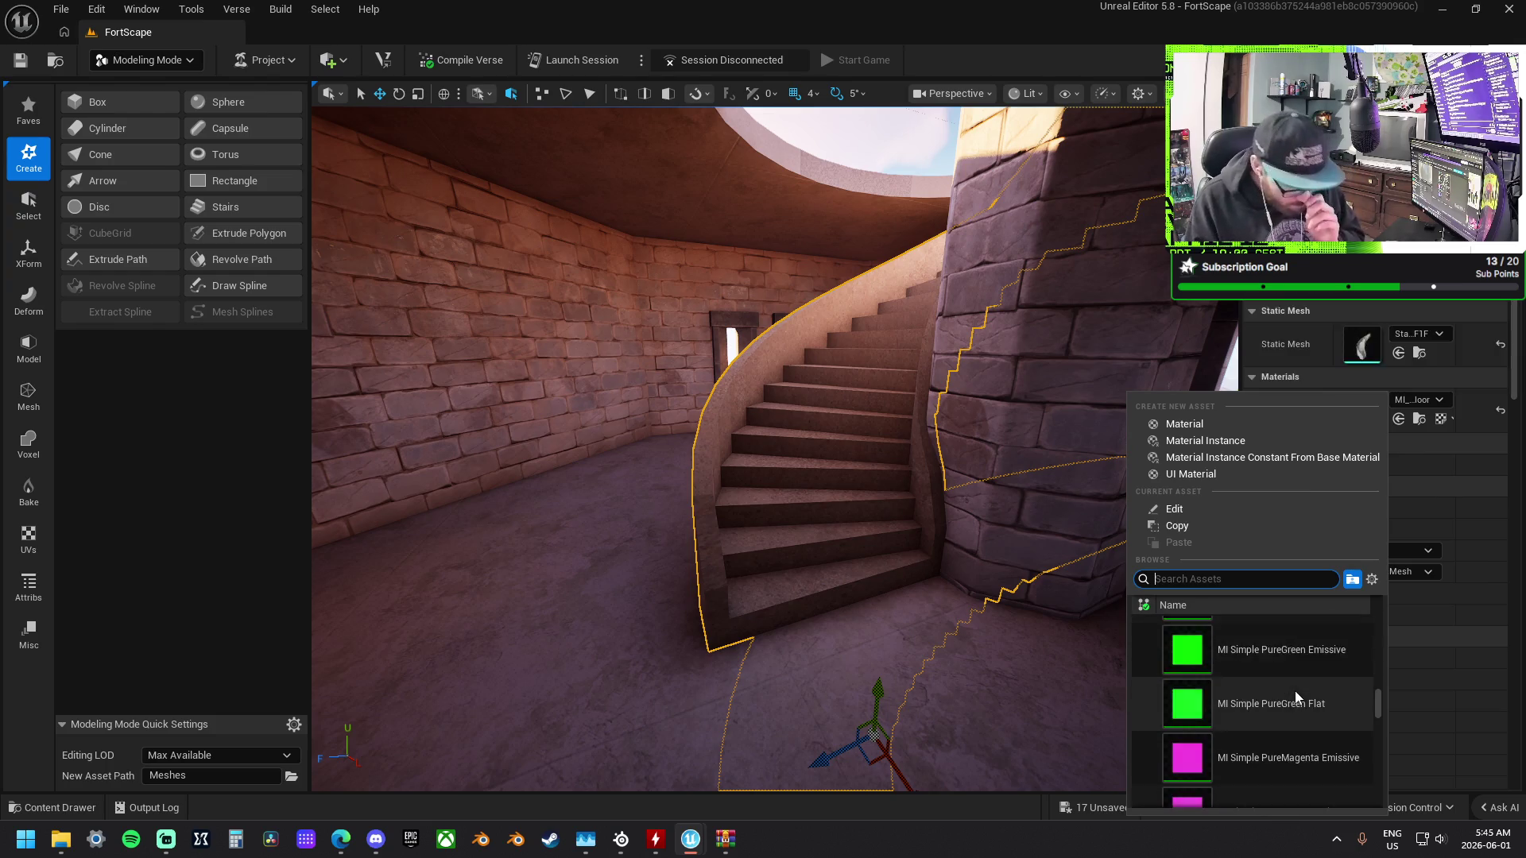
scroll(1295, 690, "down", 8)
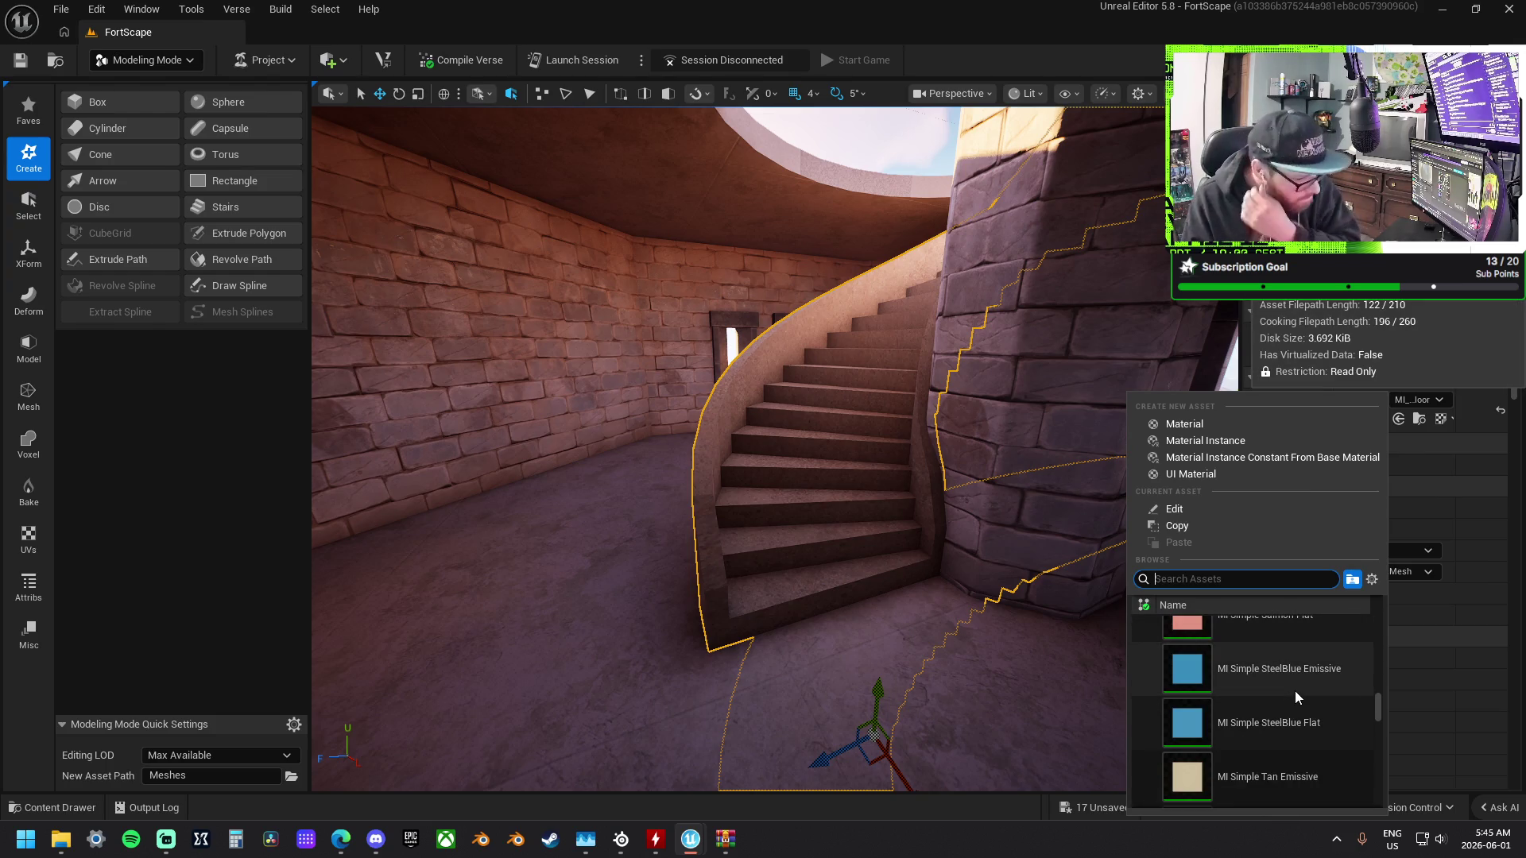
scroll(1295, 690, "down", 8)
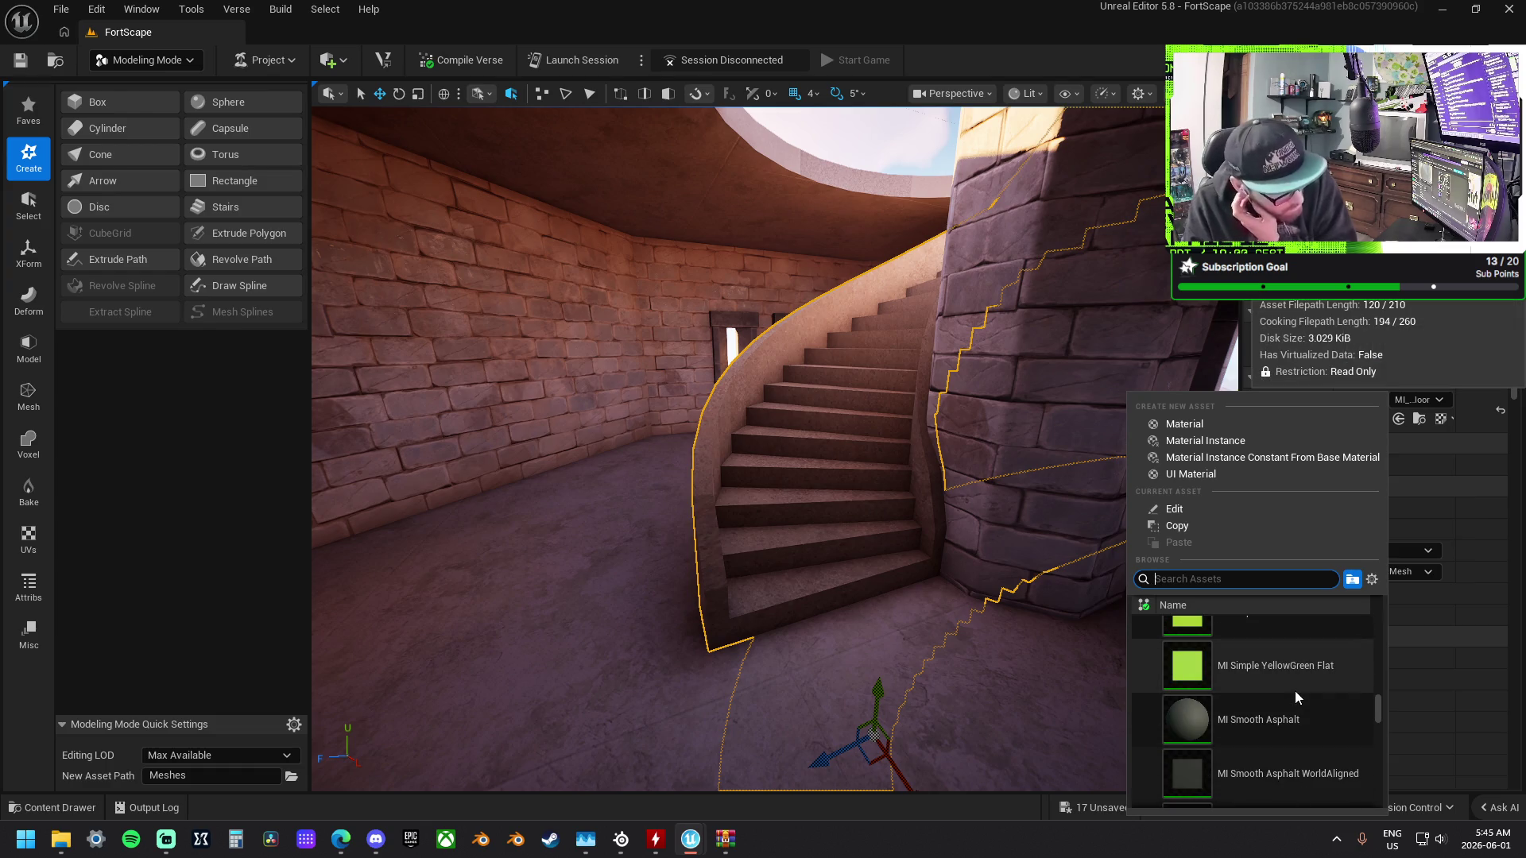
scroll(1295, 690, "down", 5)
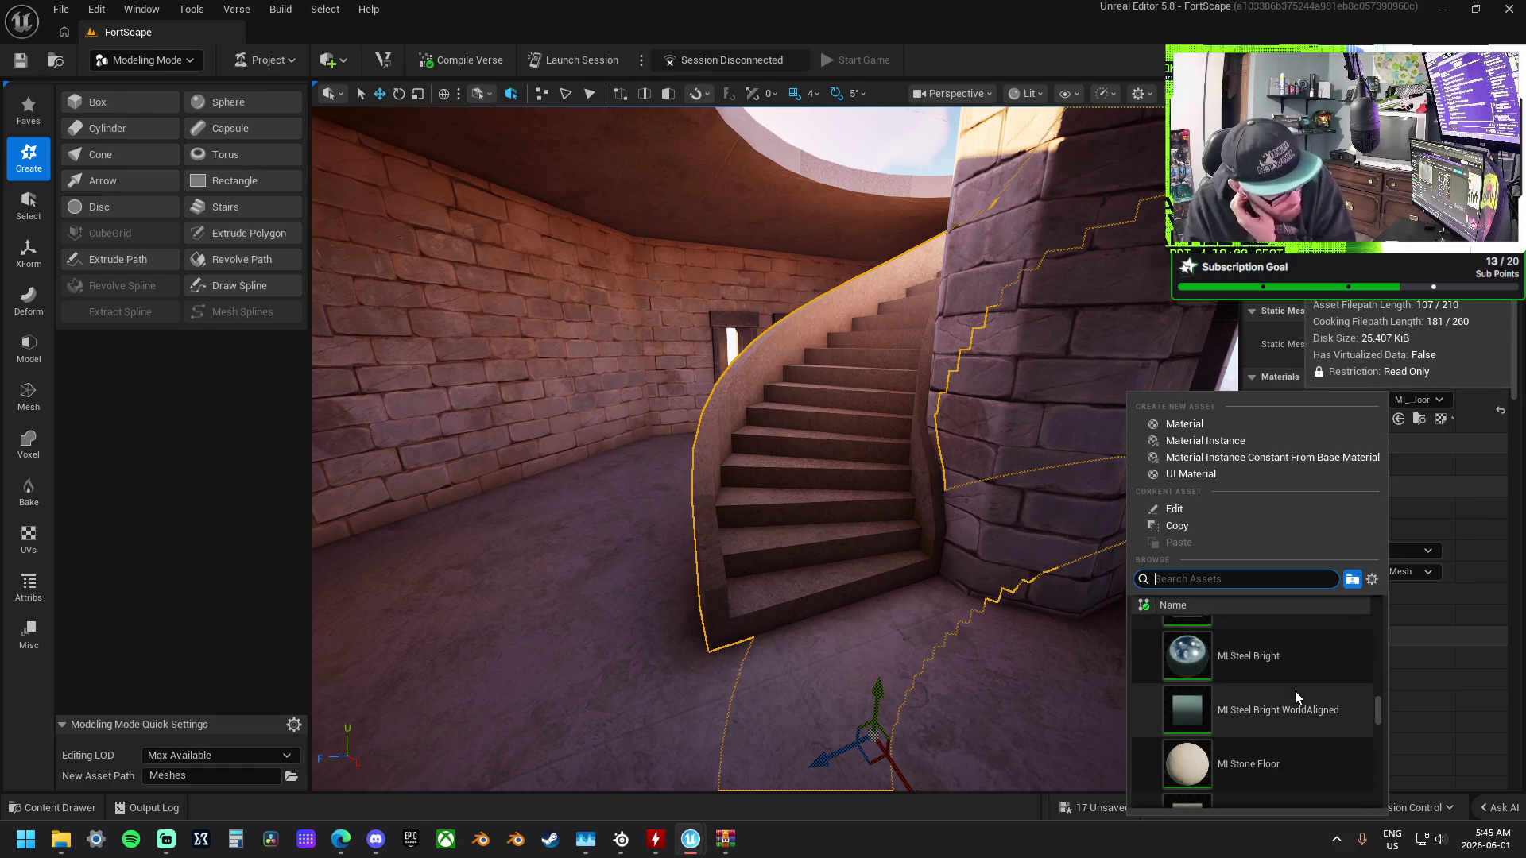
left_click(1299, 759)
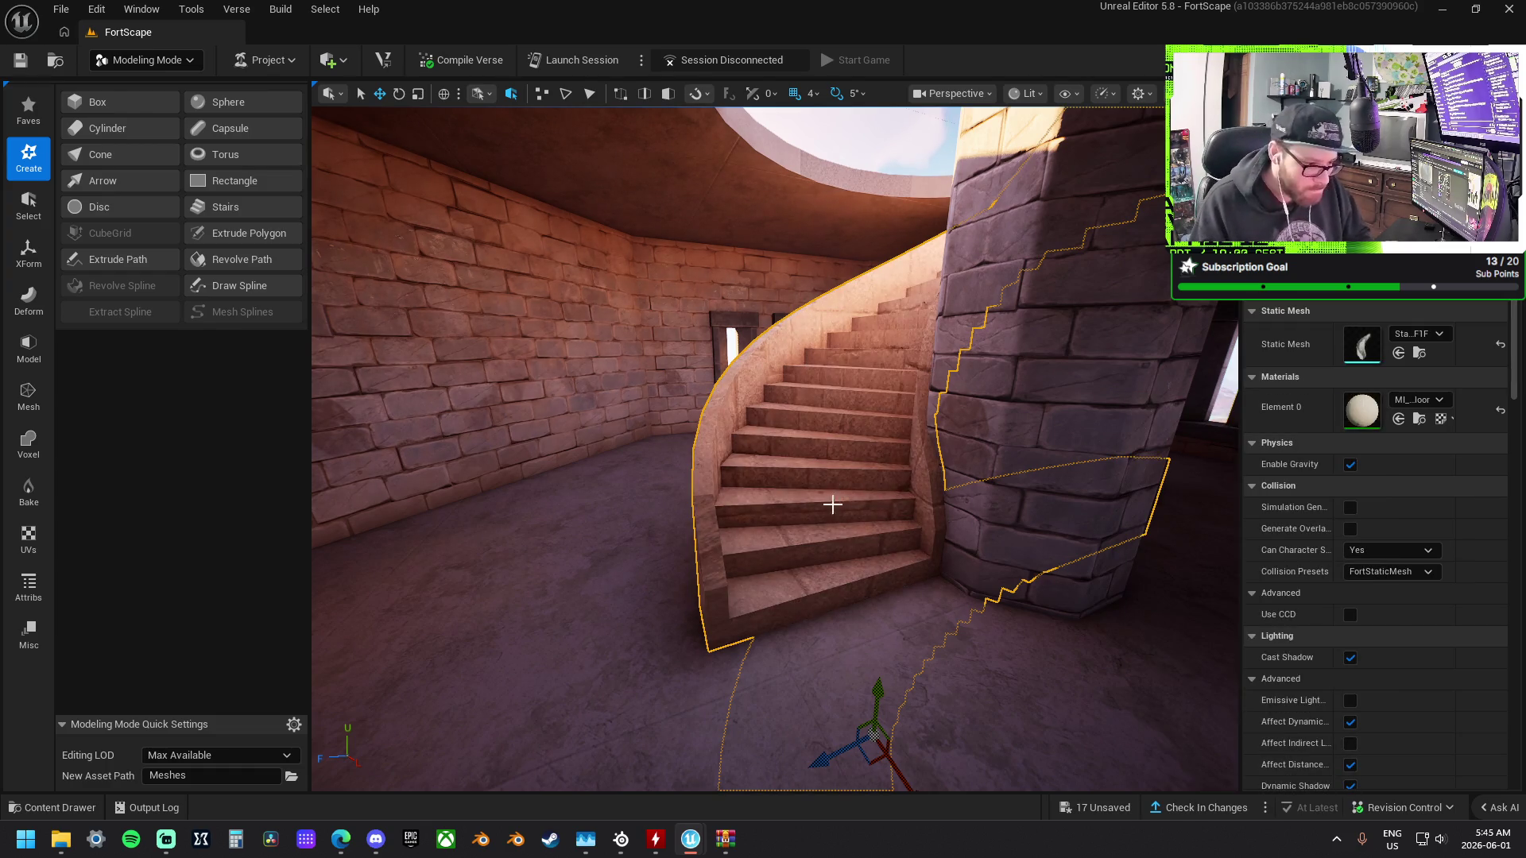
Try world-aligned Stone Floor, MI Stone Pavement Light and MI Stucco Facade on the stairs.
scroll(827, 501, "up", 3)
scroll(775, 450, "up", 3)
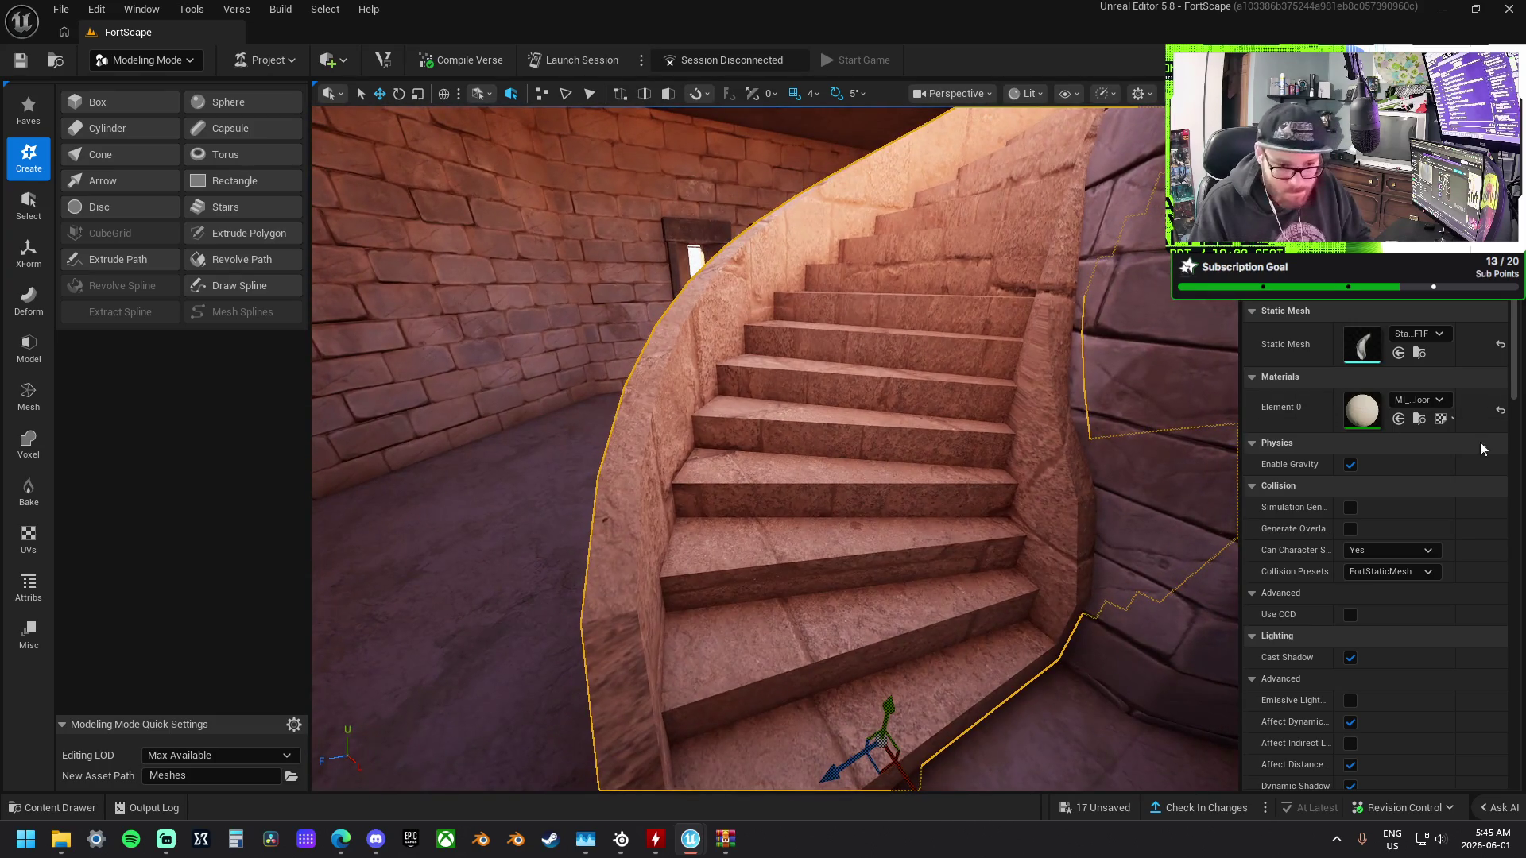
left_click(1419, 394)
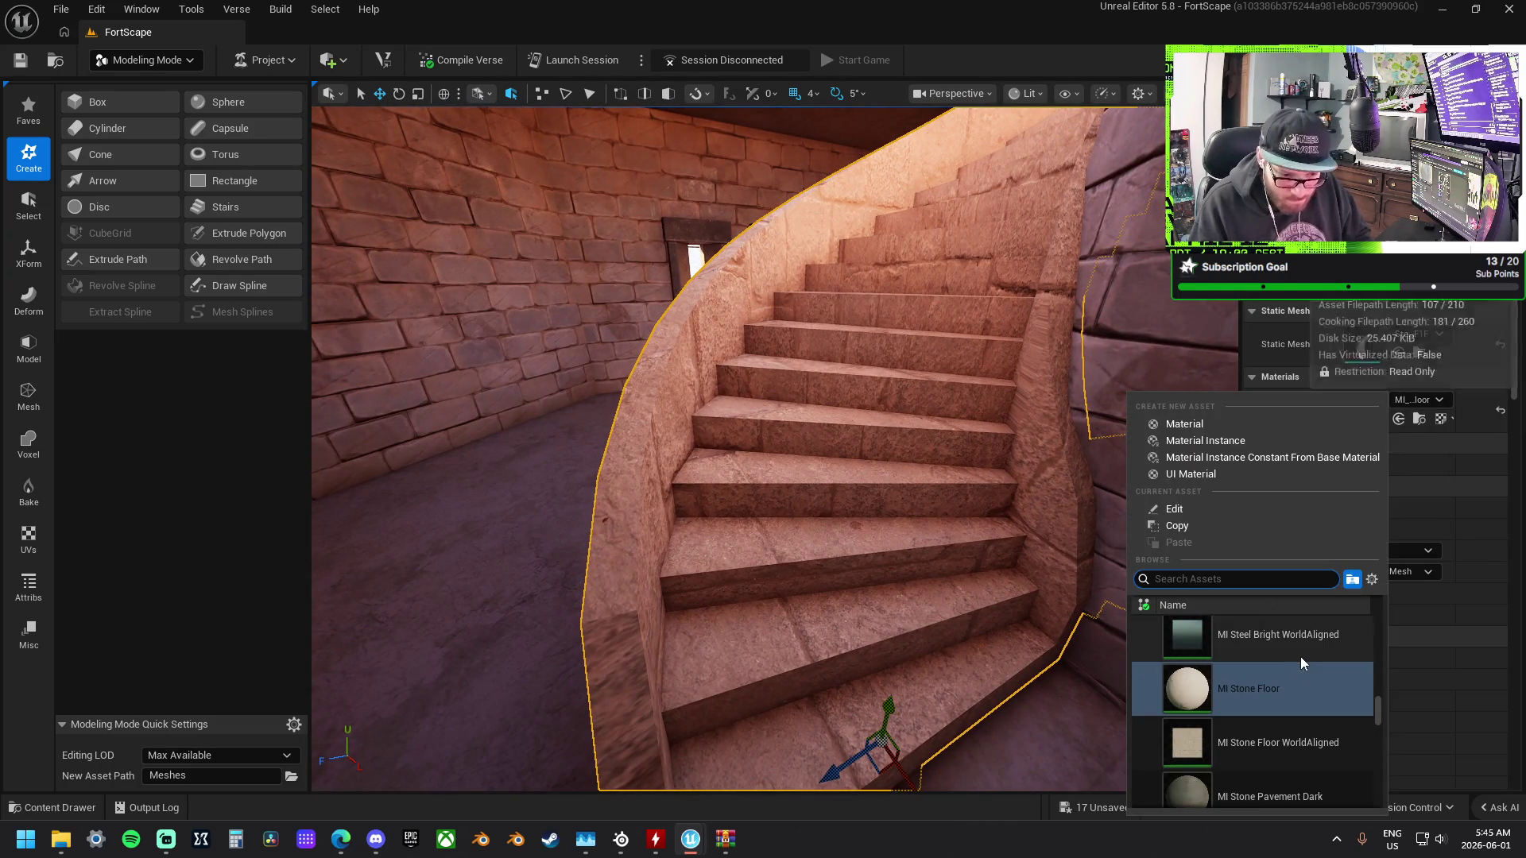
left_click(1314, 757)
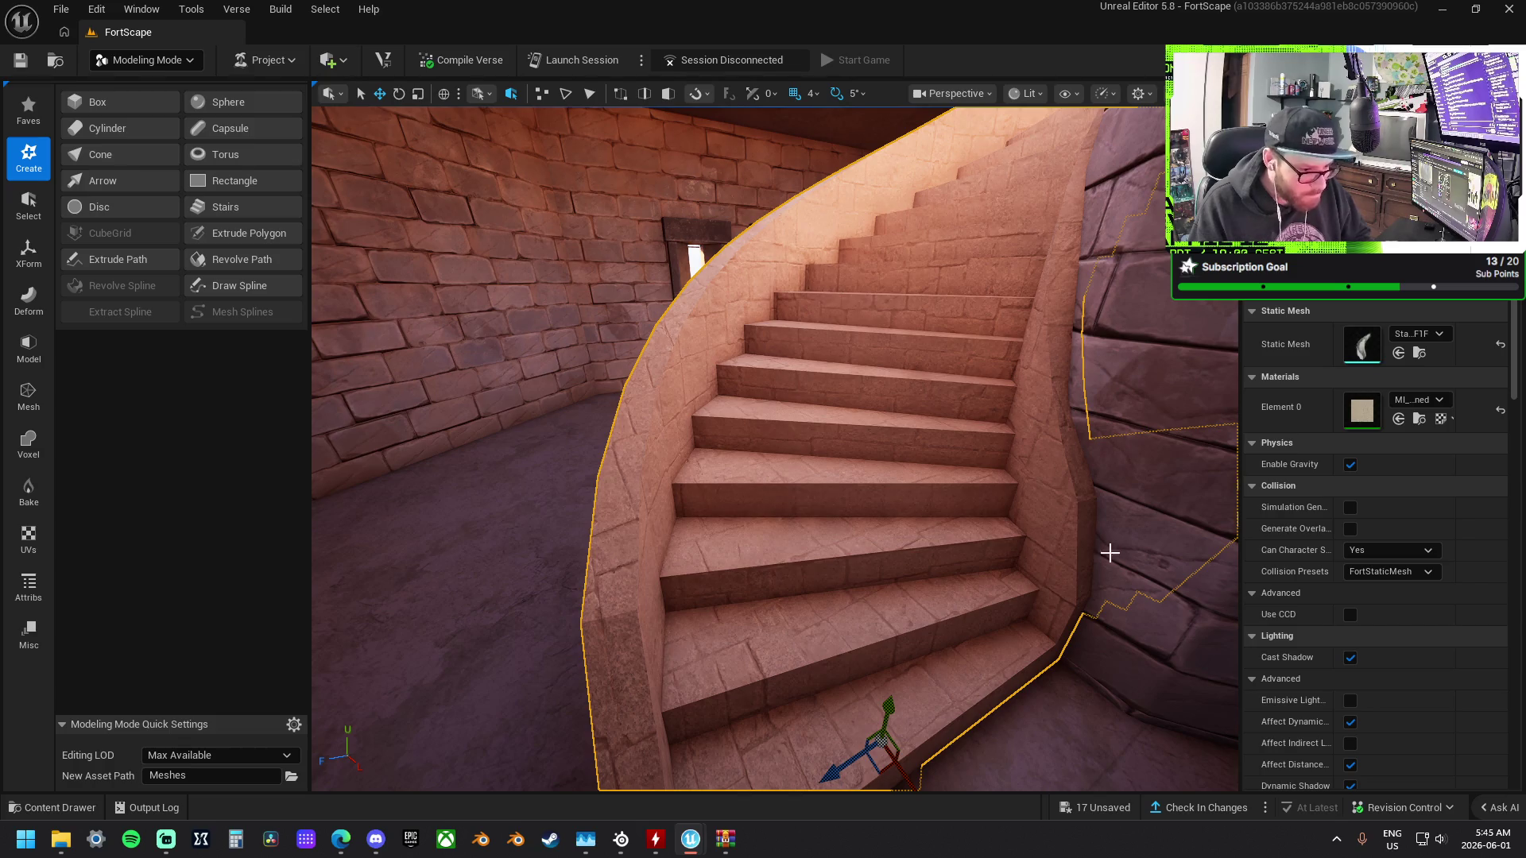
left_click(1425, 396)
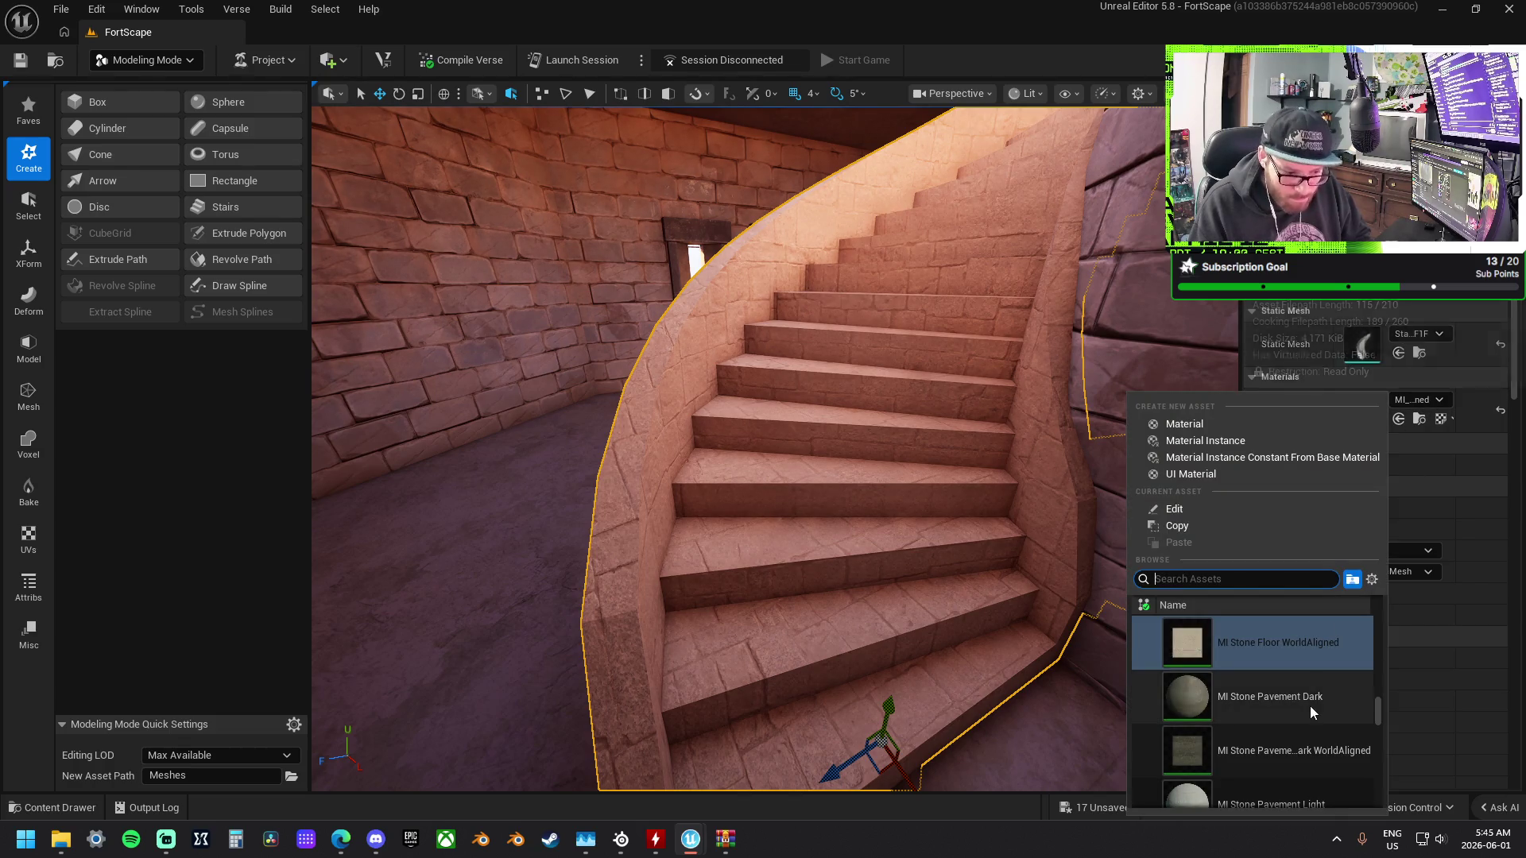
scroll(1329, 674, "down", 2)
left_click(1328, 679)
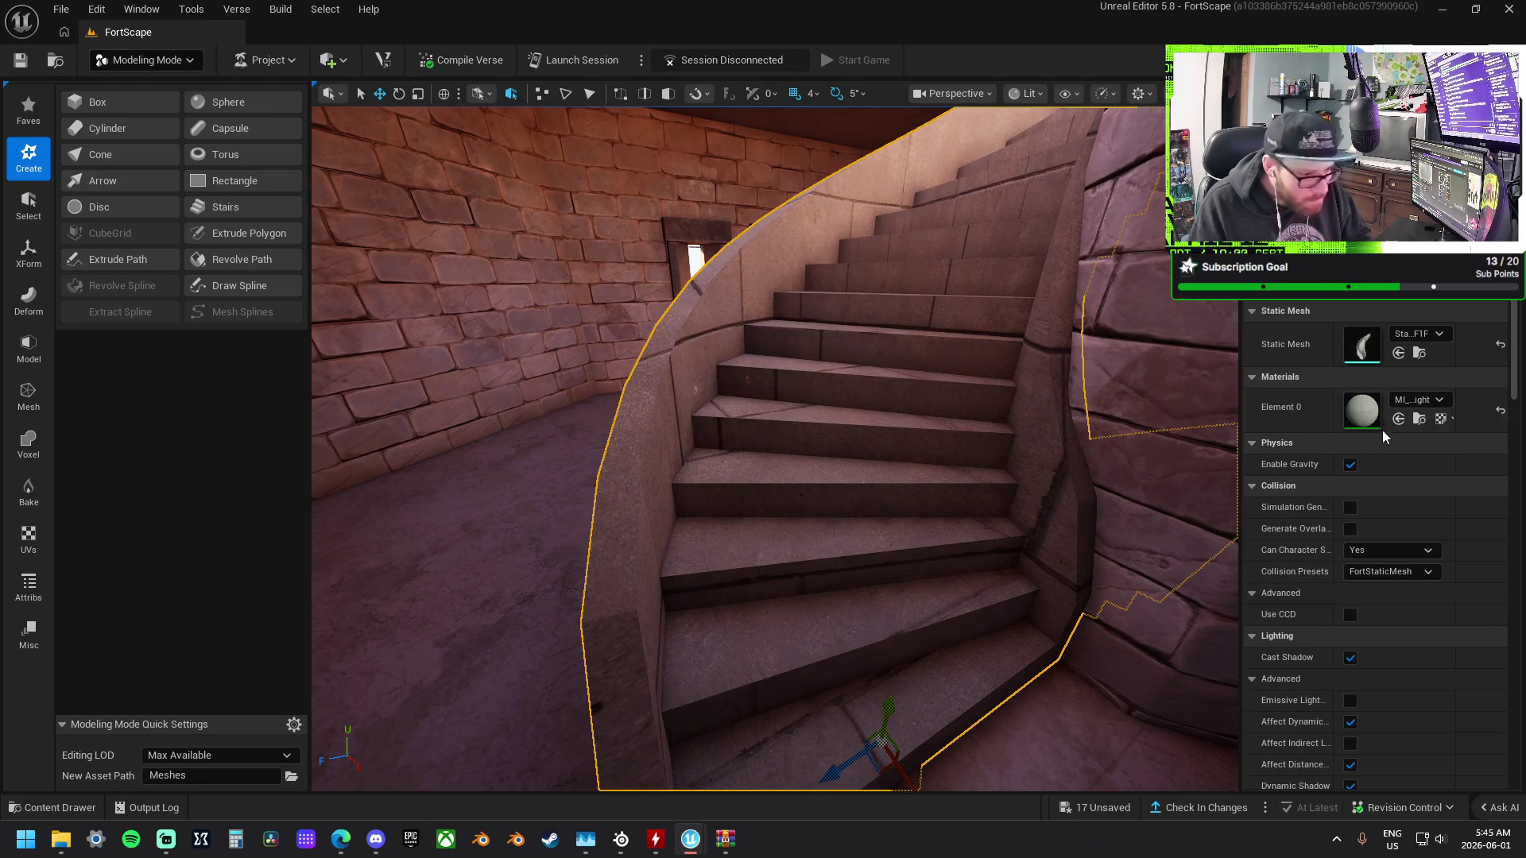
left_click(1419, 400)
scroll(1339, 660, "down", 3)
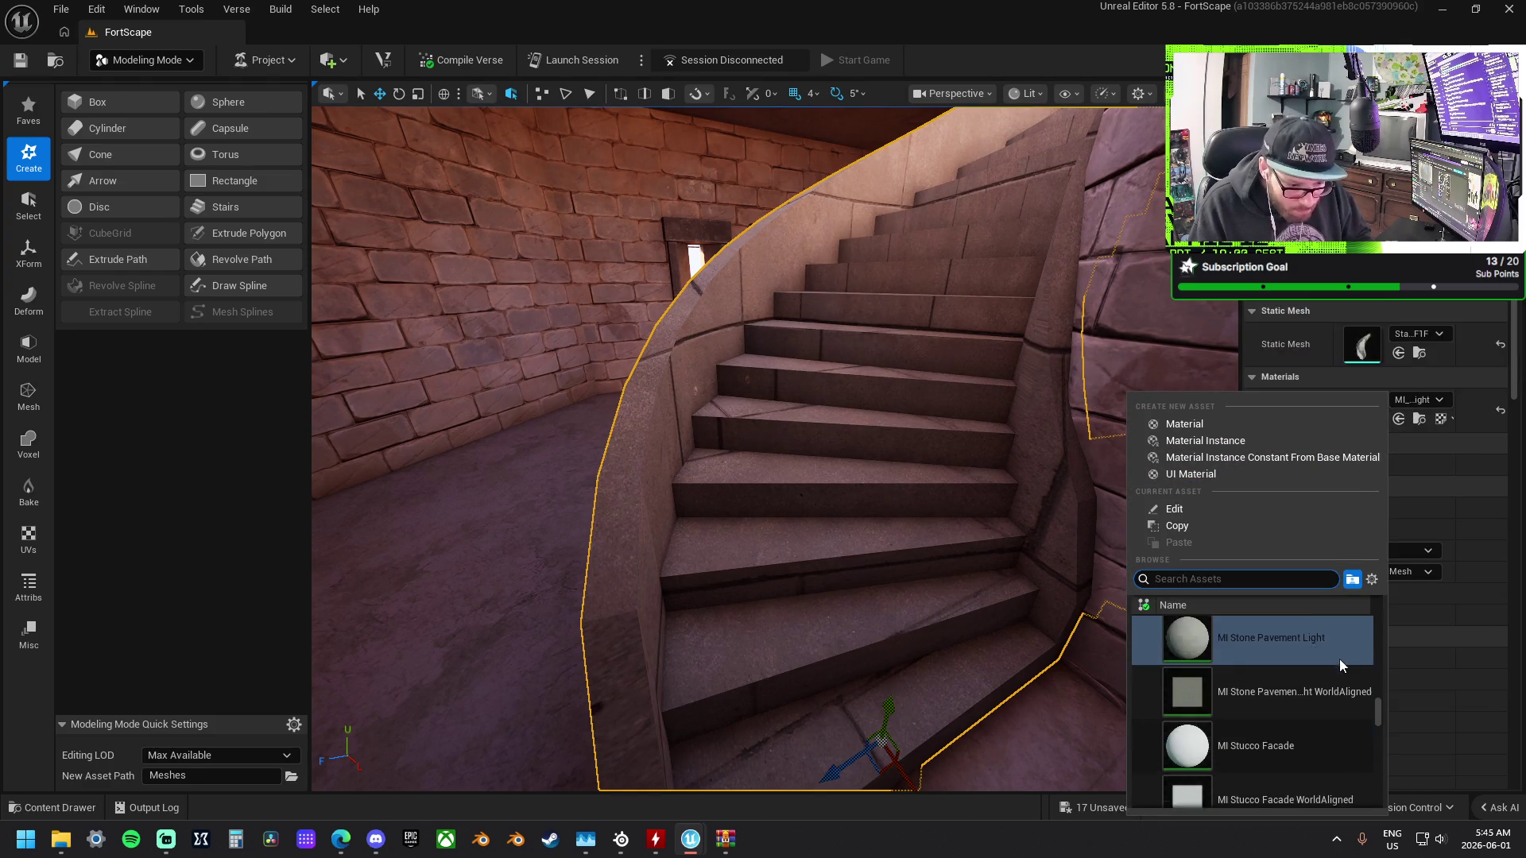
left_click(1337, 711)
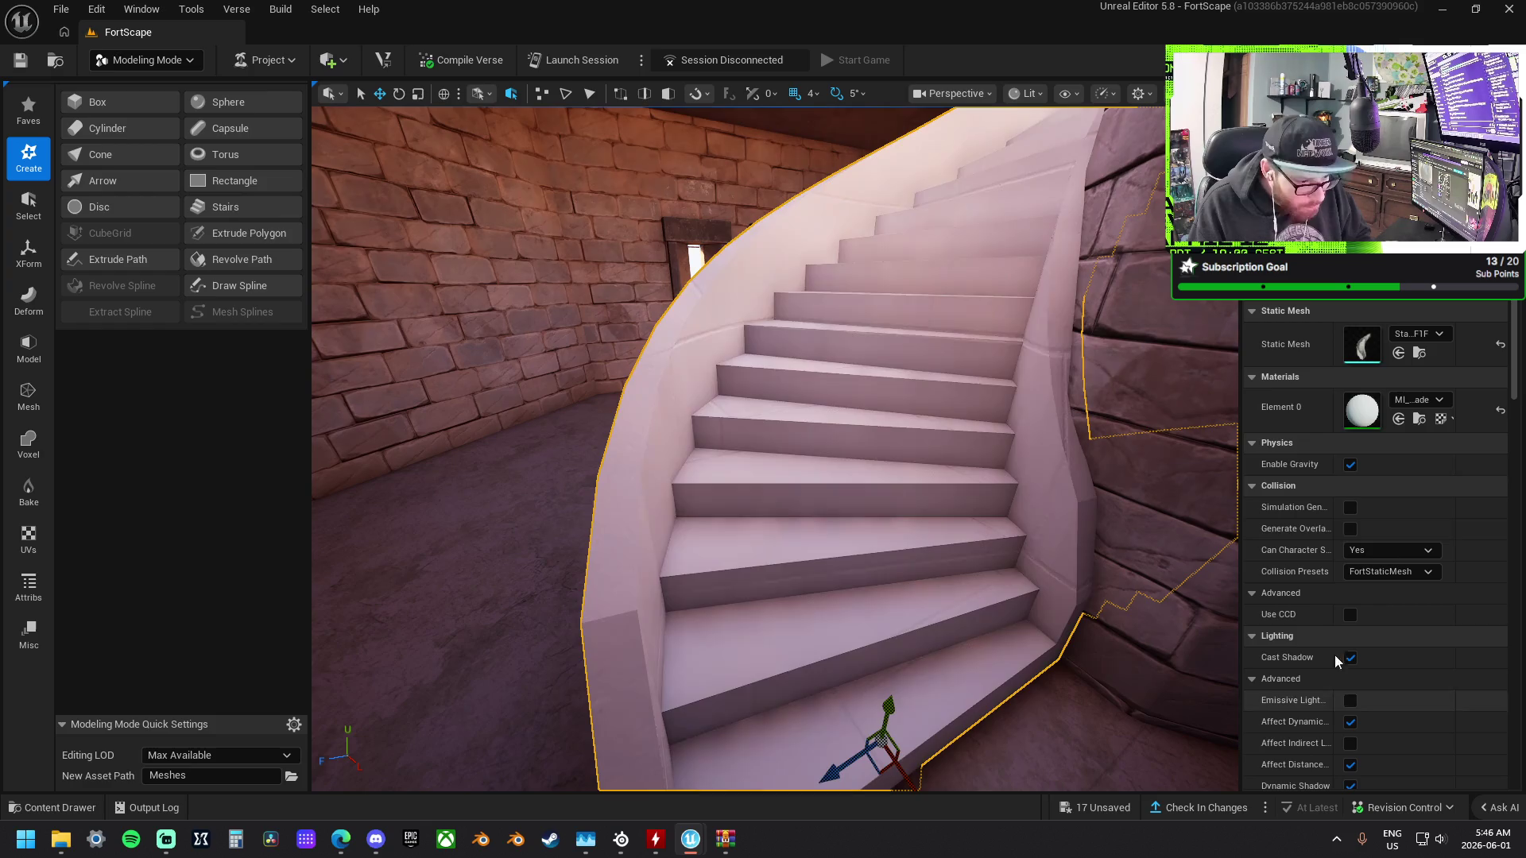
Close the material picker and drag NewMaterial from the Content Drawer onto Element 0.
left_click(1429, 400)
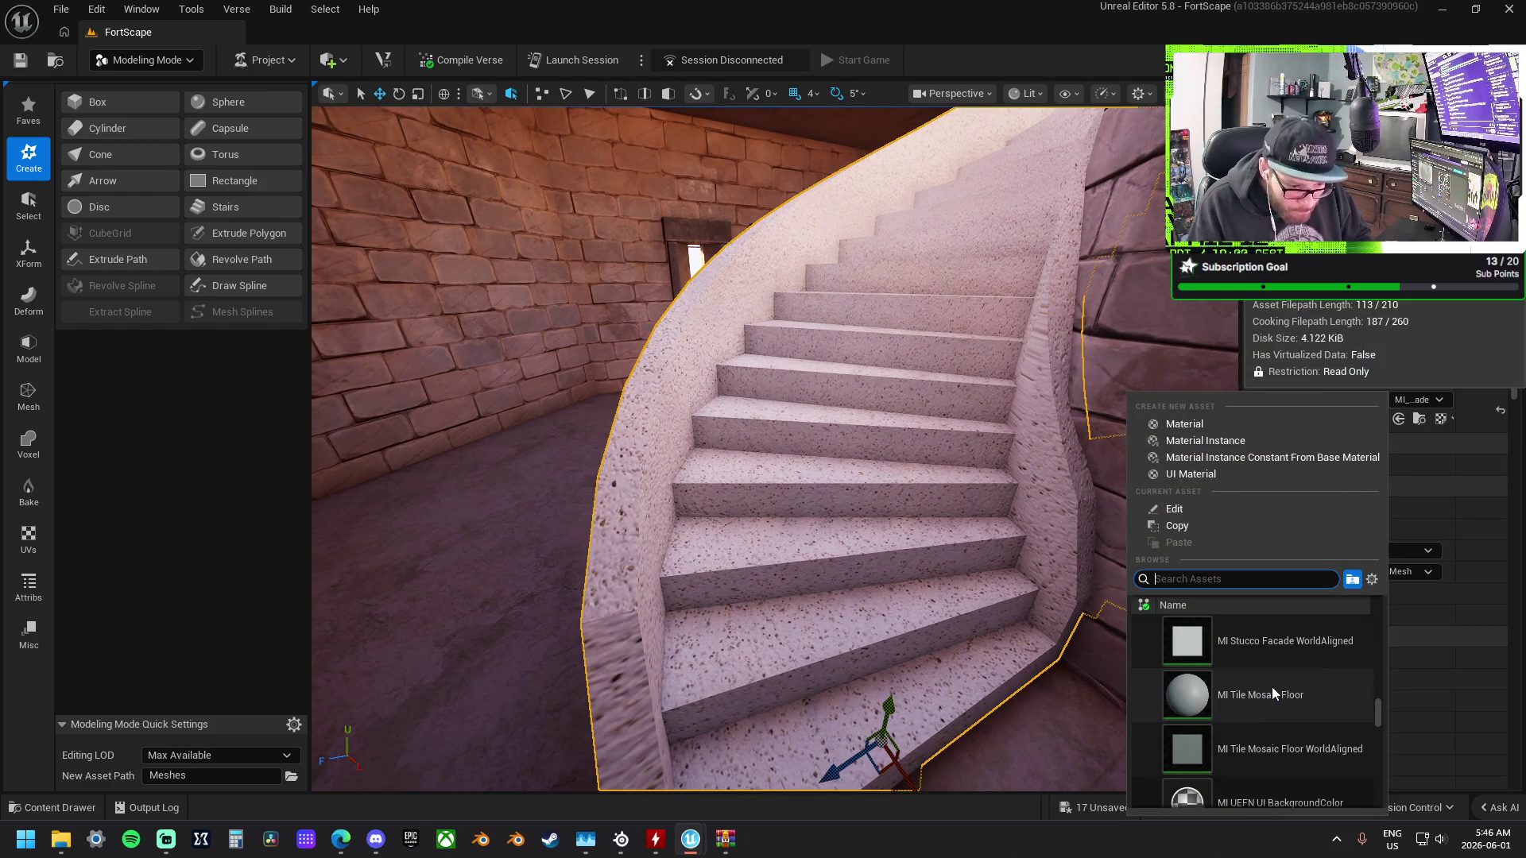
scroll(1327, 701, "down", 5)
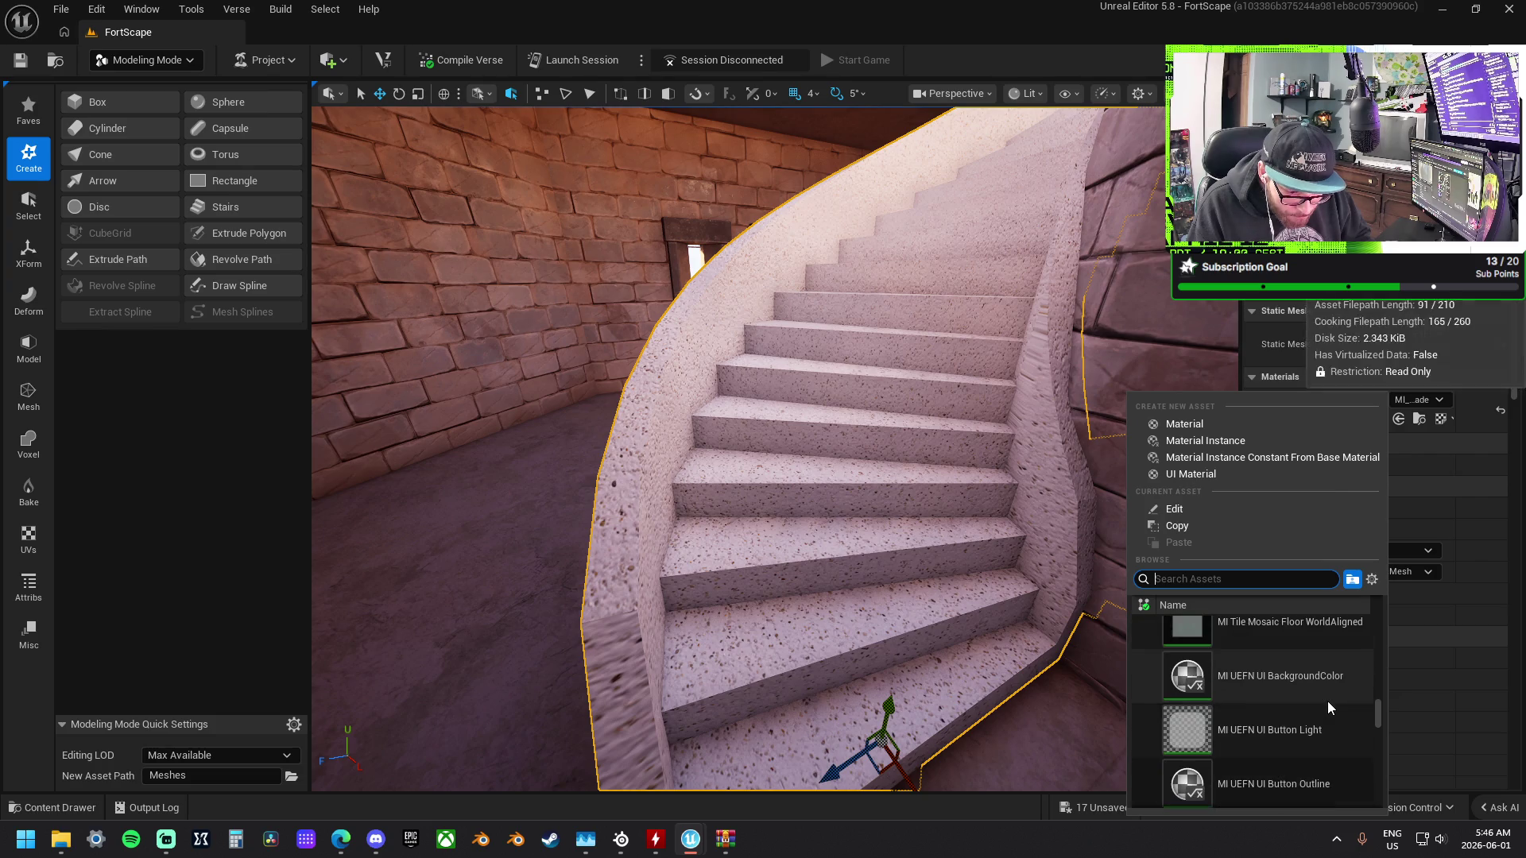
scroll(1328, 704, "down", 8)
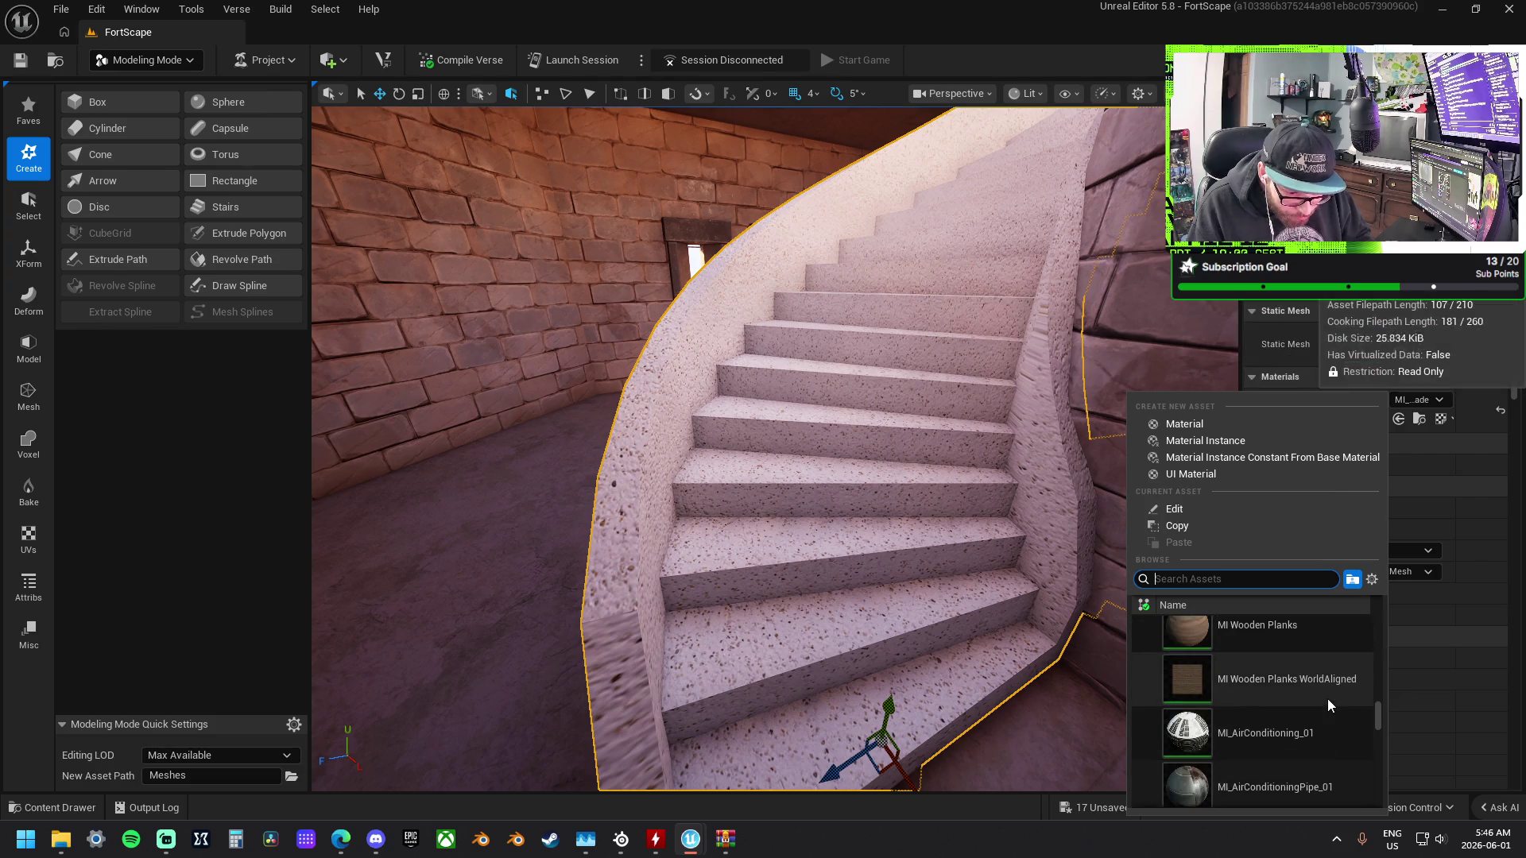
scroll(1327, 699, "down", 6)
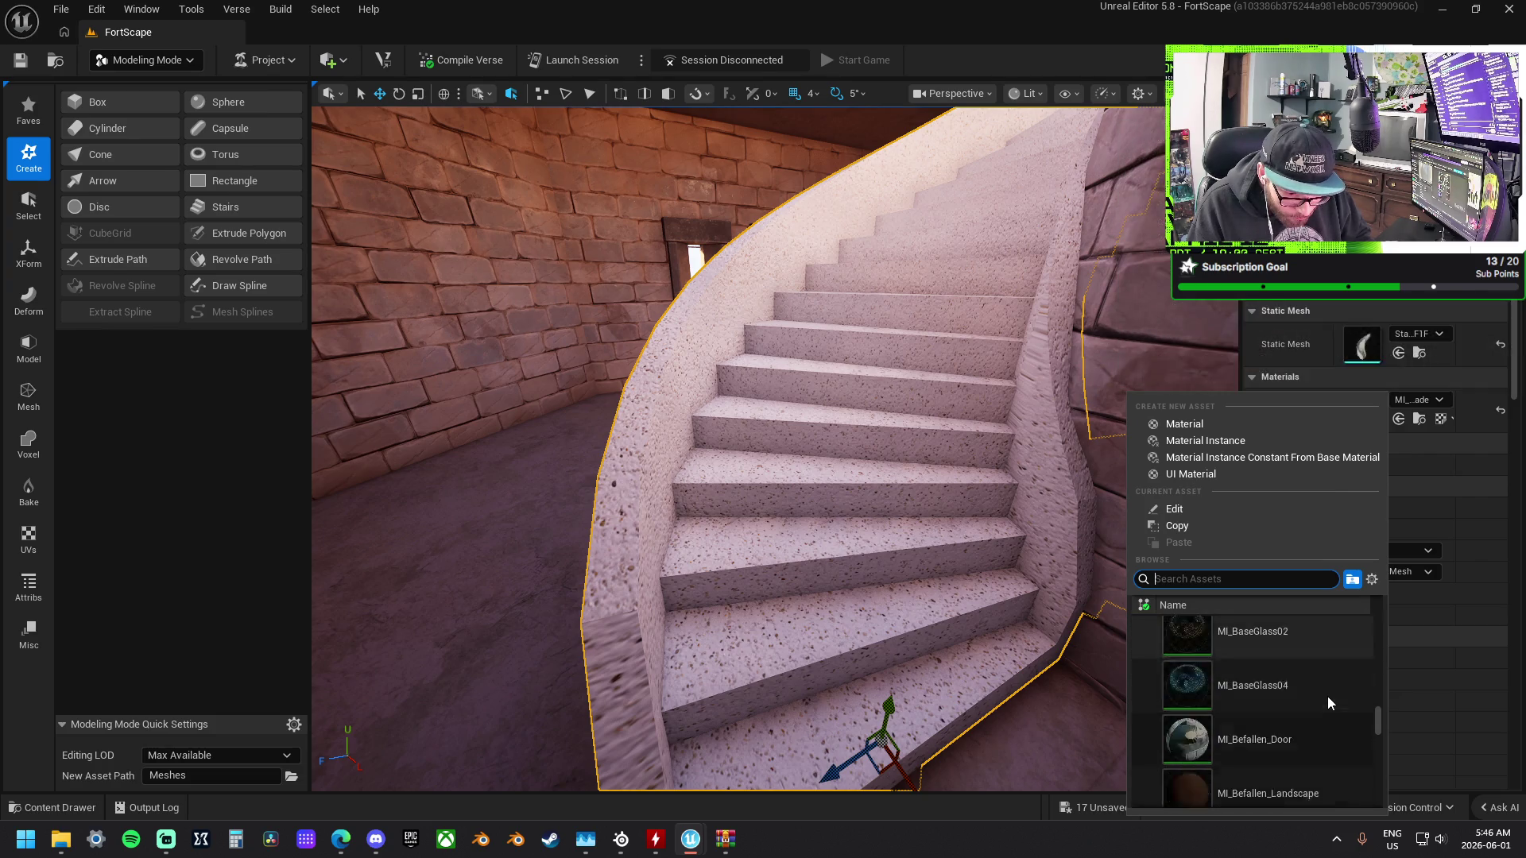
scroll(1329, 702, "down", 1)
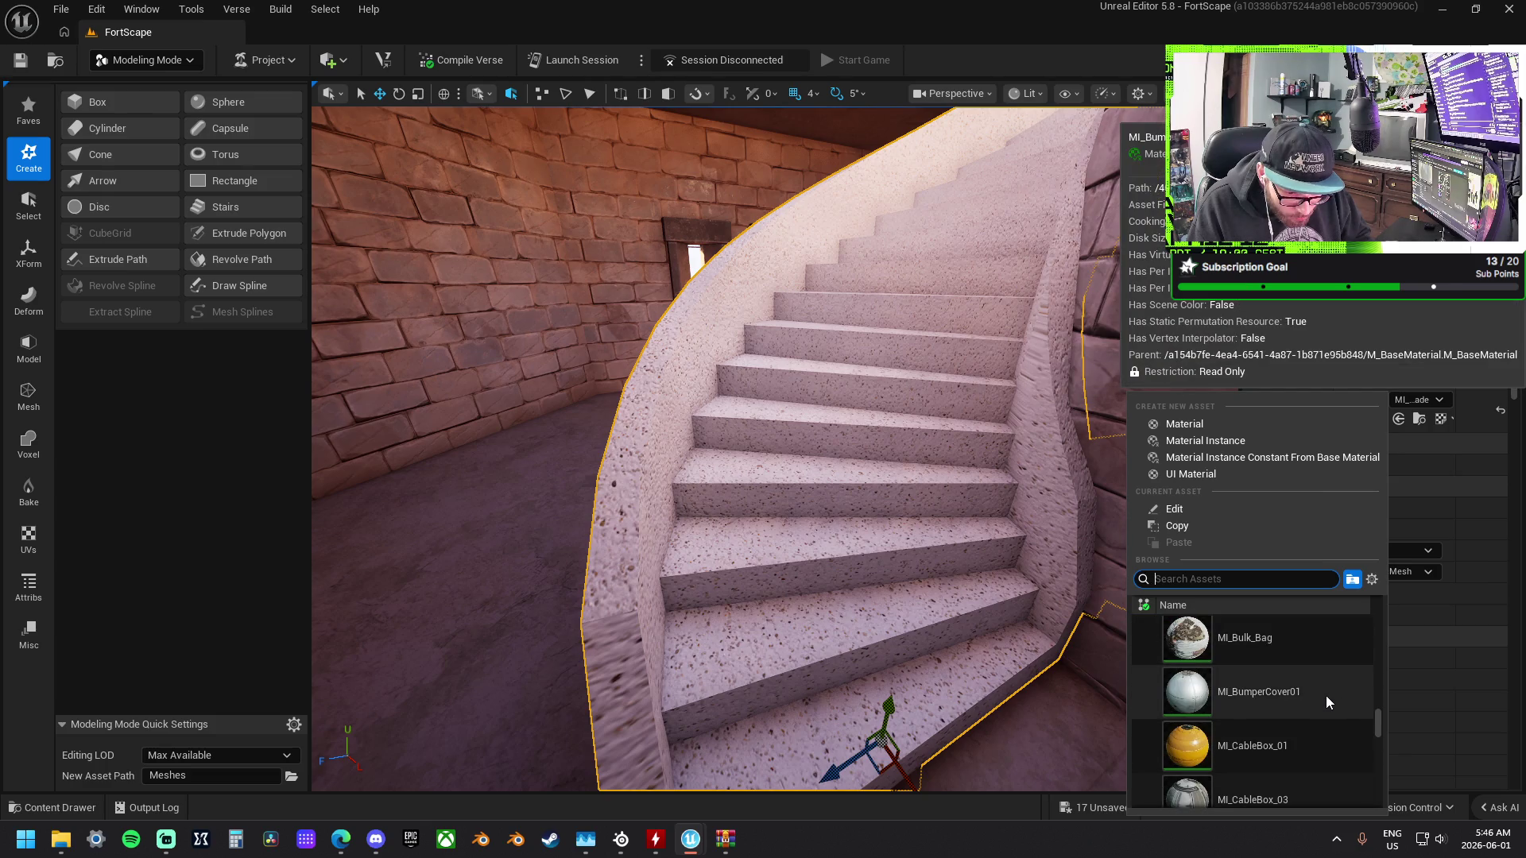
scroll(1326, 694, "down", 4)
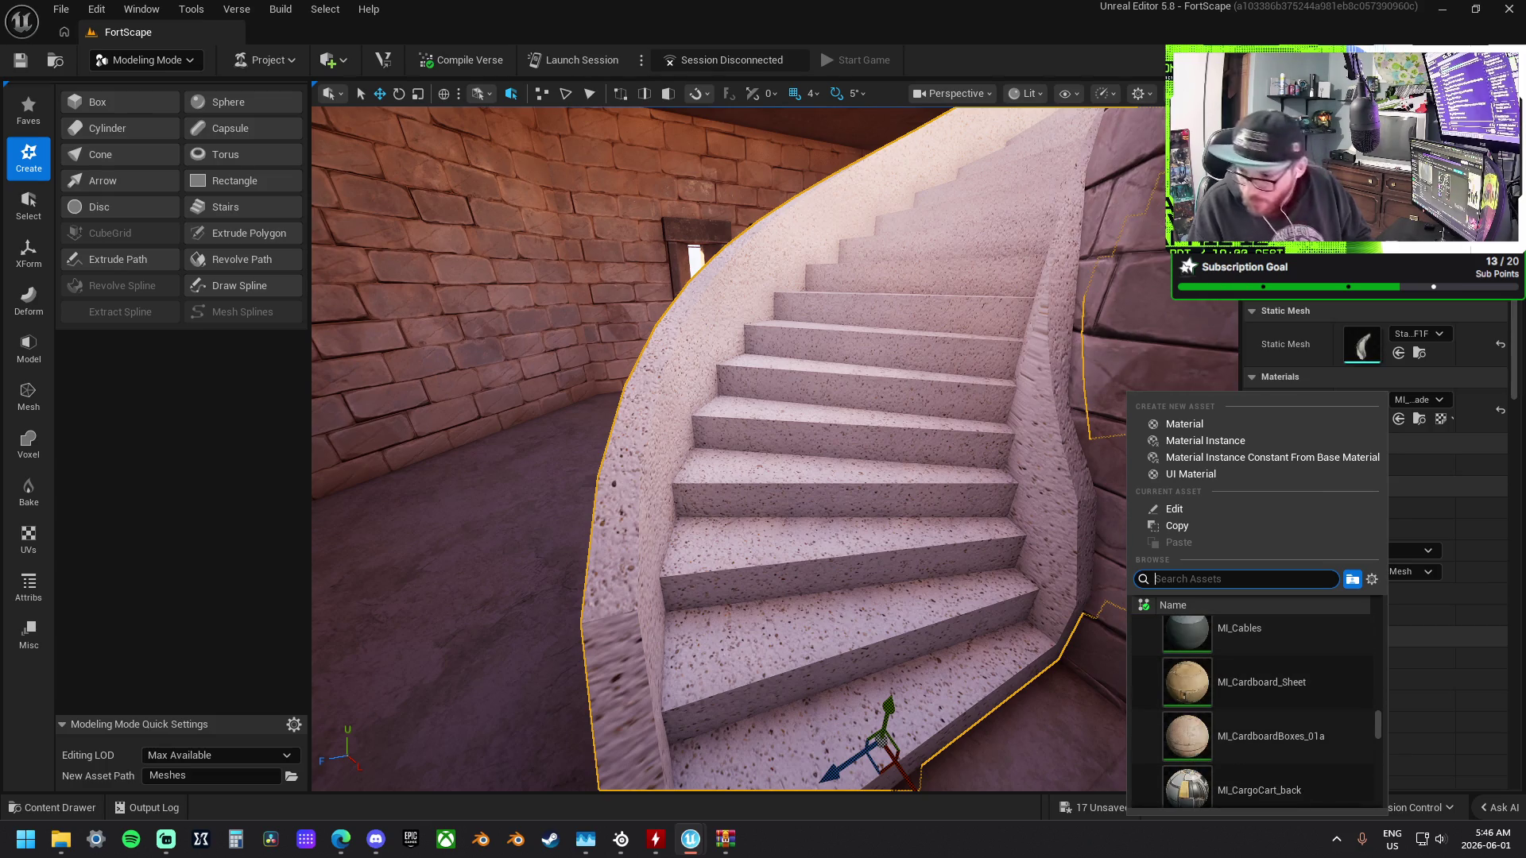
key("Escape")
mouse_move(1233, 603)
left_mouse_down()
mouse_move(1358, 694)
mouse_move(1360, 384)
mouse_move(1369, 410)
left_mouse_up()
left_click_drag(933, 430, 933, 430)
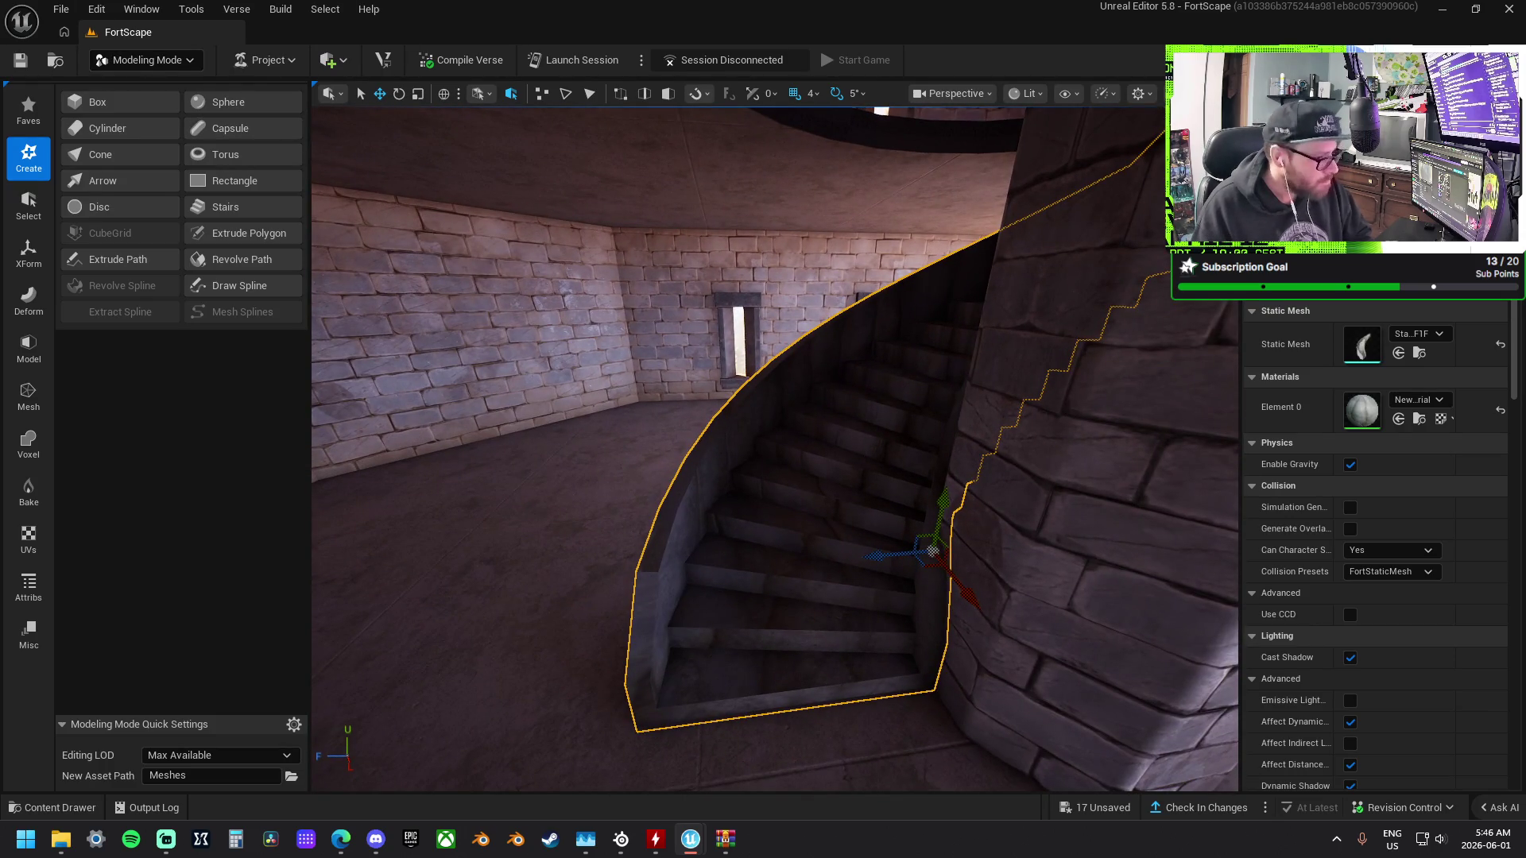
Start the PolyGroup Edit tool from the Model category.
left_click(21, 361)
left_click(27, 397)
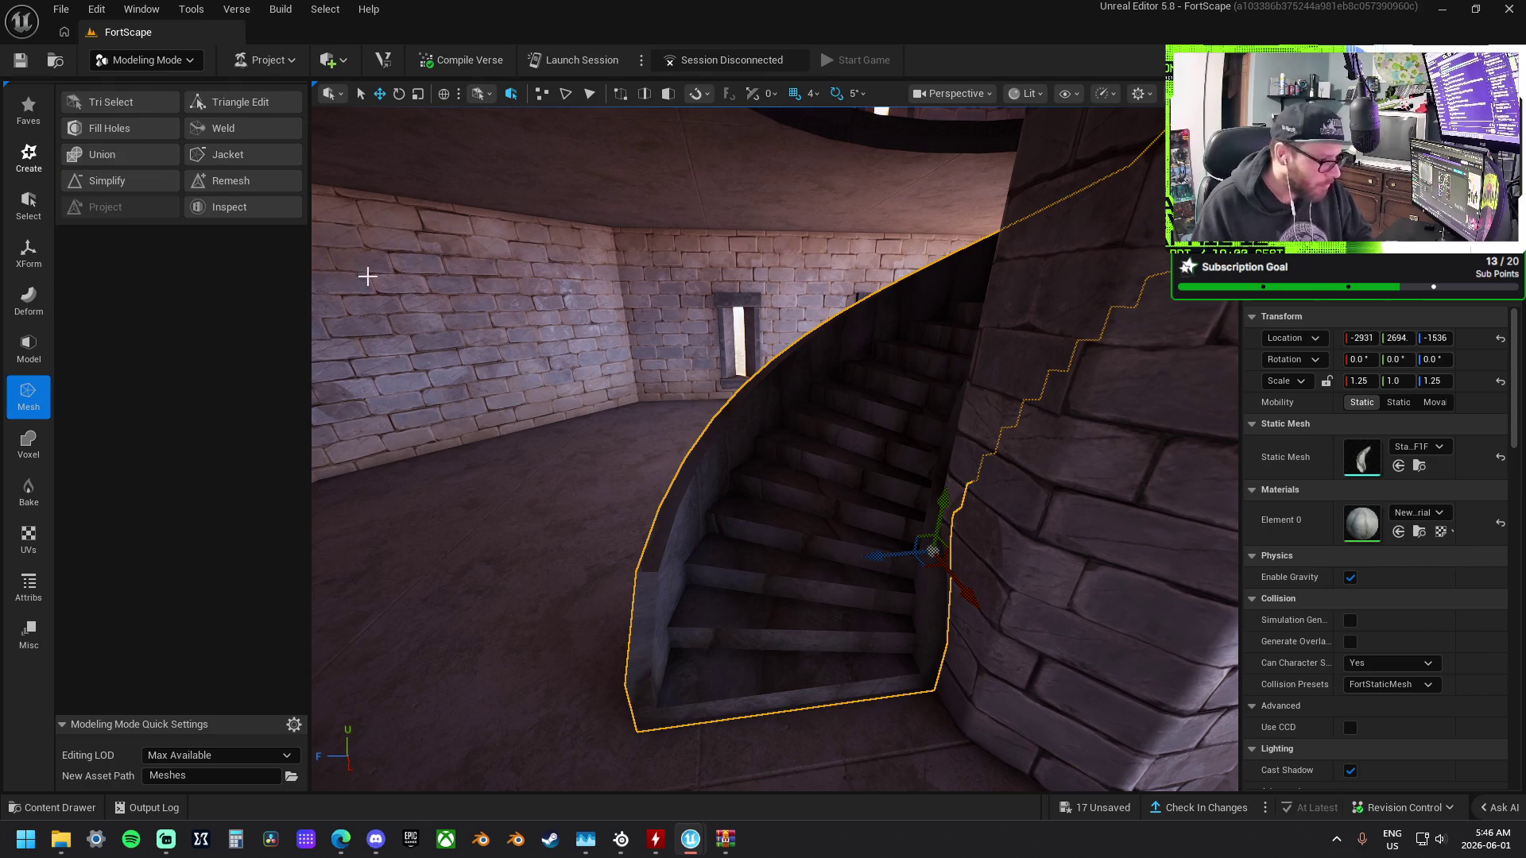
left_click(31, 343)
left_click(112, 101)
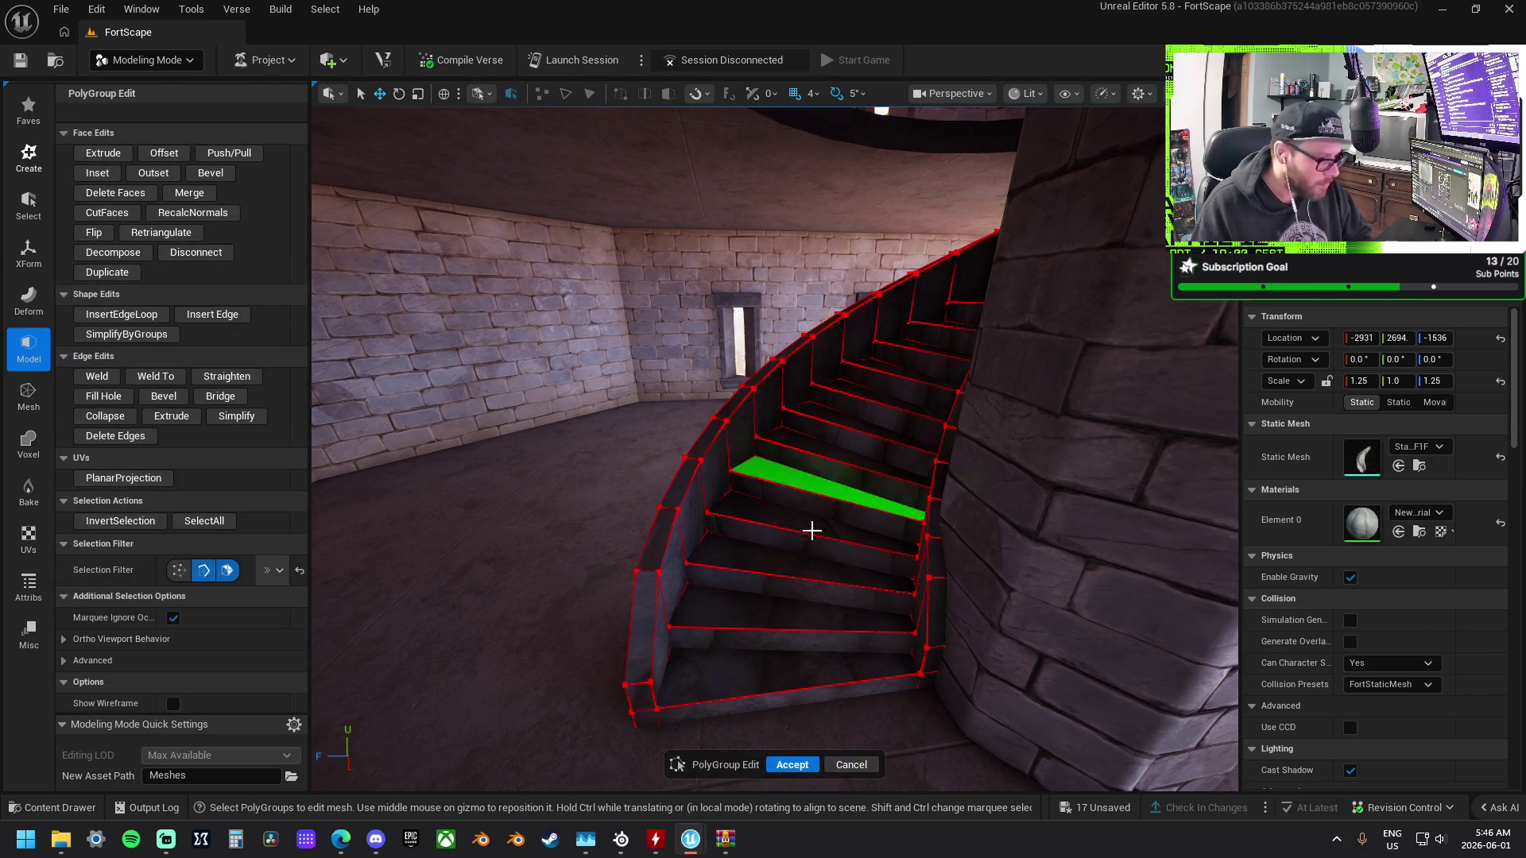
Select the stair faces from the bottom step up to the top face.
left_click(787, 648)
left_click(823, 640, "shift")
left_click(839, 612, "shift")
left_click(859, 585, "shift")
left_click(878, 552, "shift")
left_click(879, 517, "shift")
left_click(878, 493, "shift")
left_click(898, 469, "shift")
left_click(904, 449, "shift")
left_click(910, 429, "shift")
left_click(915, 405, "shift")
left_click(924, 372, "shift")
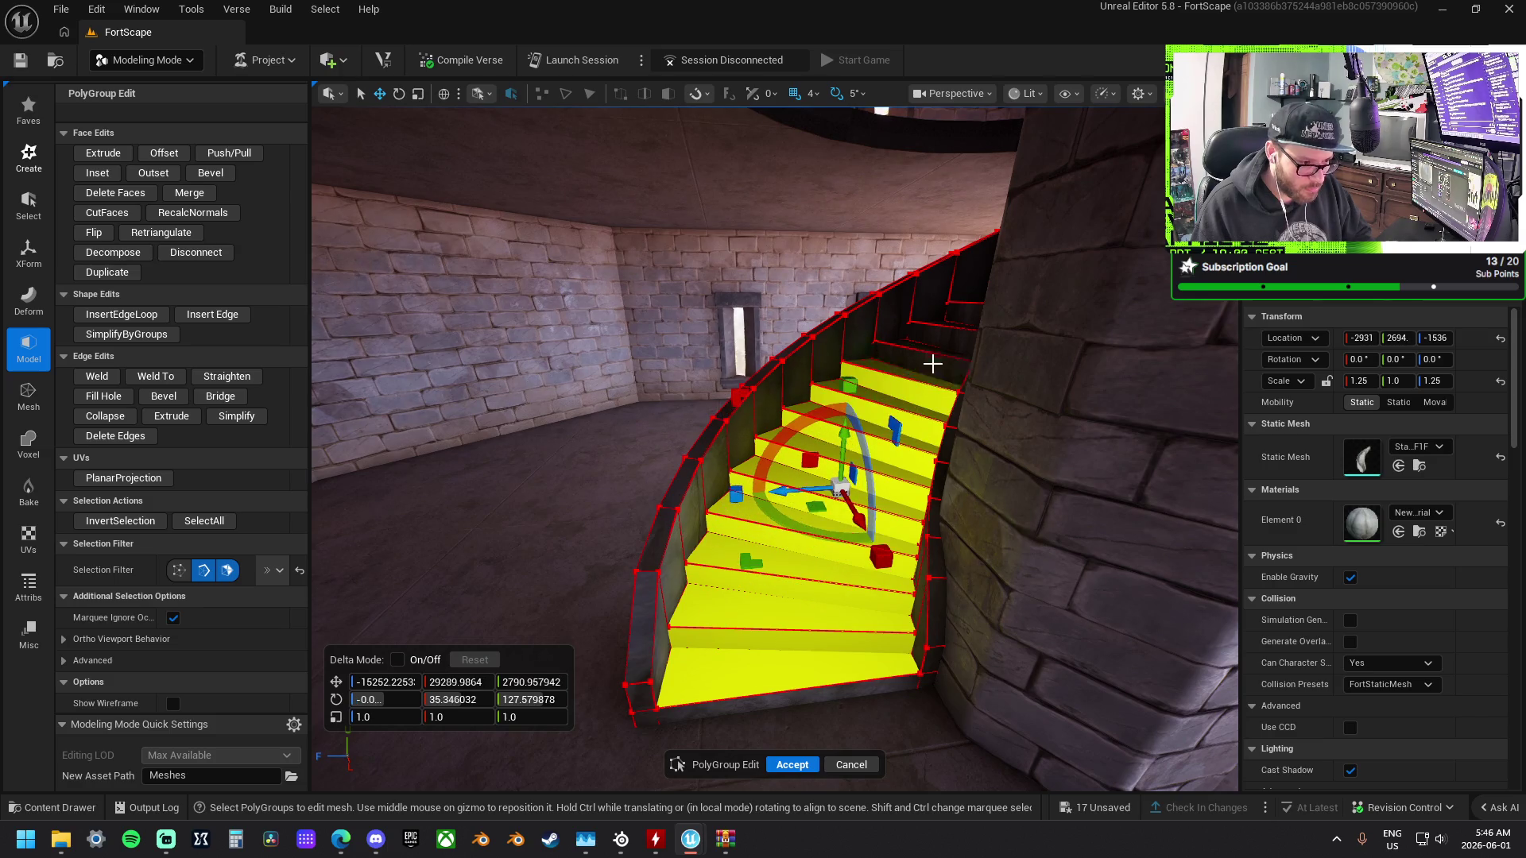
Add the remaining lower and upper treads to the step selection.
left_click(861, 689, "shift")
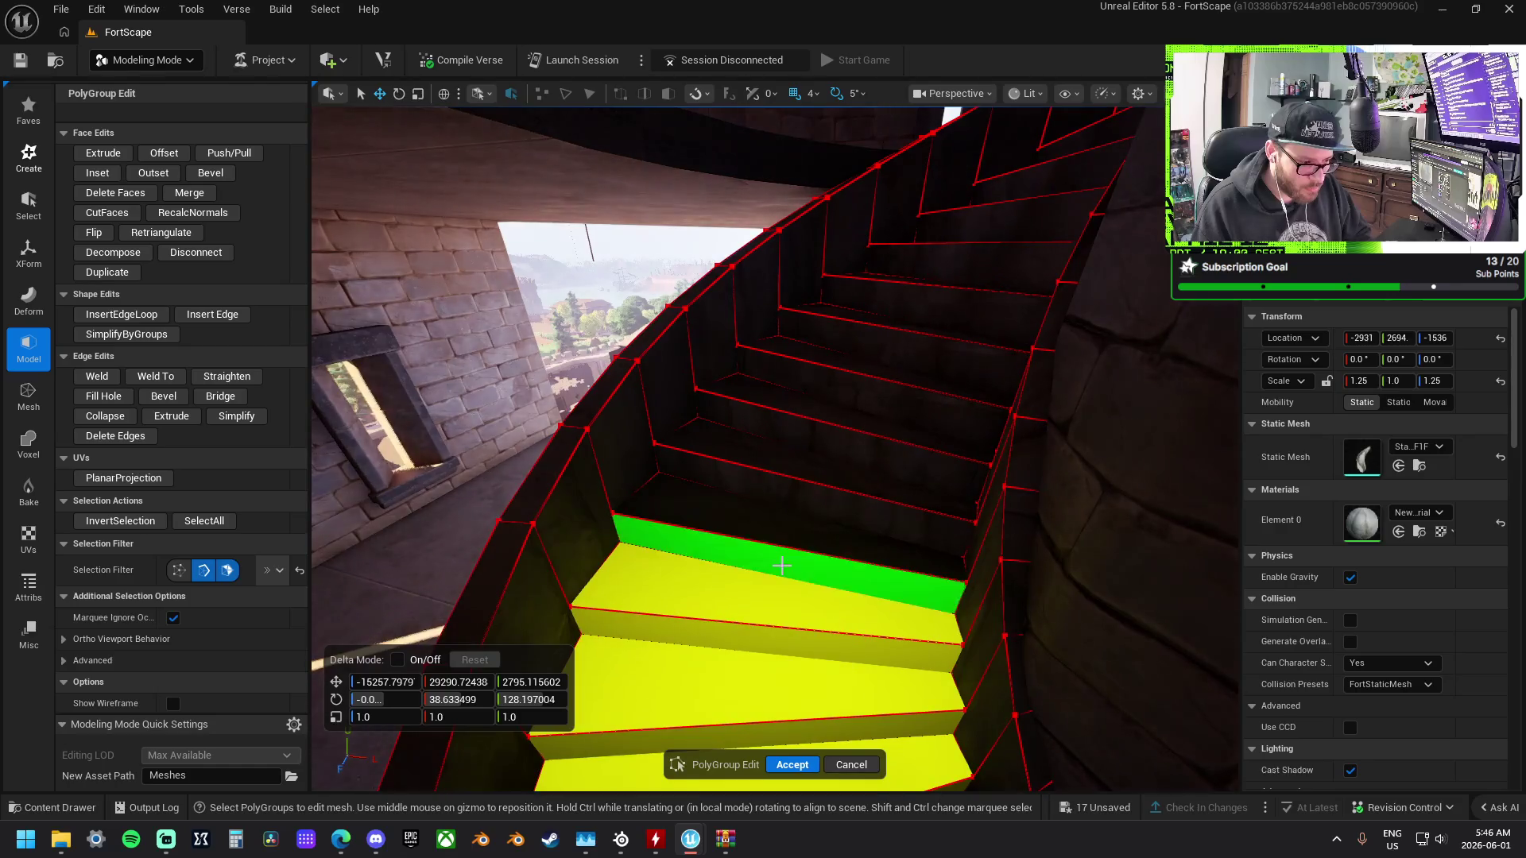
left_click(783, 566, "shift")
left_click(812, 477, "shift")
left_click(832, 433, "shift")
left_click(850, 414, "shift")
left_click(862, 385, "shift")
left_click(887, 326, "shift")
left_click(905, 306, "shift")
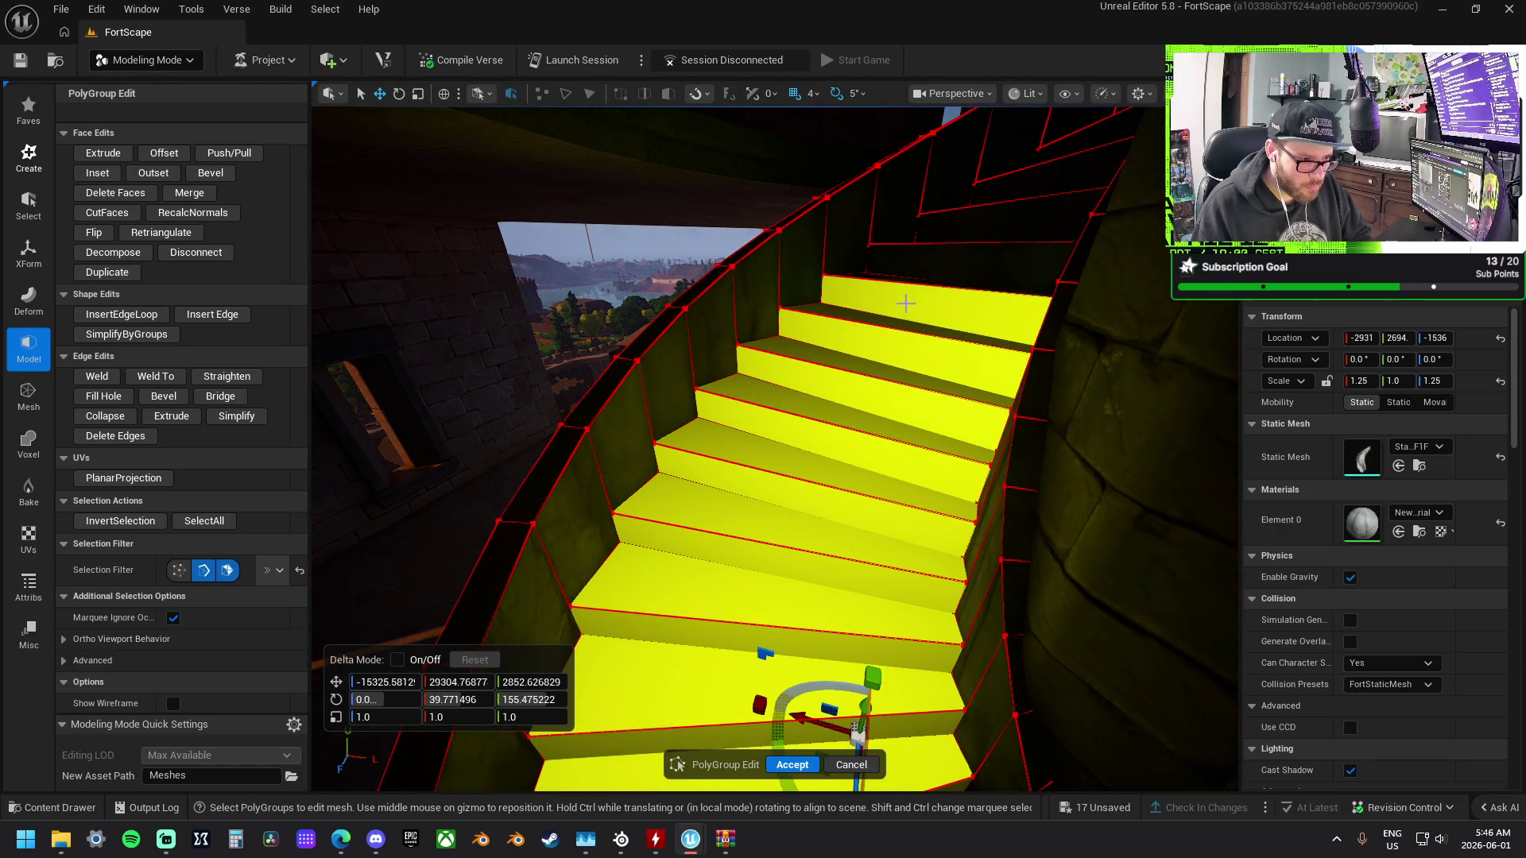
left_click(914, 271, "shift")
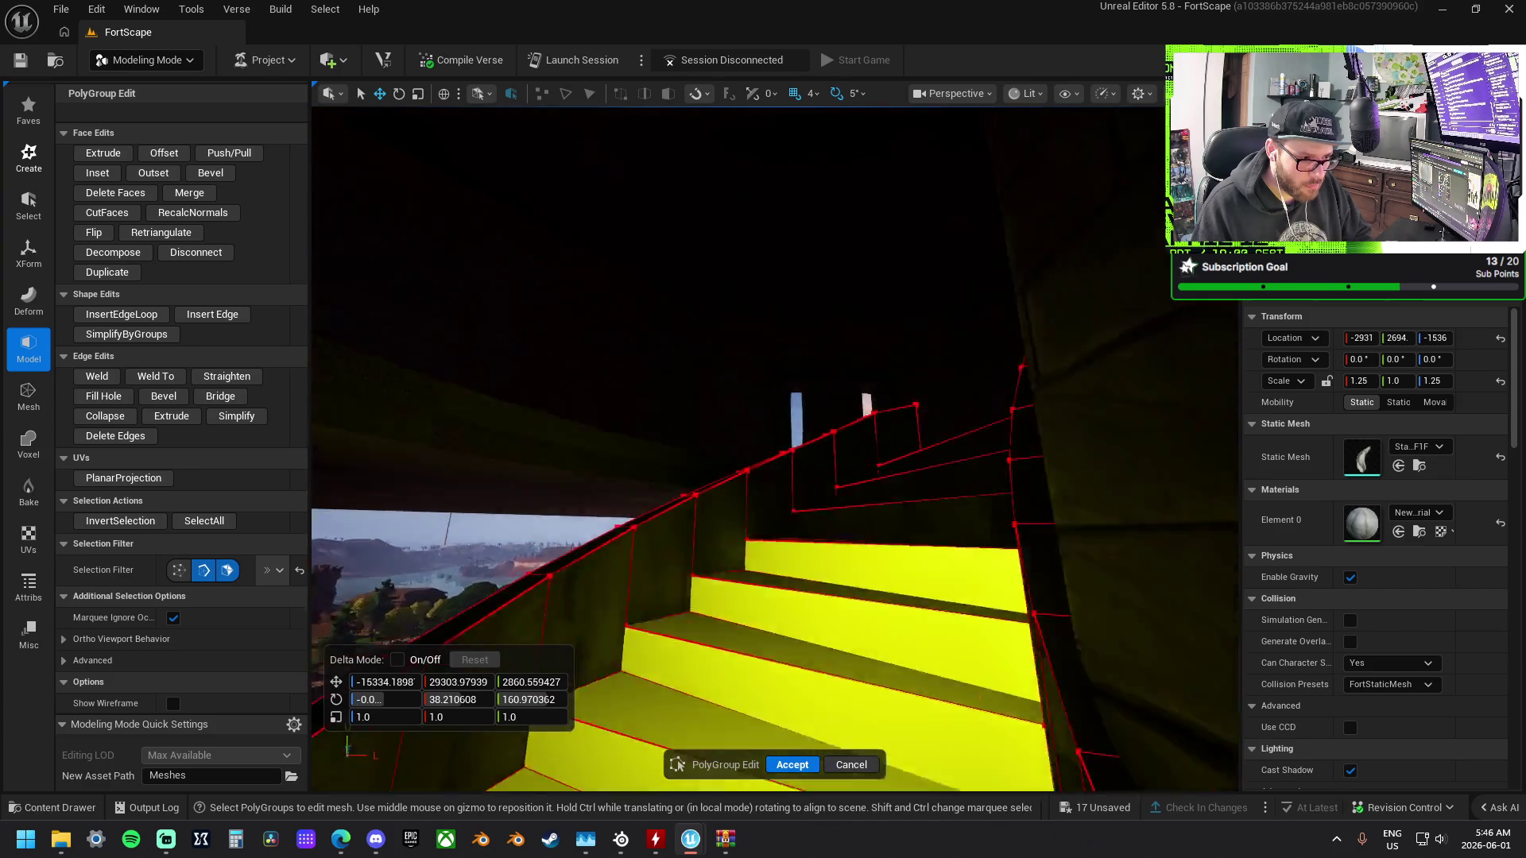
left_click(762, 368, "shift")
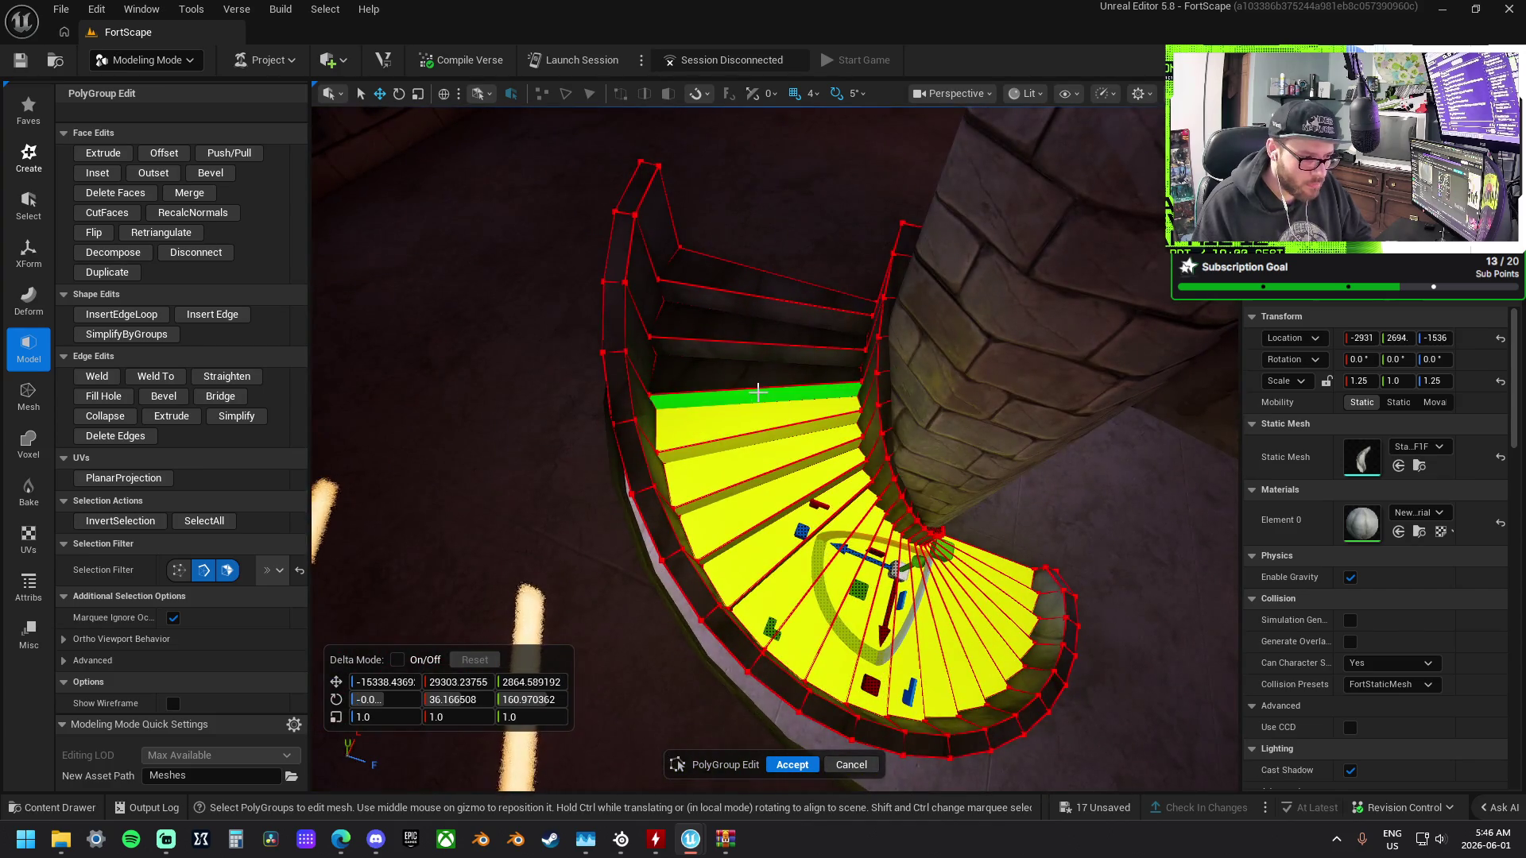
left_click(759, 374, "shift")
left_click(766, 313, "shift")
left_click(768, 290, "shift")
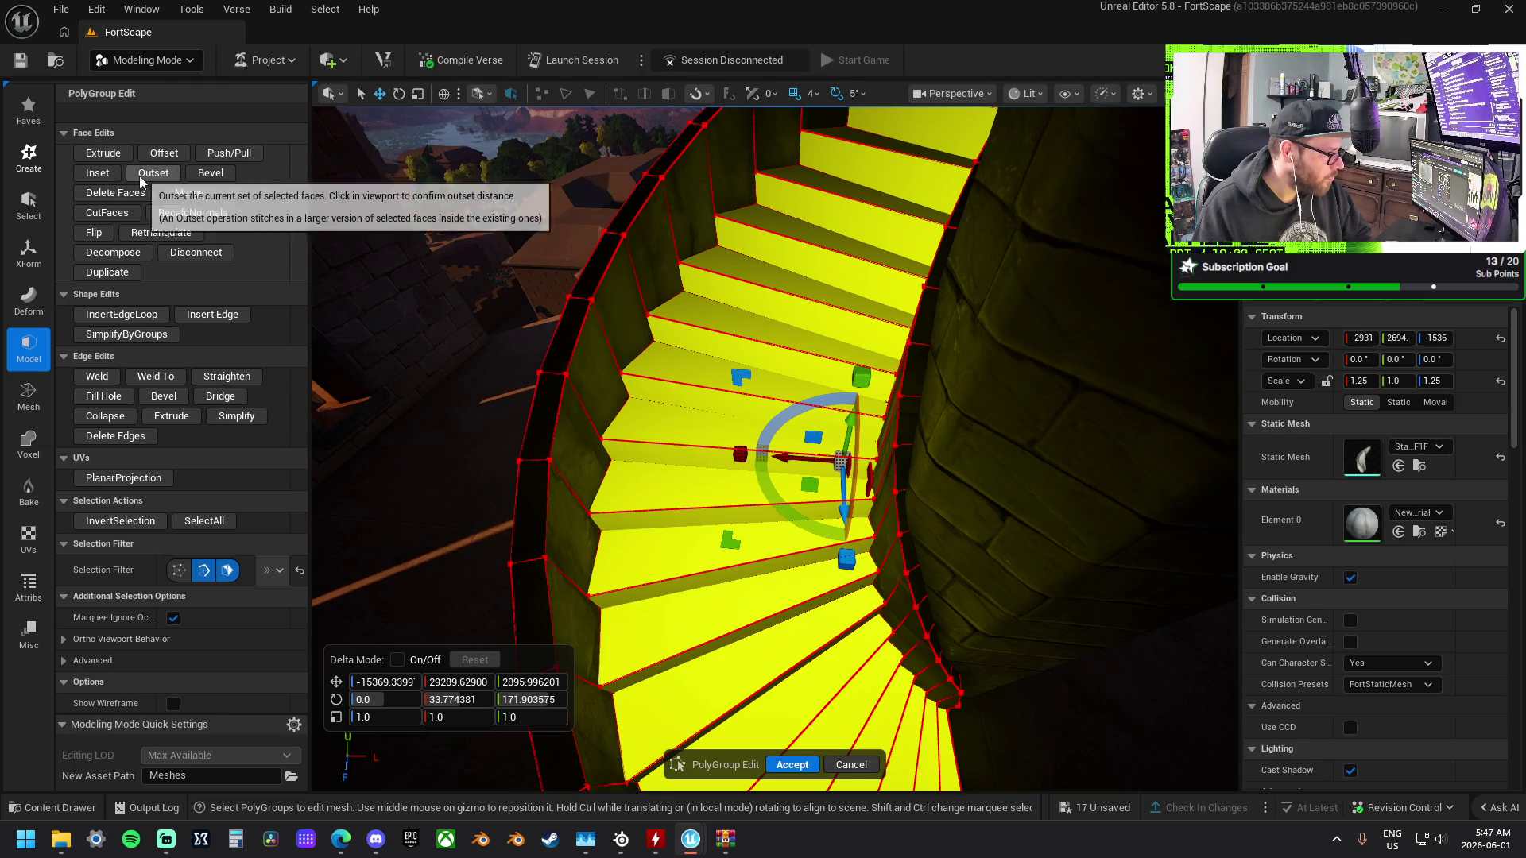
Trial a Push/Pull extrusion on the treads, undo it, and apply an Inset.
left_click(205, 154)
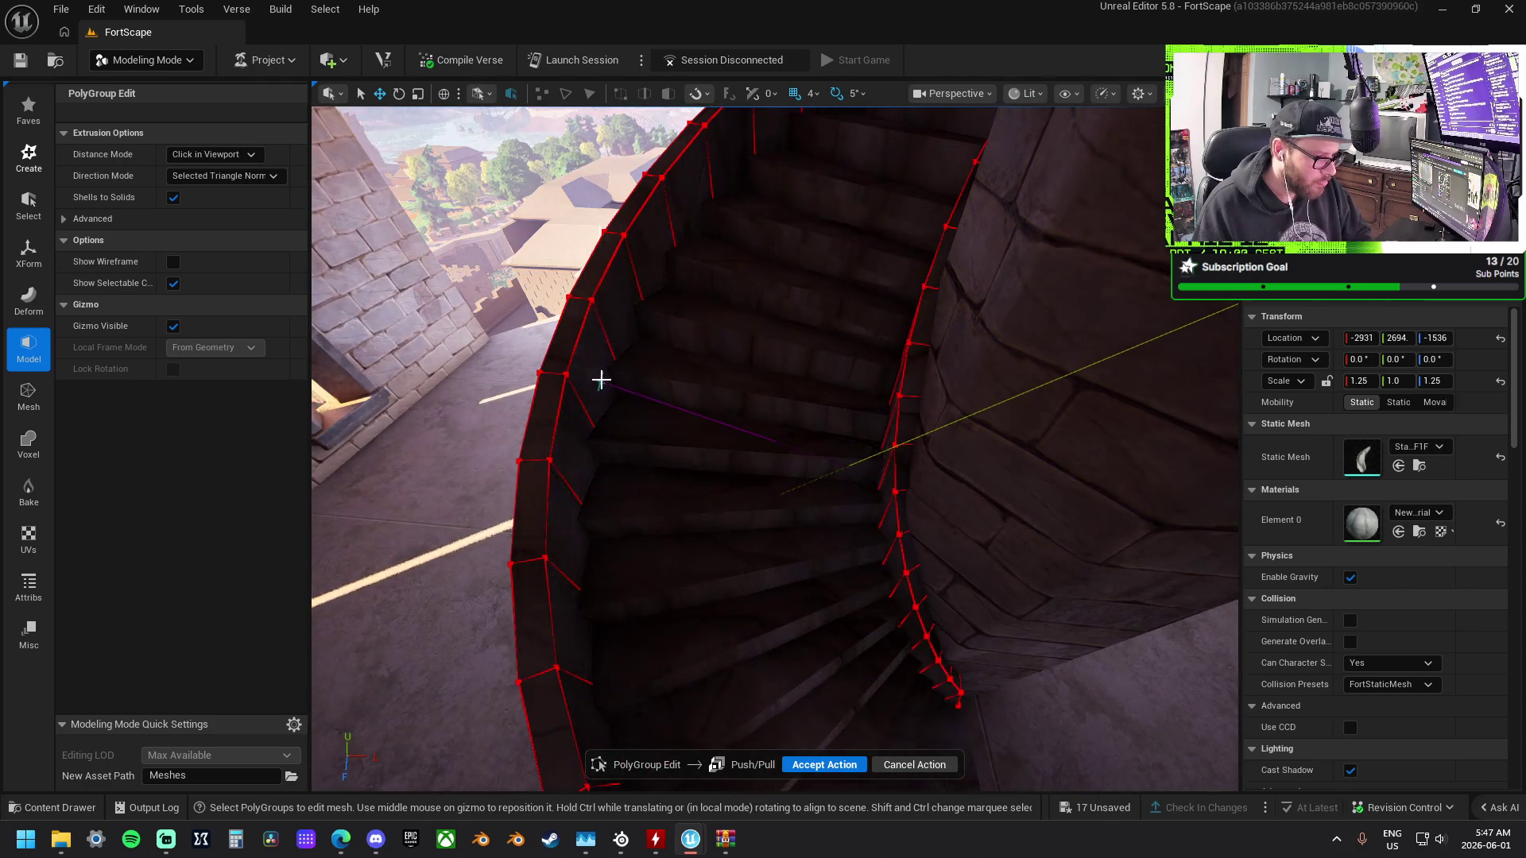
left_click(601, 380)
key("ctrl+z")
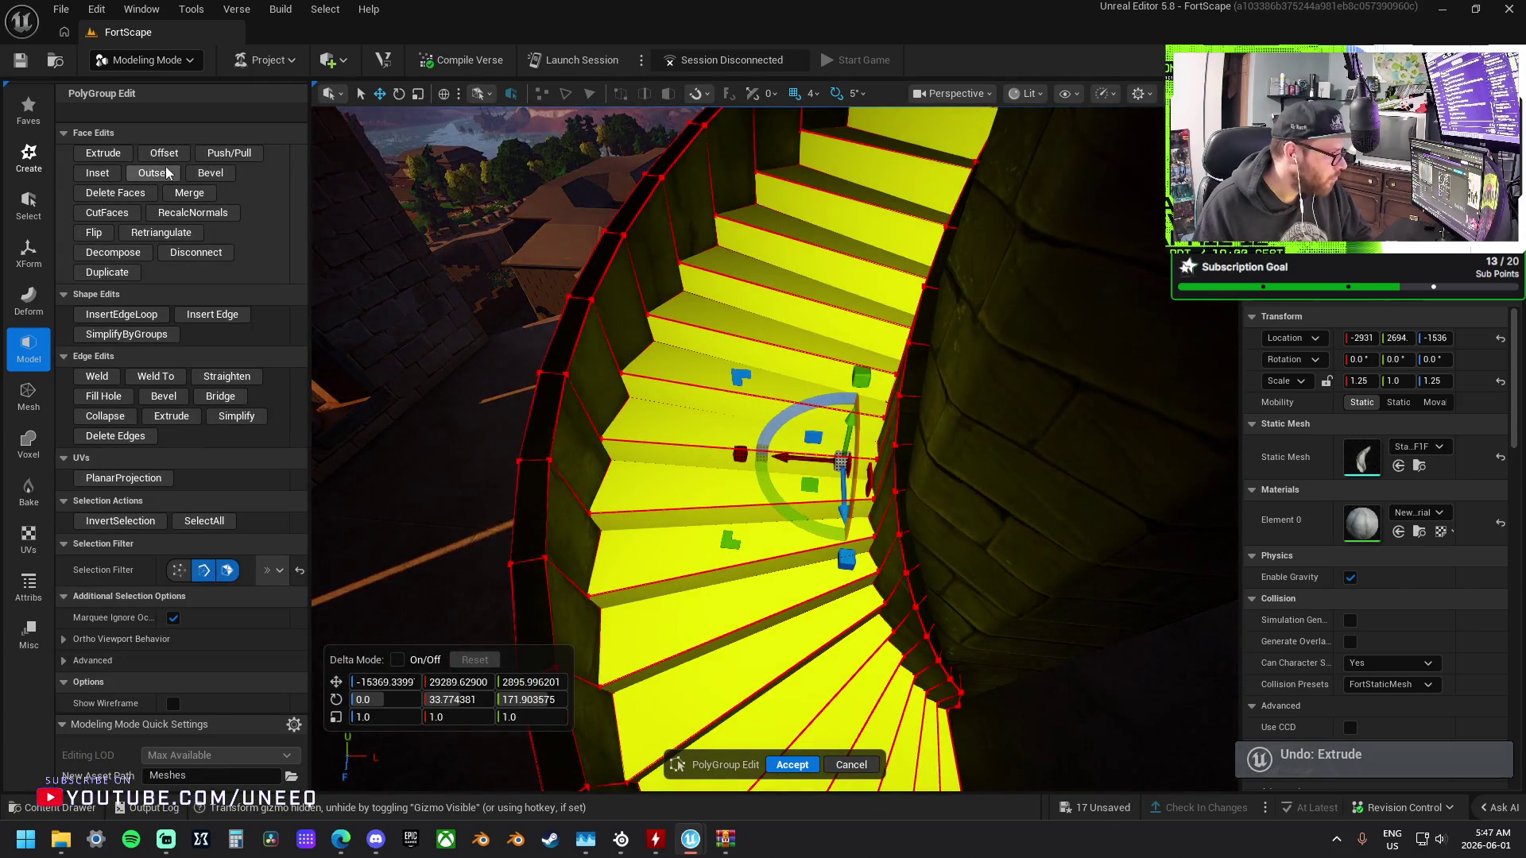
left_click(100, 174)
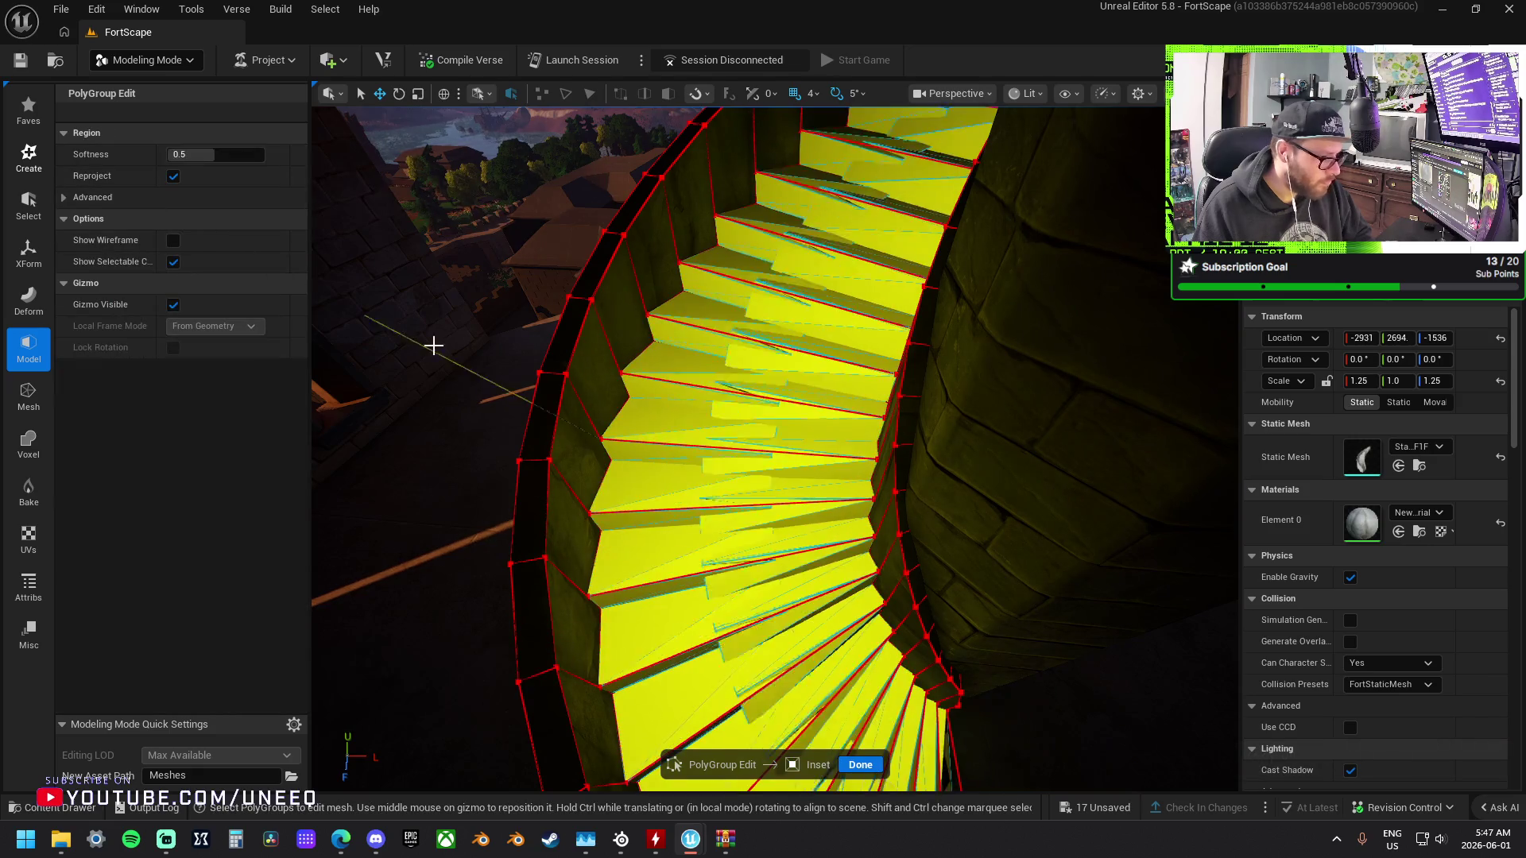
left_click(633, 418)
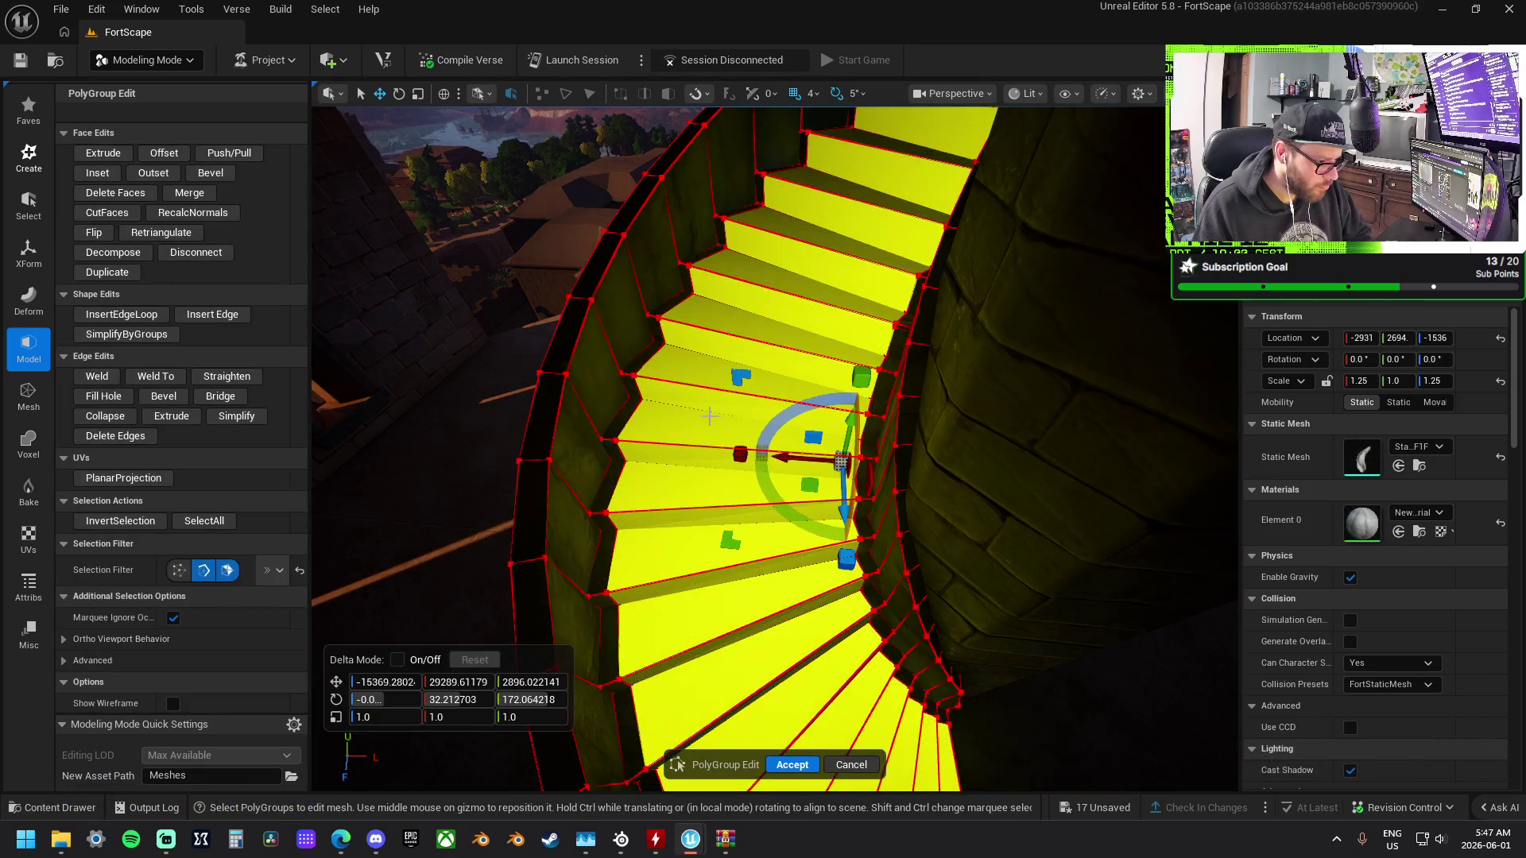
key("f")
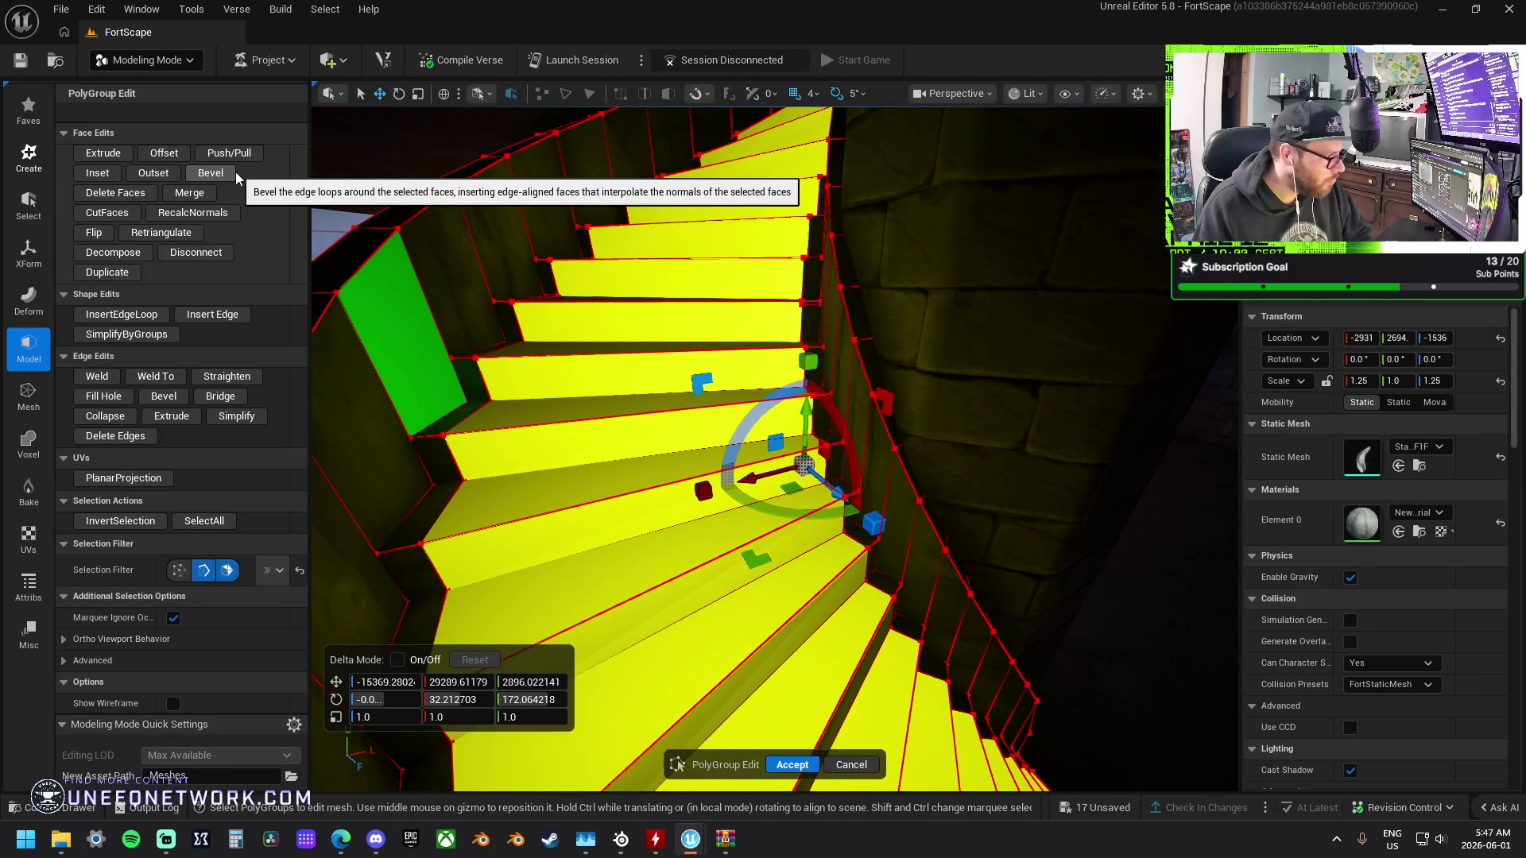
Outset the selected treads, then try an Offset and undo it.
left_click(164, 173)
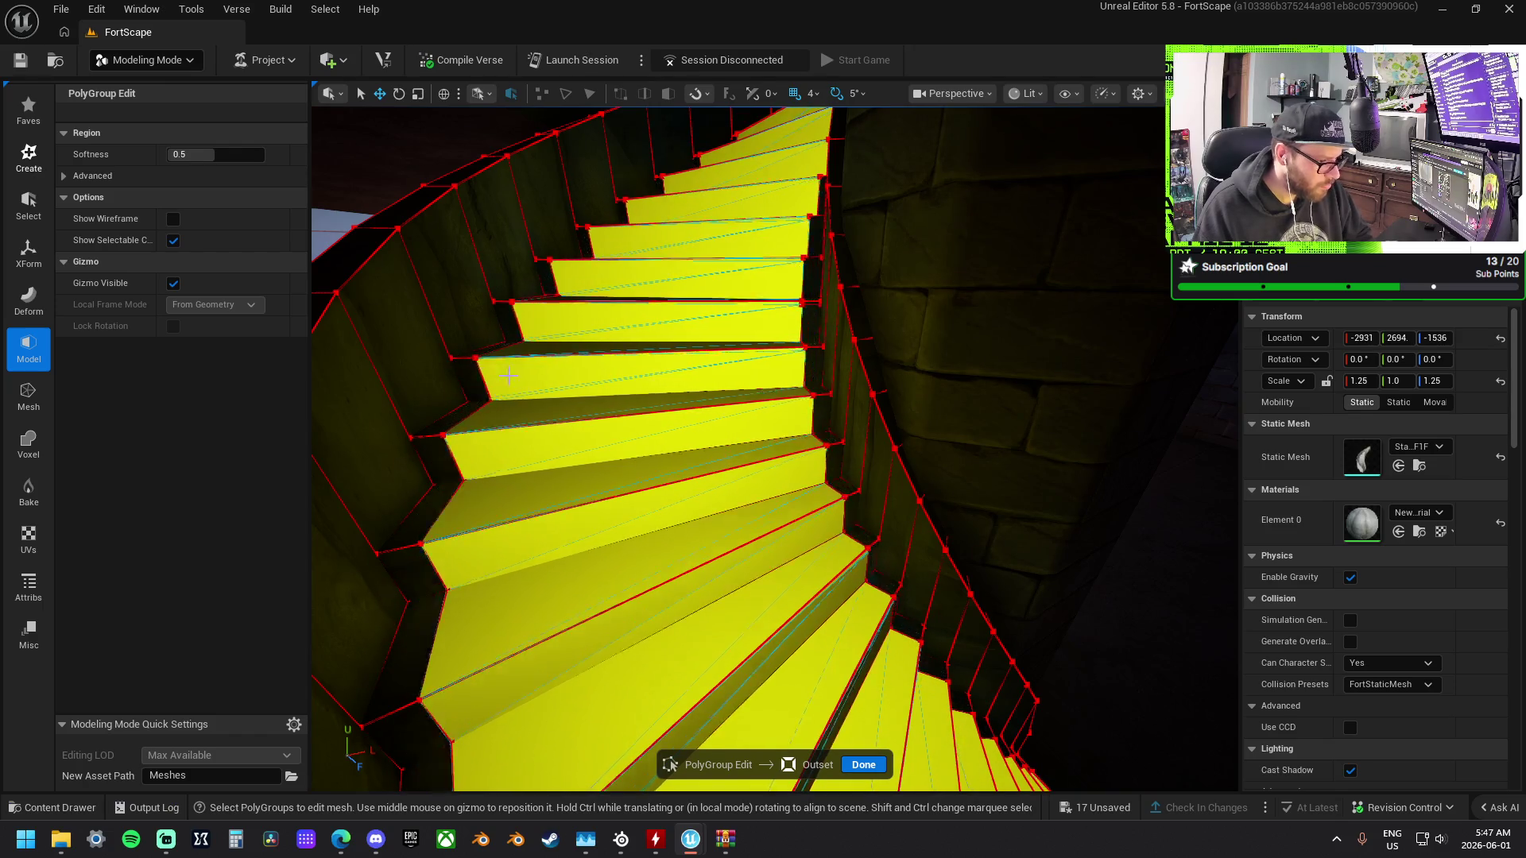
key("Return")
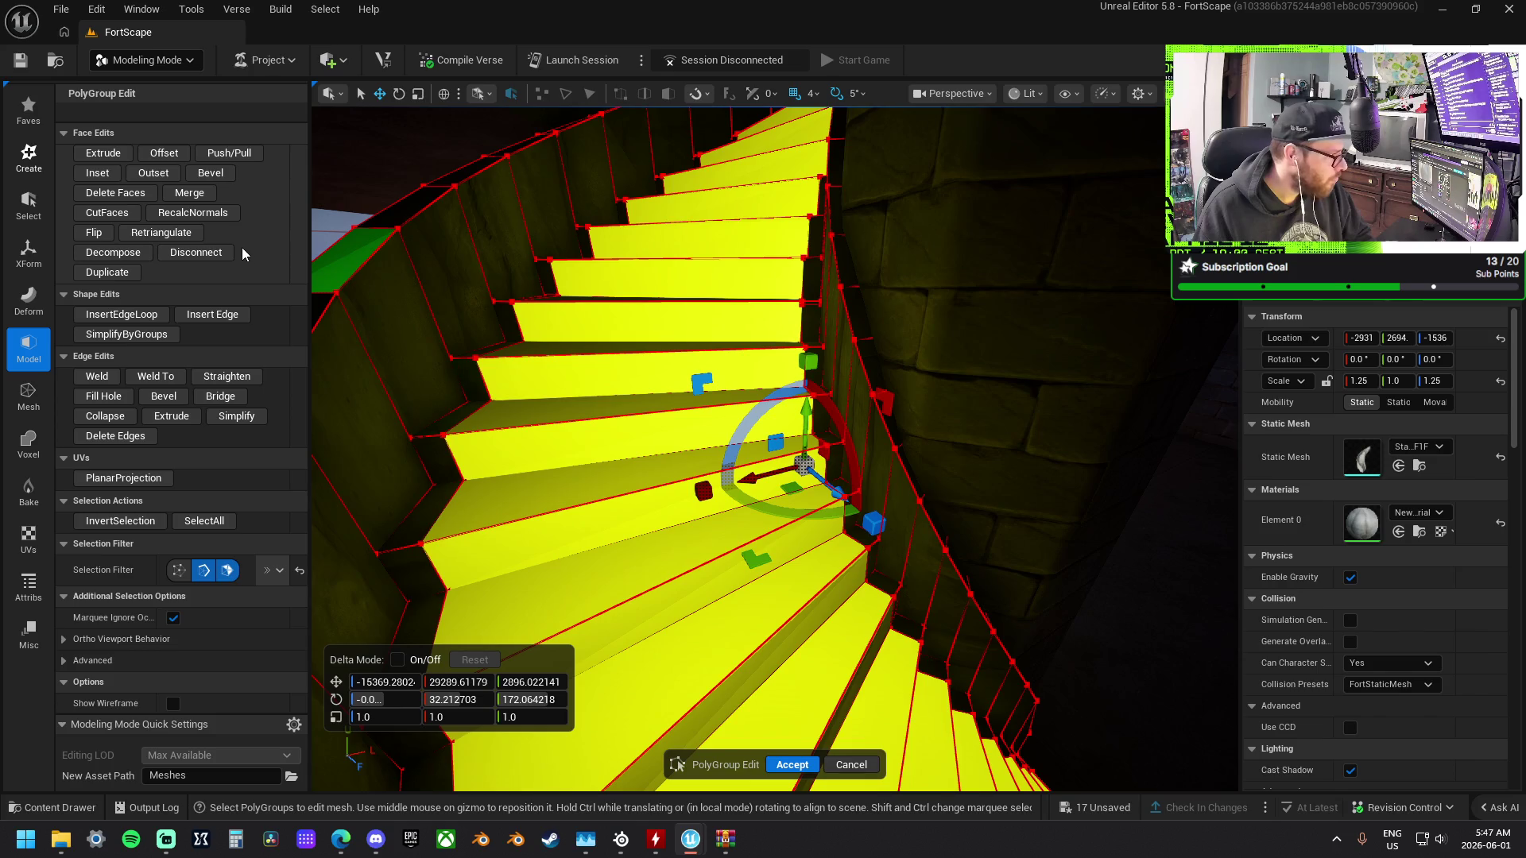
left_click(179, 153)
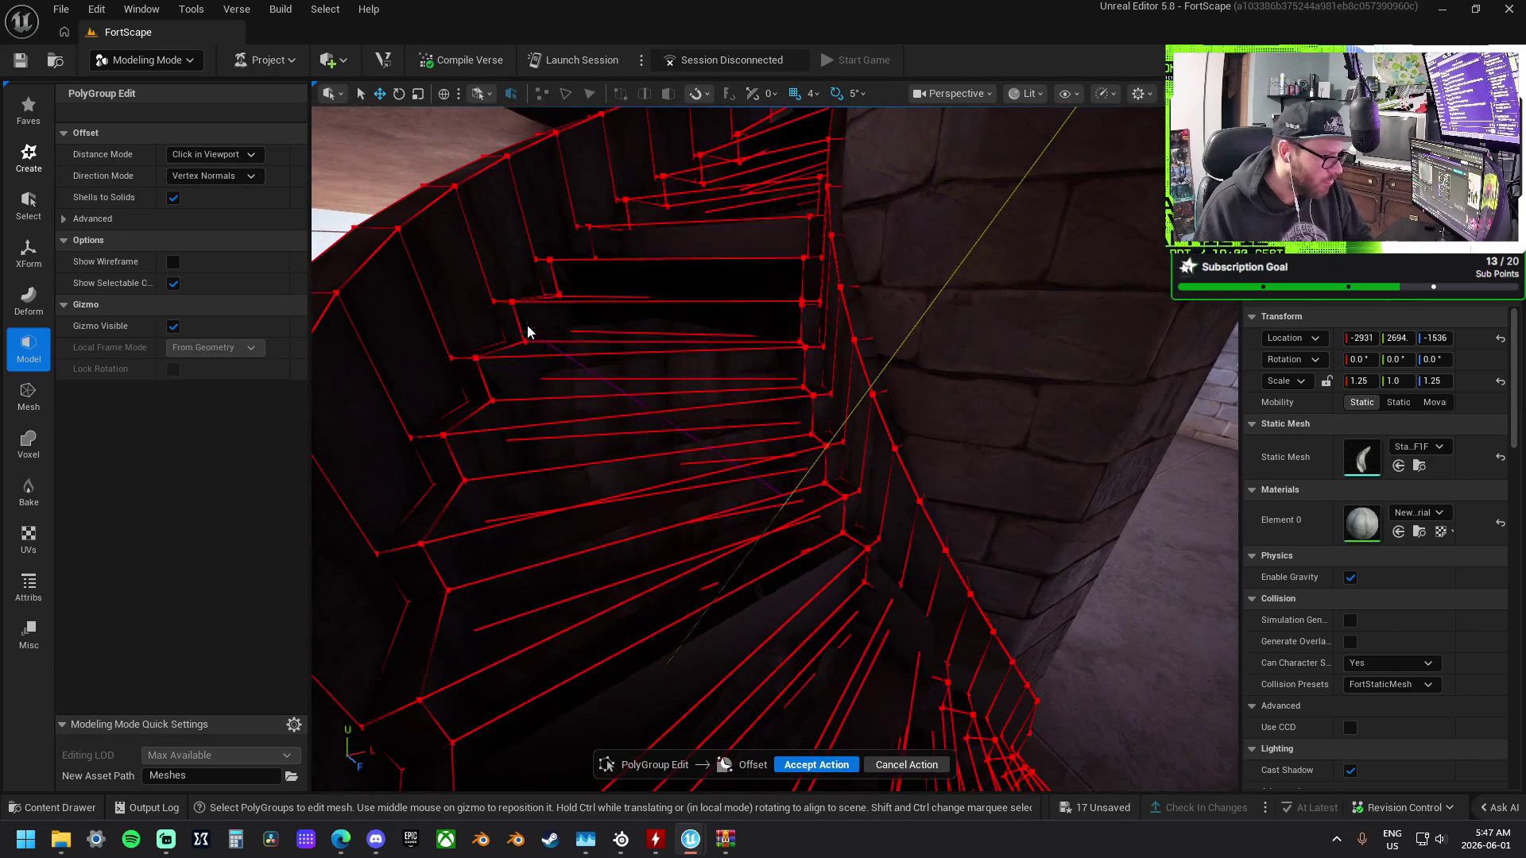
left_click(516, 300)
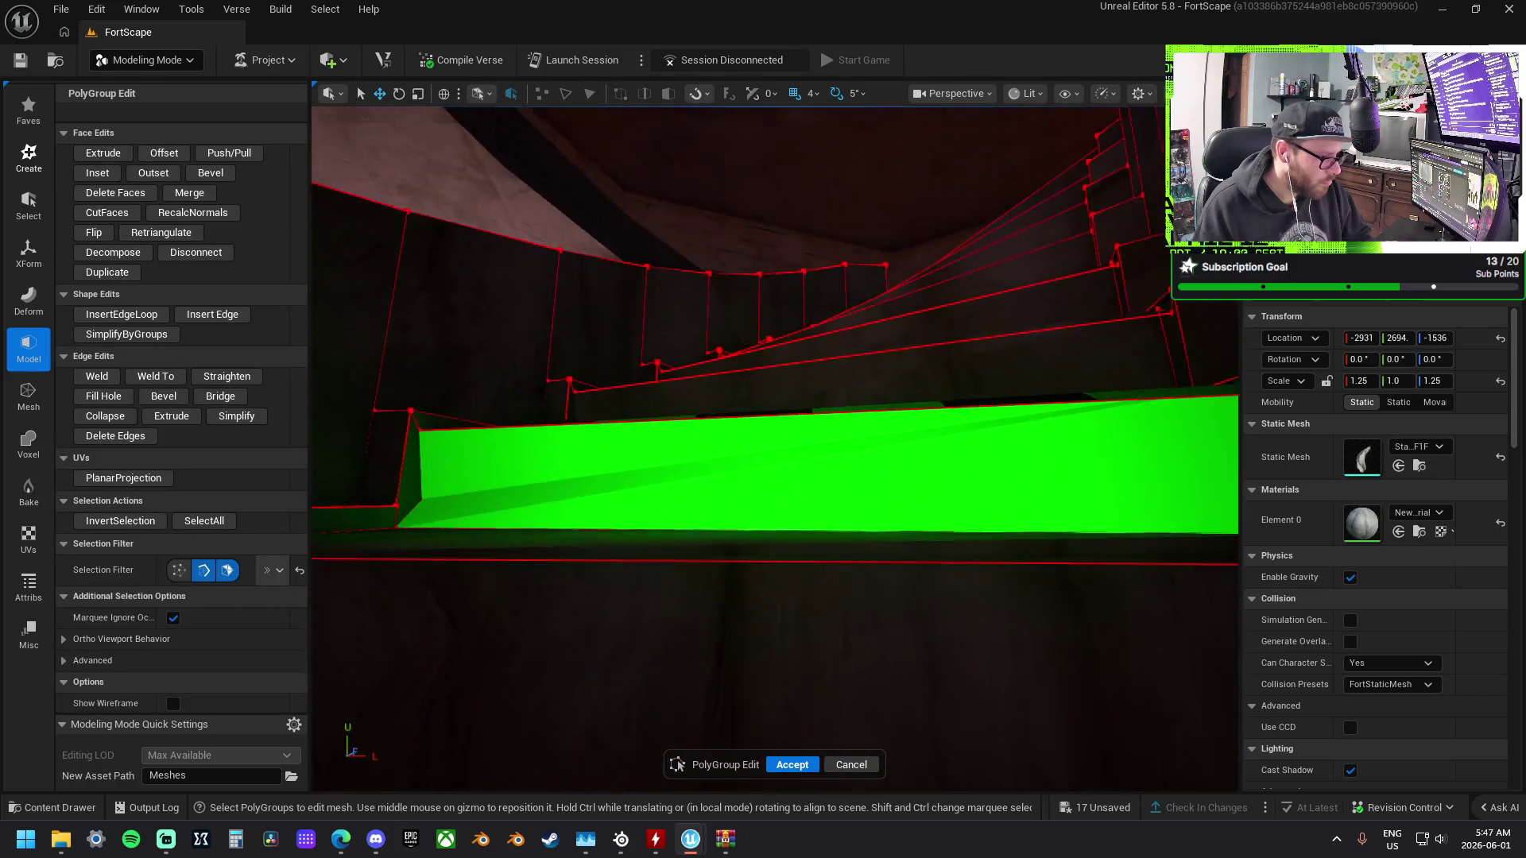
key("ctrl+z")
key("ctrl+z")
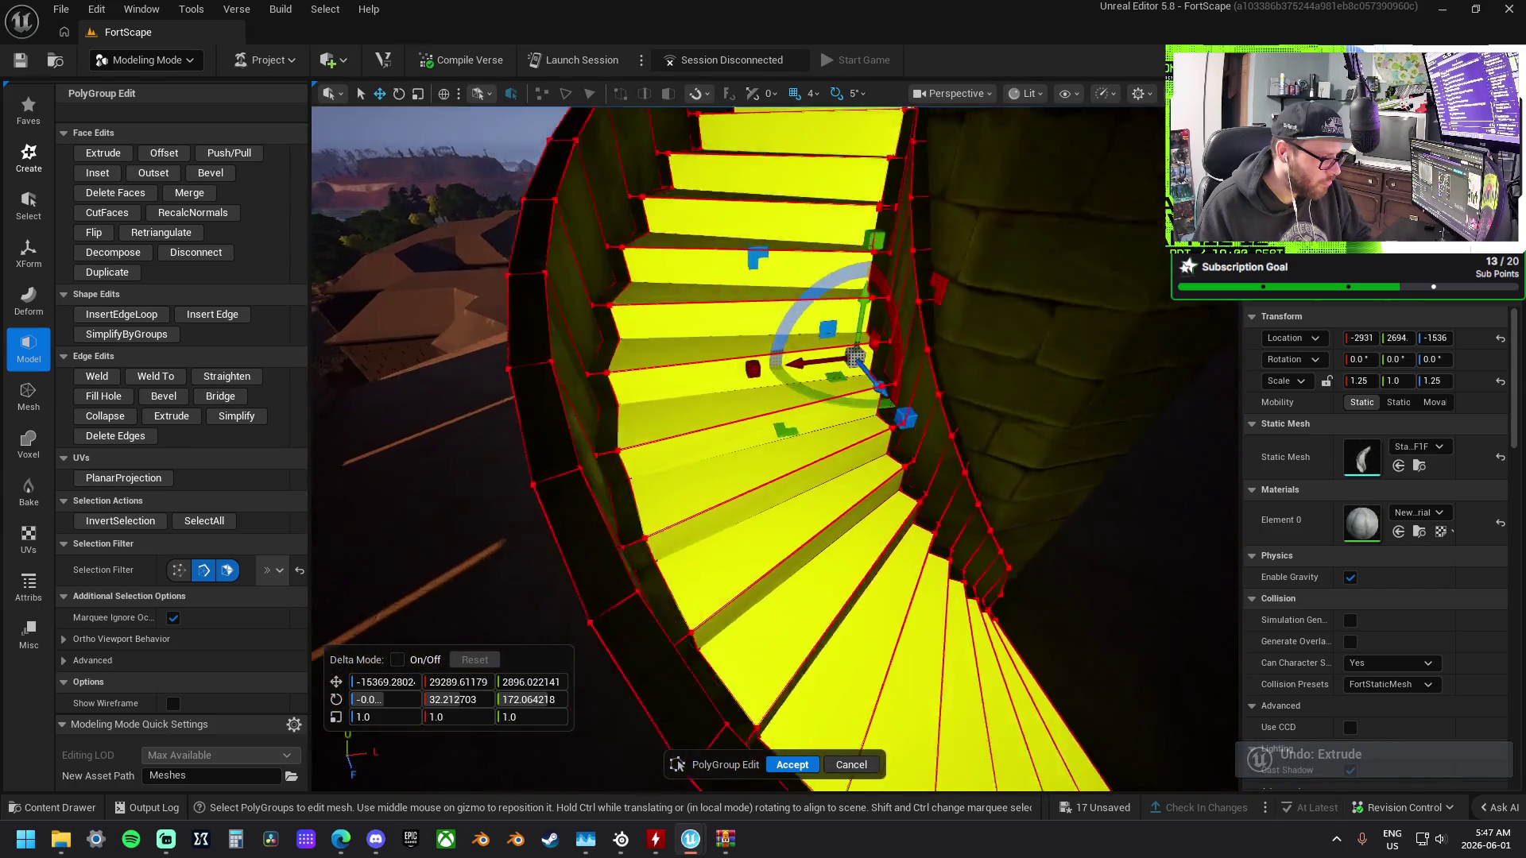
Undo a slight raise of the treads and review the whole staircase.
left_click_drag(783, 251, 784, 251)
left_click_drag(875, 291, 877, 280)
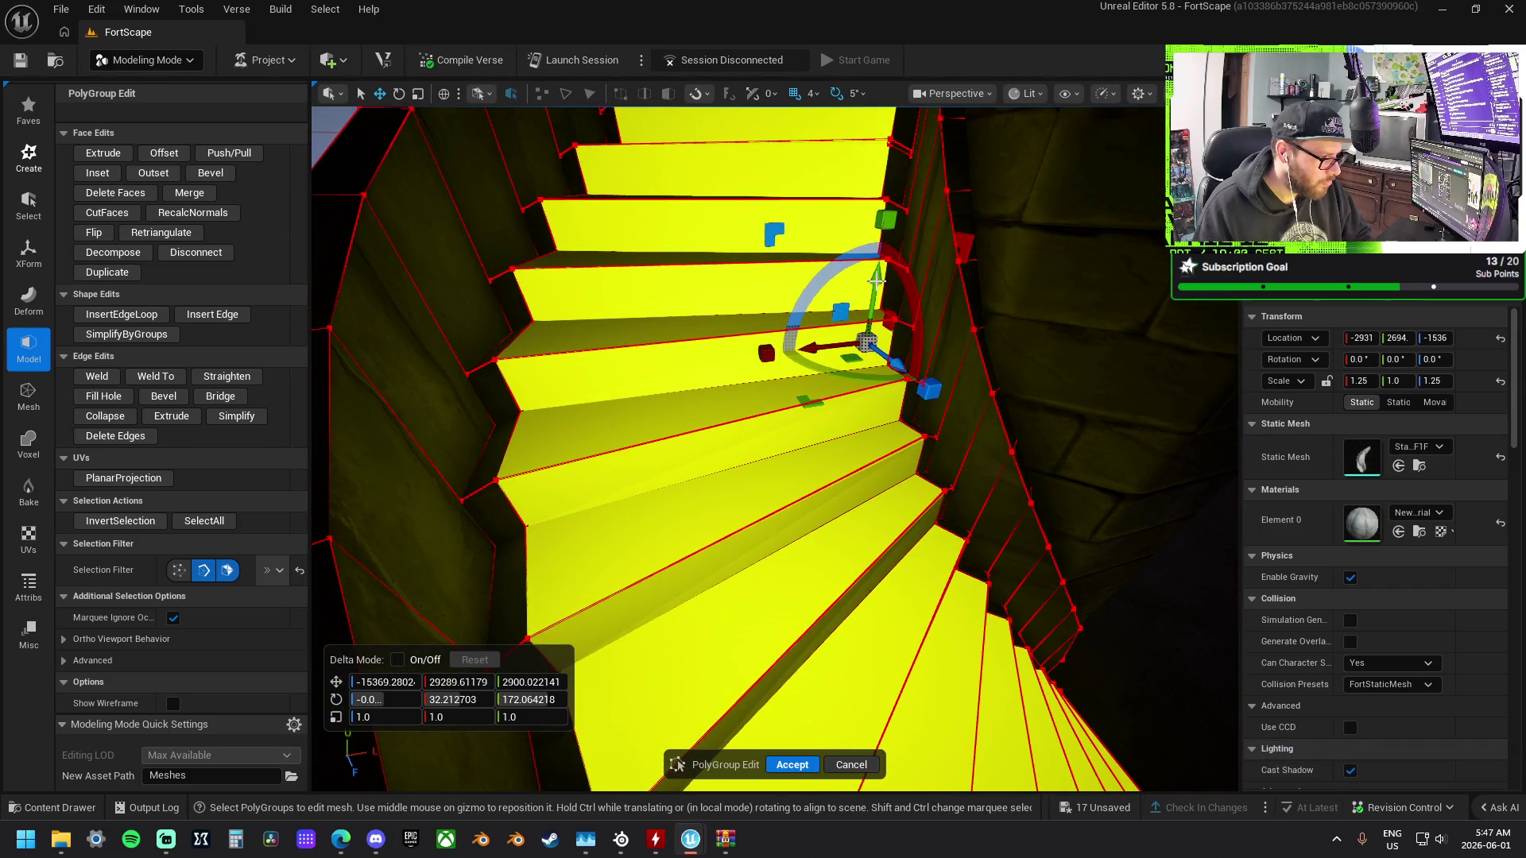
left_click_drag(784, 252, 784, 251)
key("ctrl+z")
left_click_drag(827, 330, 827, 330)
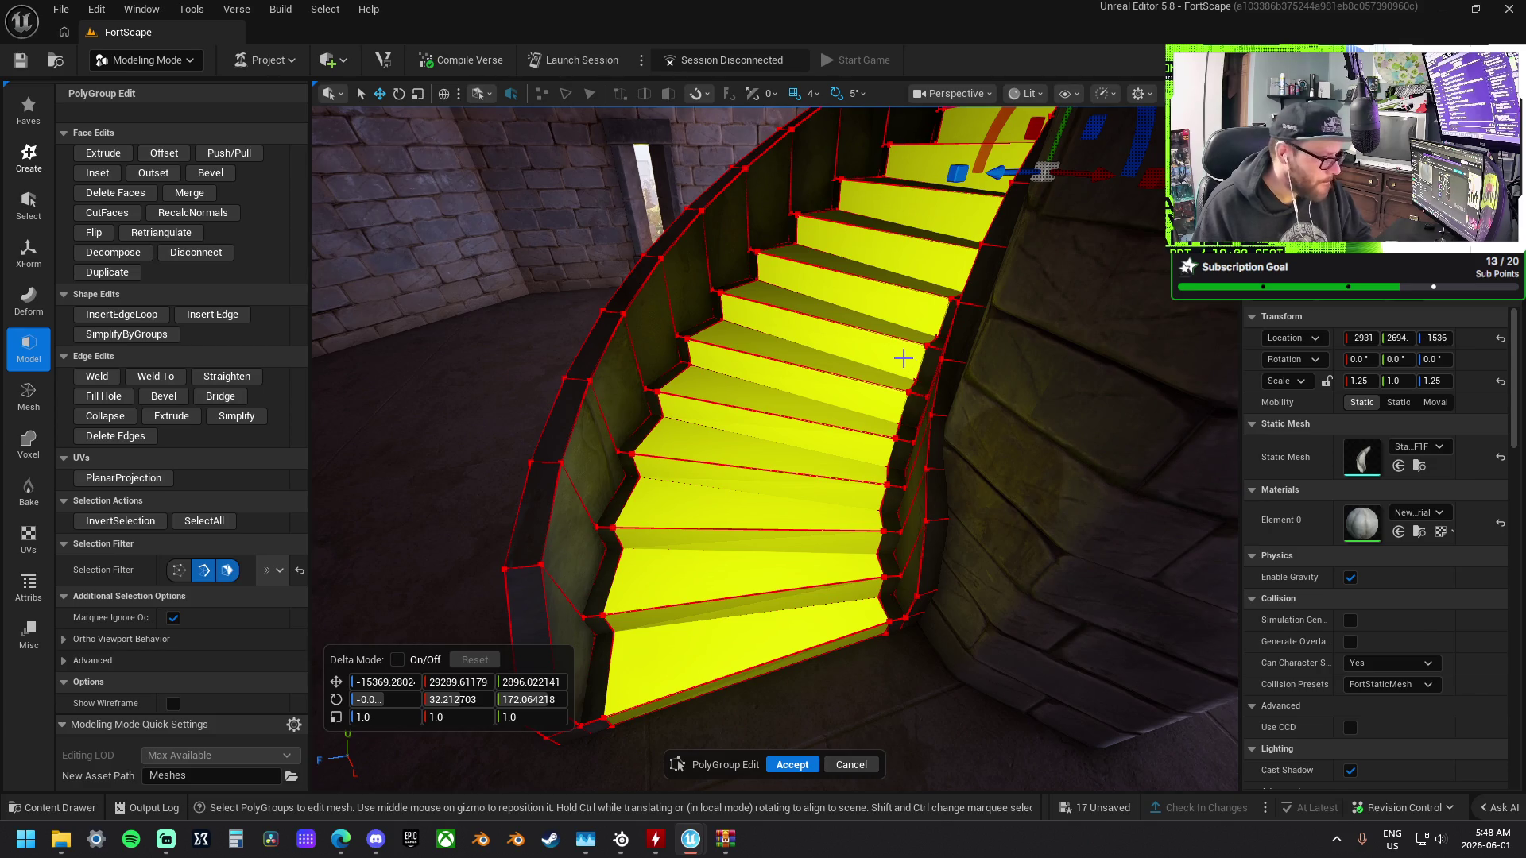
left_click_drag(815, 415, 721, 496)
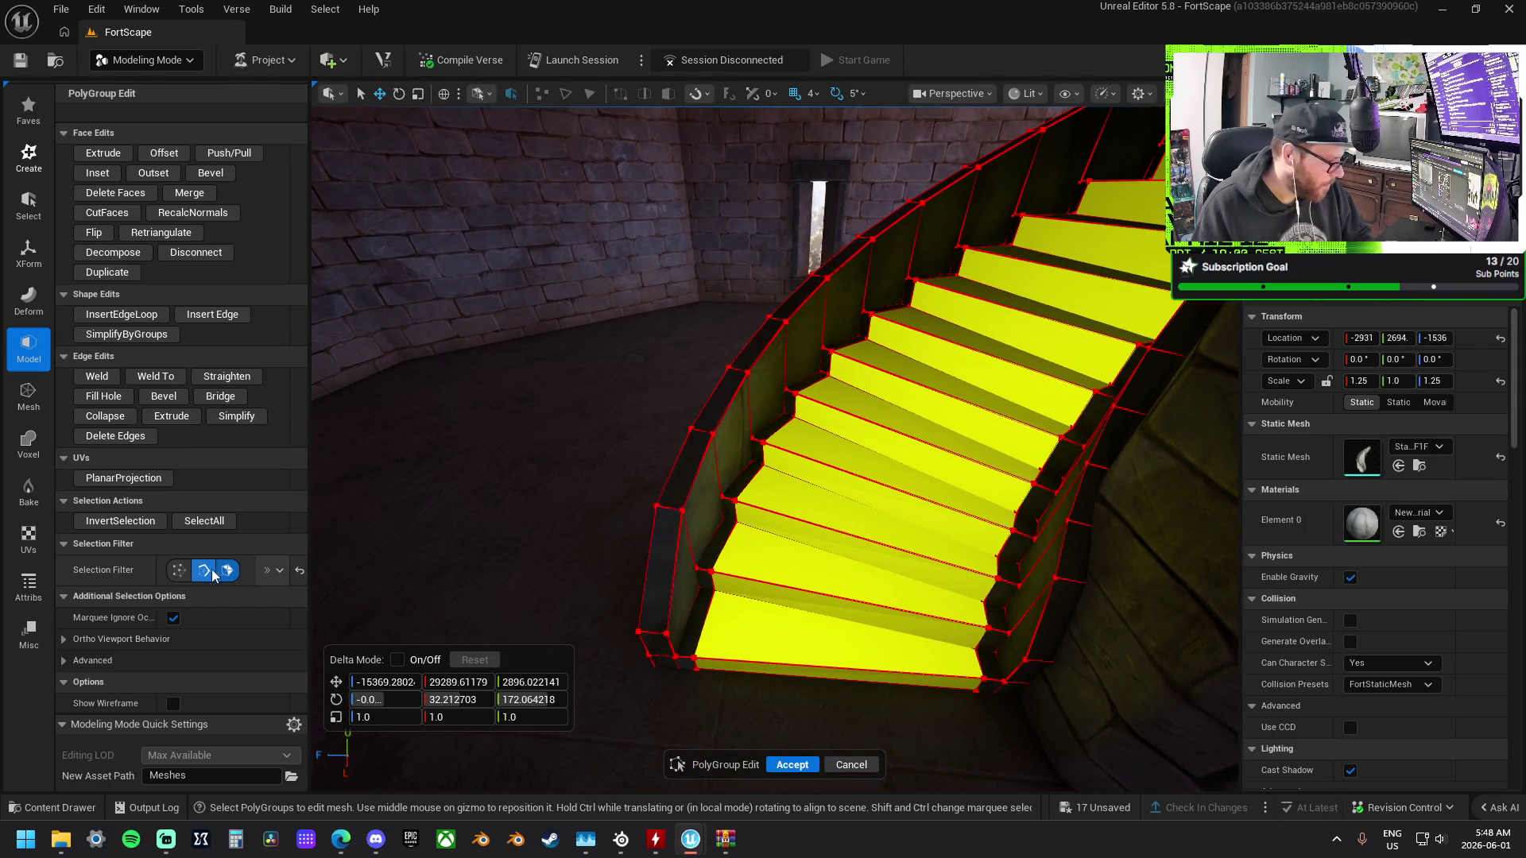
left_click(371, 623)
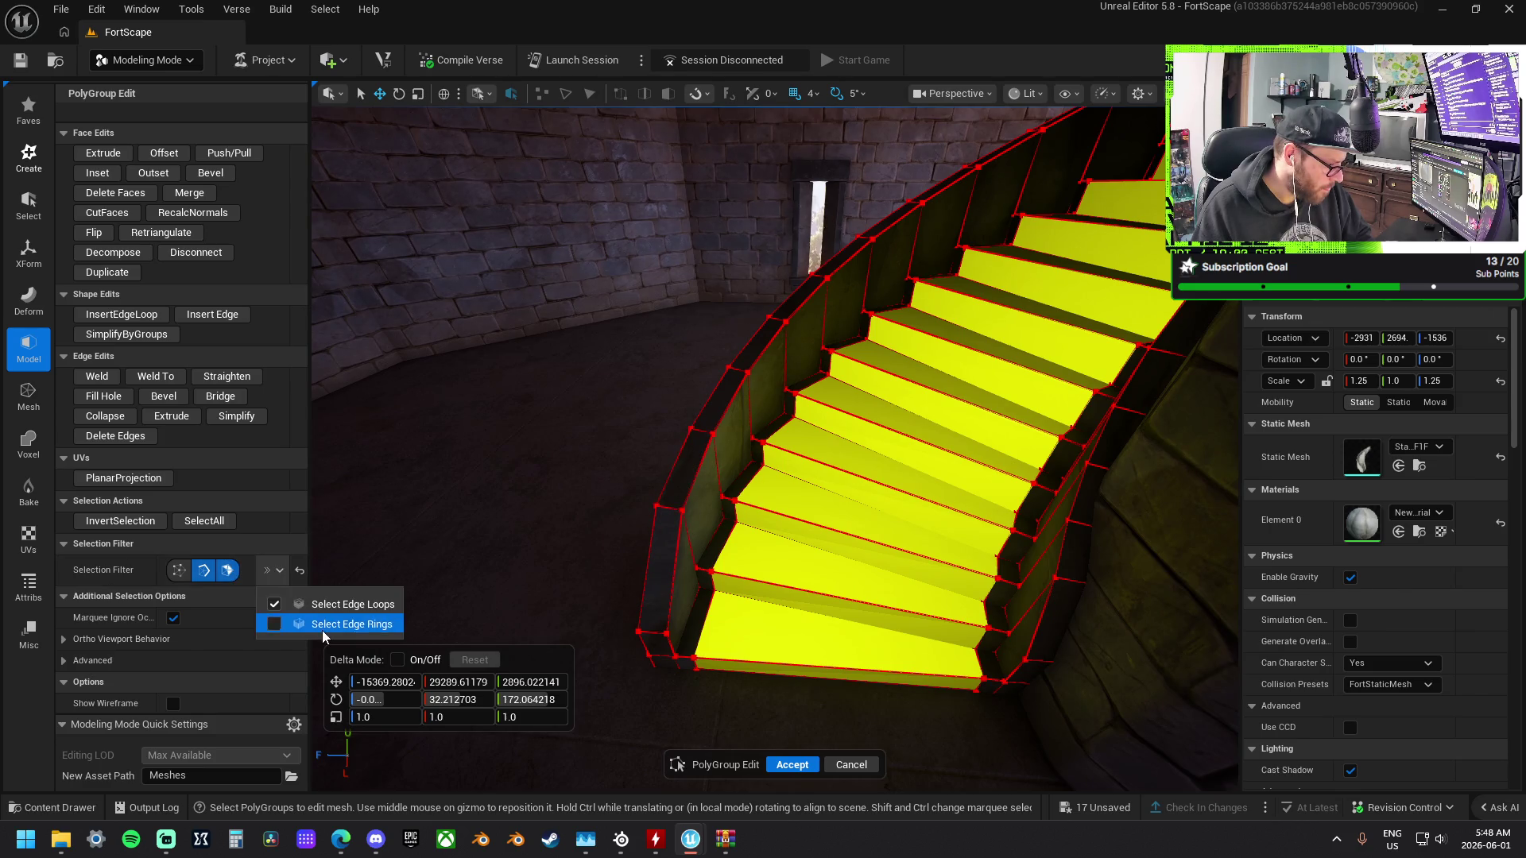
Select the outer side faces of the steps and frame them.
left_click(322, 628)
left_click(675, 569)
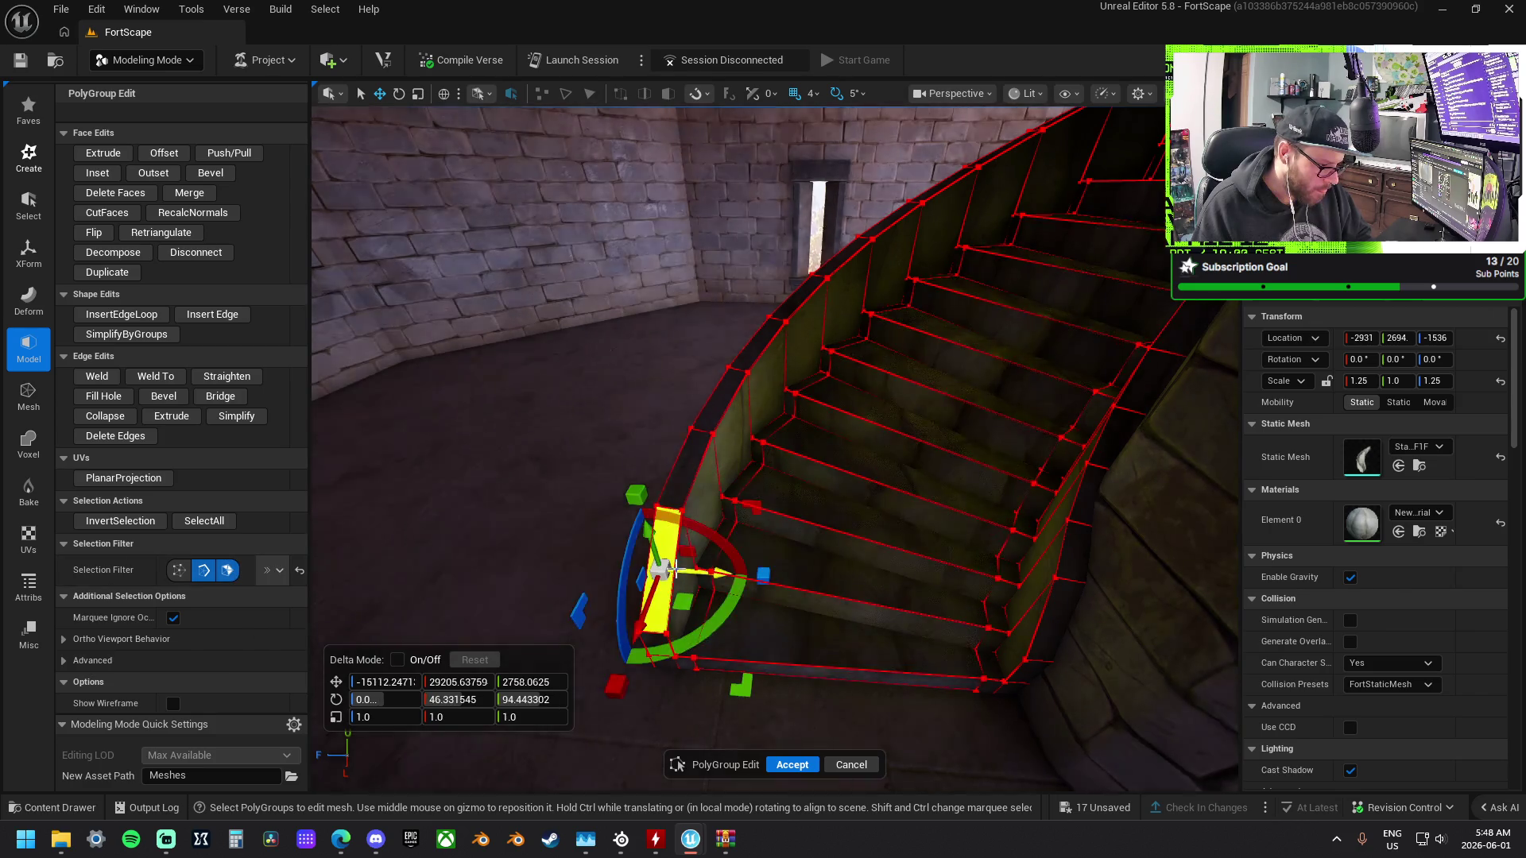
left_click(746, 372, "shift")
left_click(775, 325, "shift")
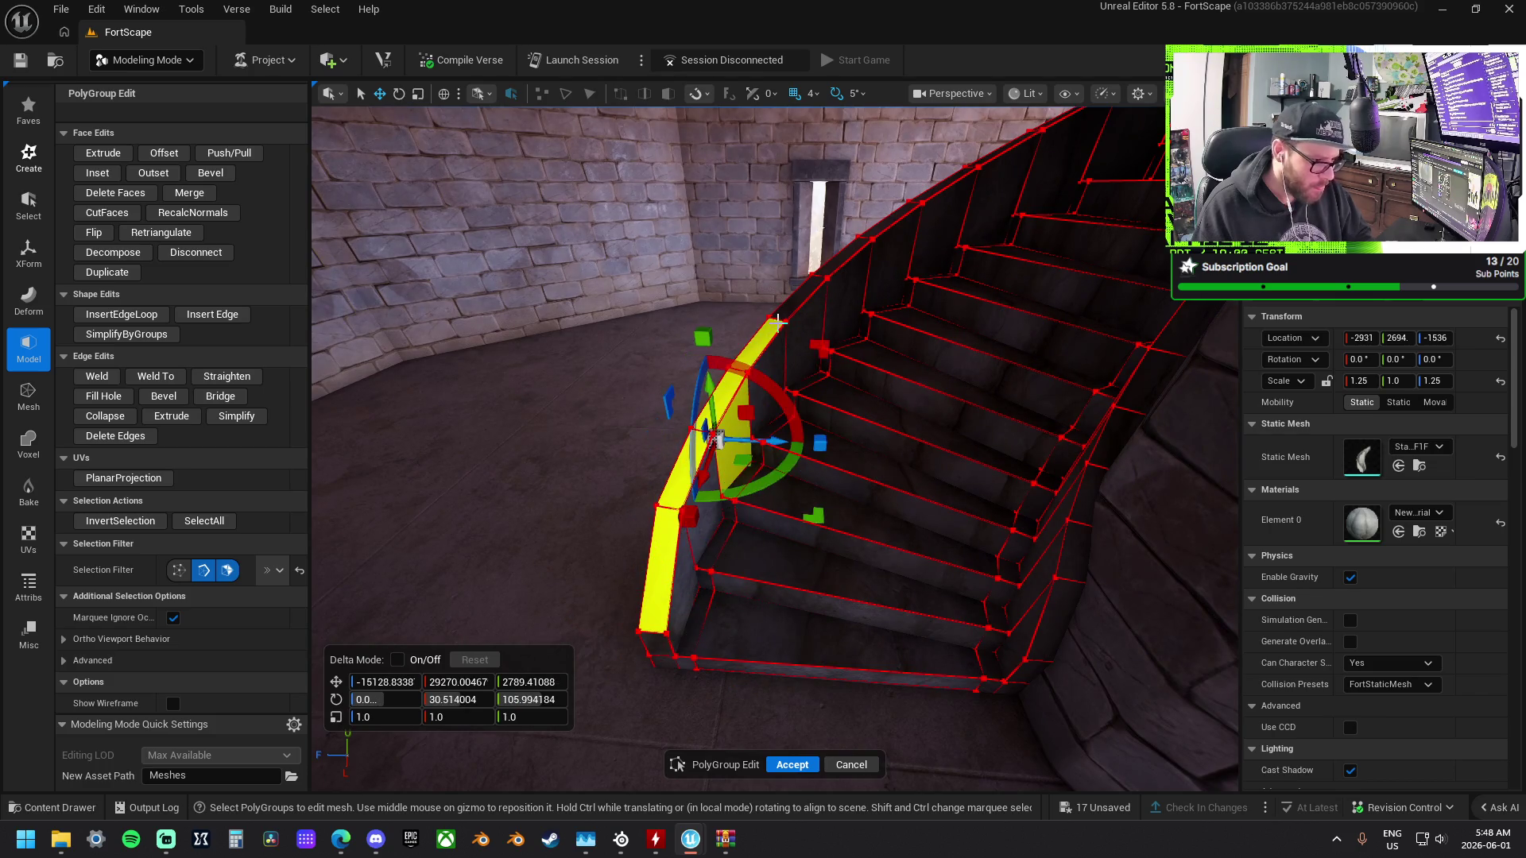
left_click(801, 298, "shift")
left_click(839, 258, "shift")
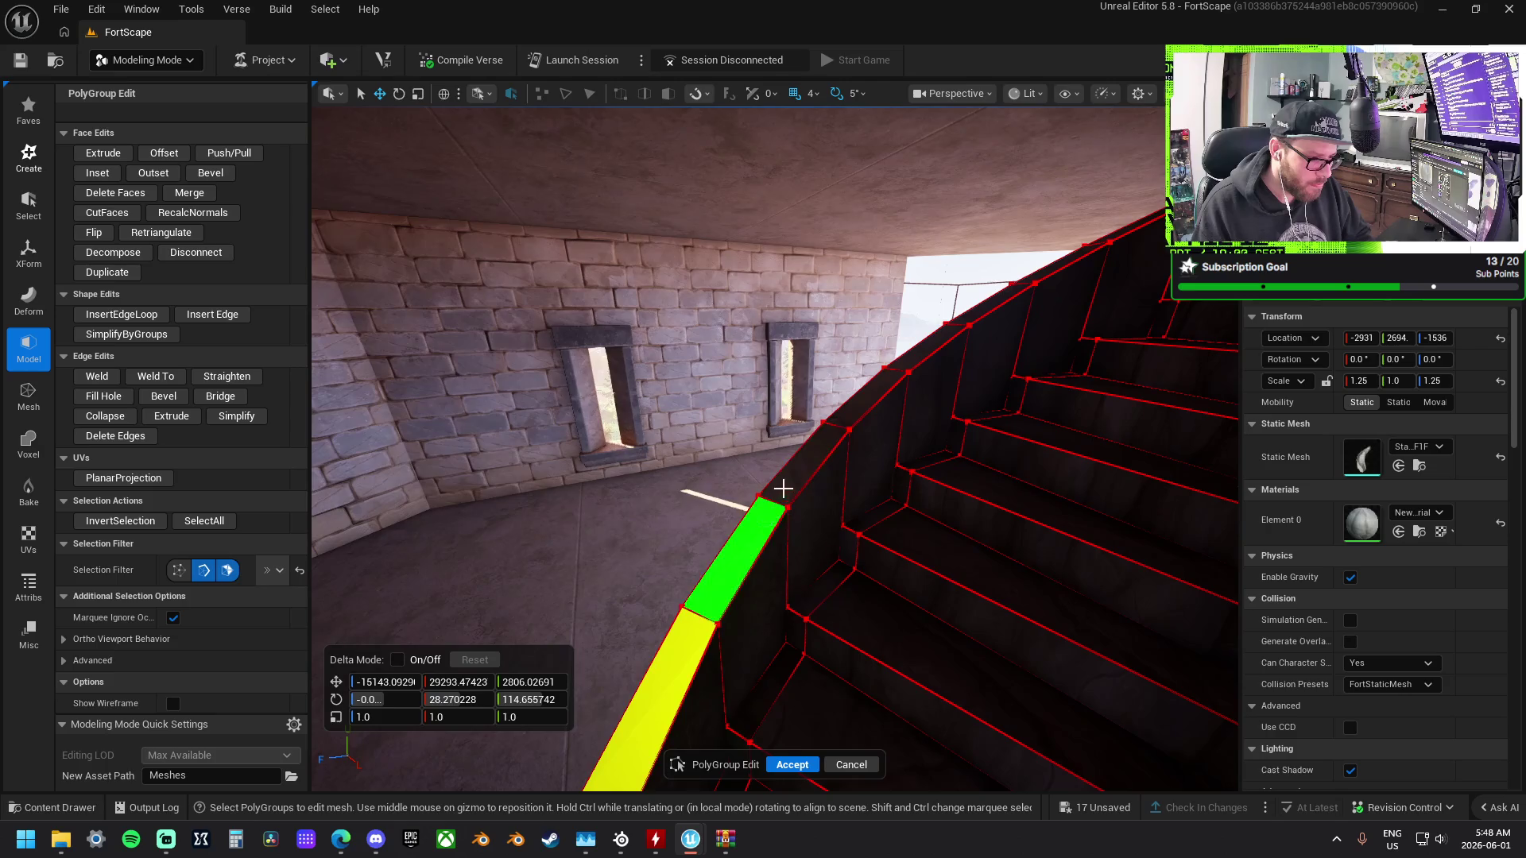
left_click(841, 435, "shift")
left_click(752, 549, "shift")
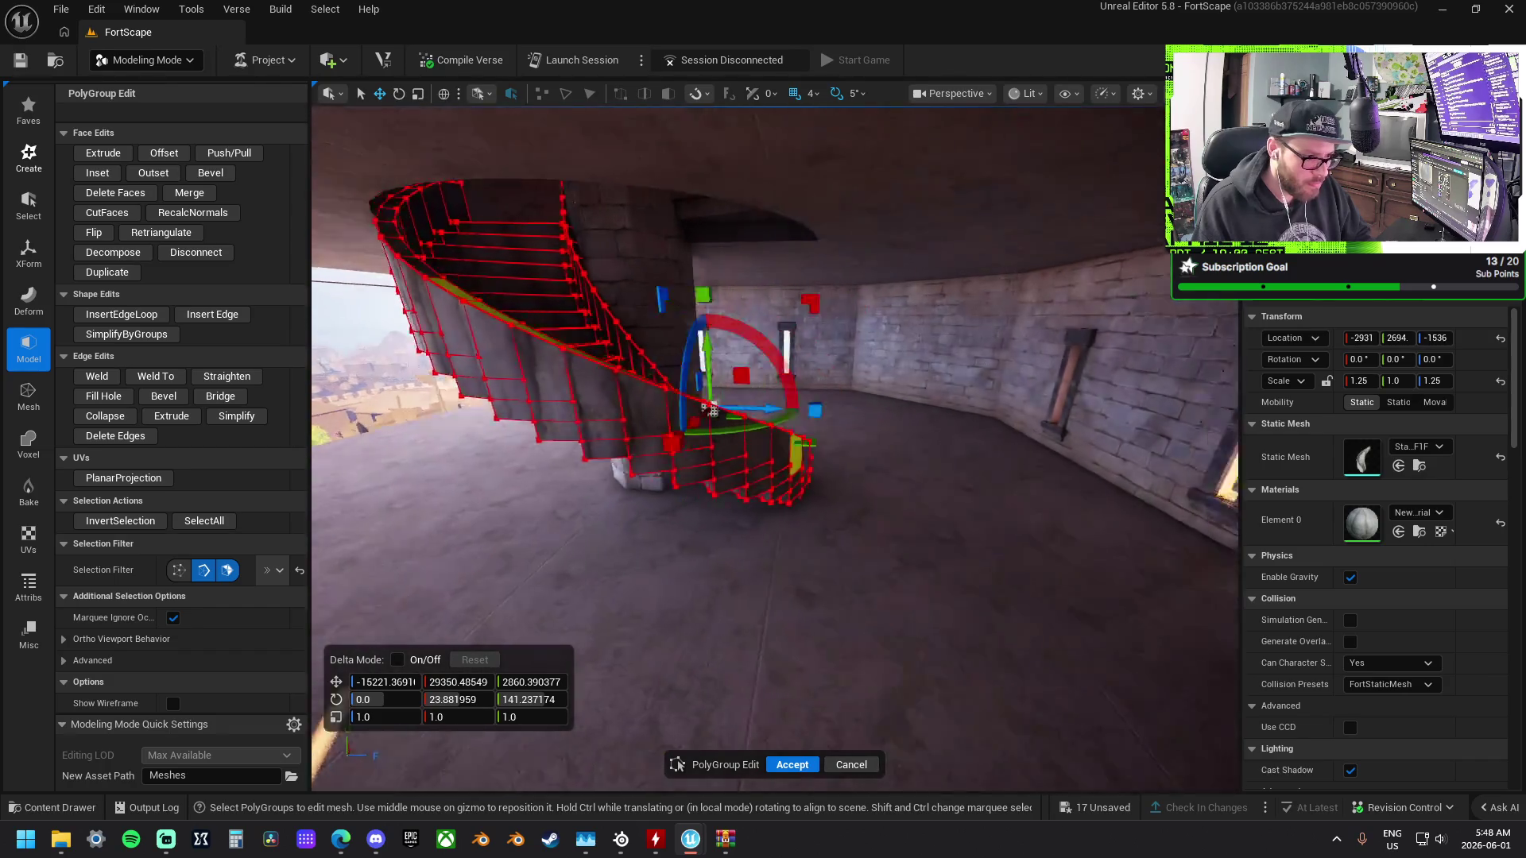
key("f")
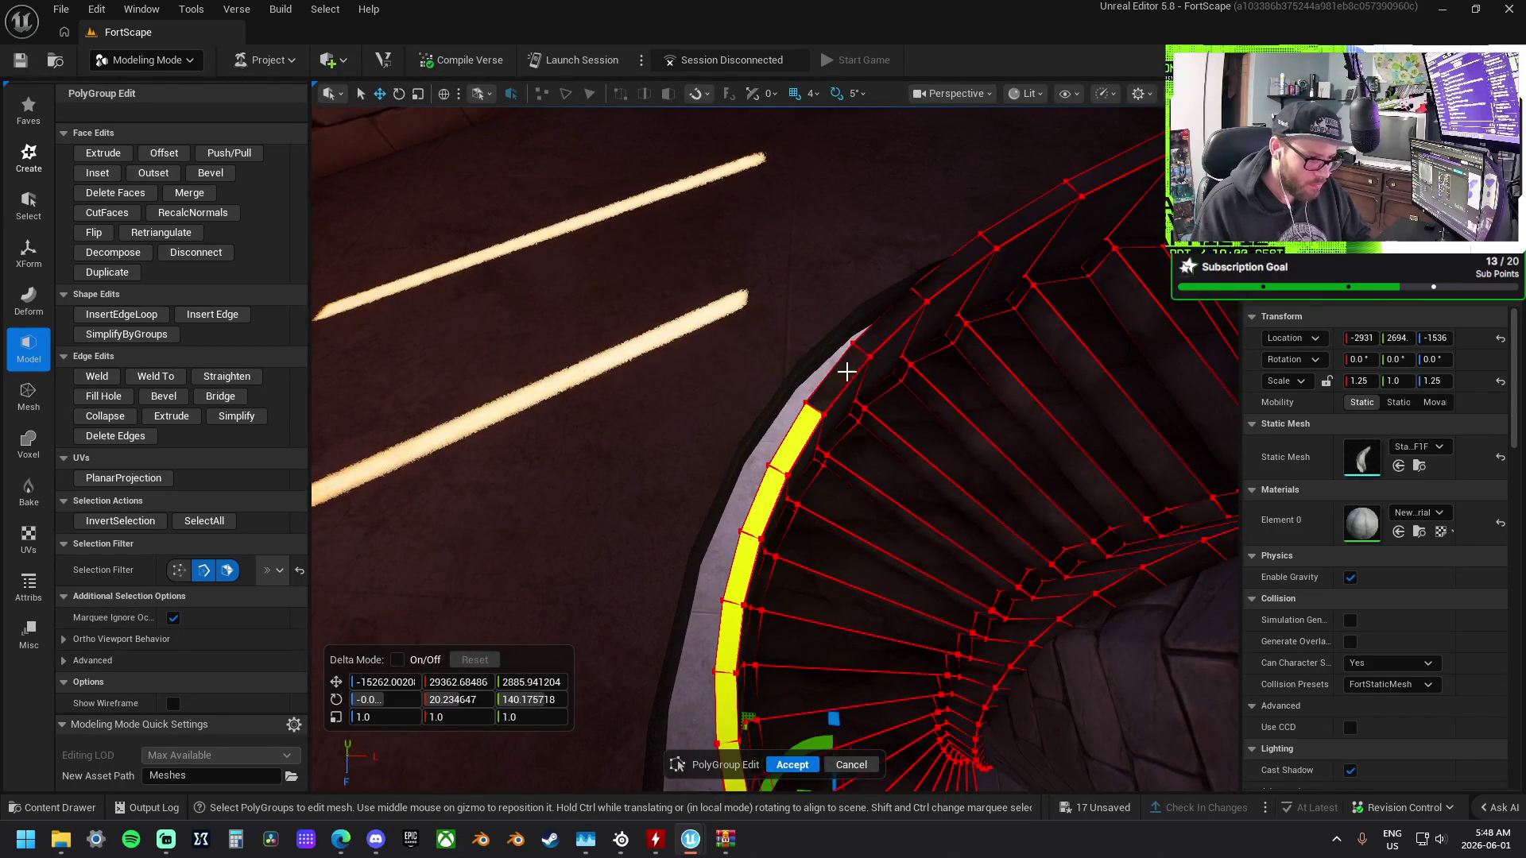
Extend the outer rail strip to the top segment, lower it slightly, and start Push/Pull.
left_click(883, 322, "shift")
left_click(958, 264, "shift")
left_click(1032, 213, "shift")
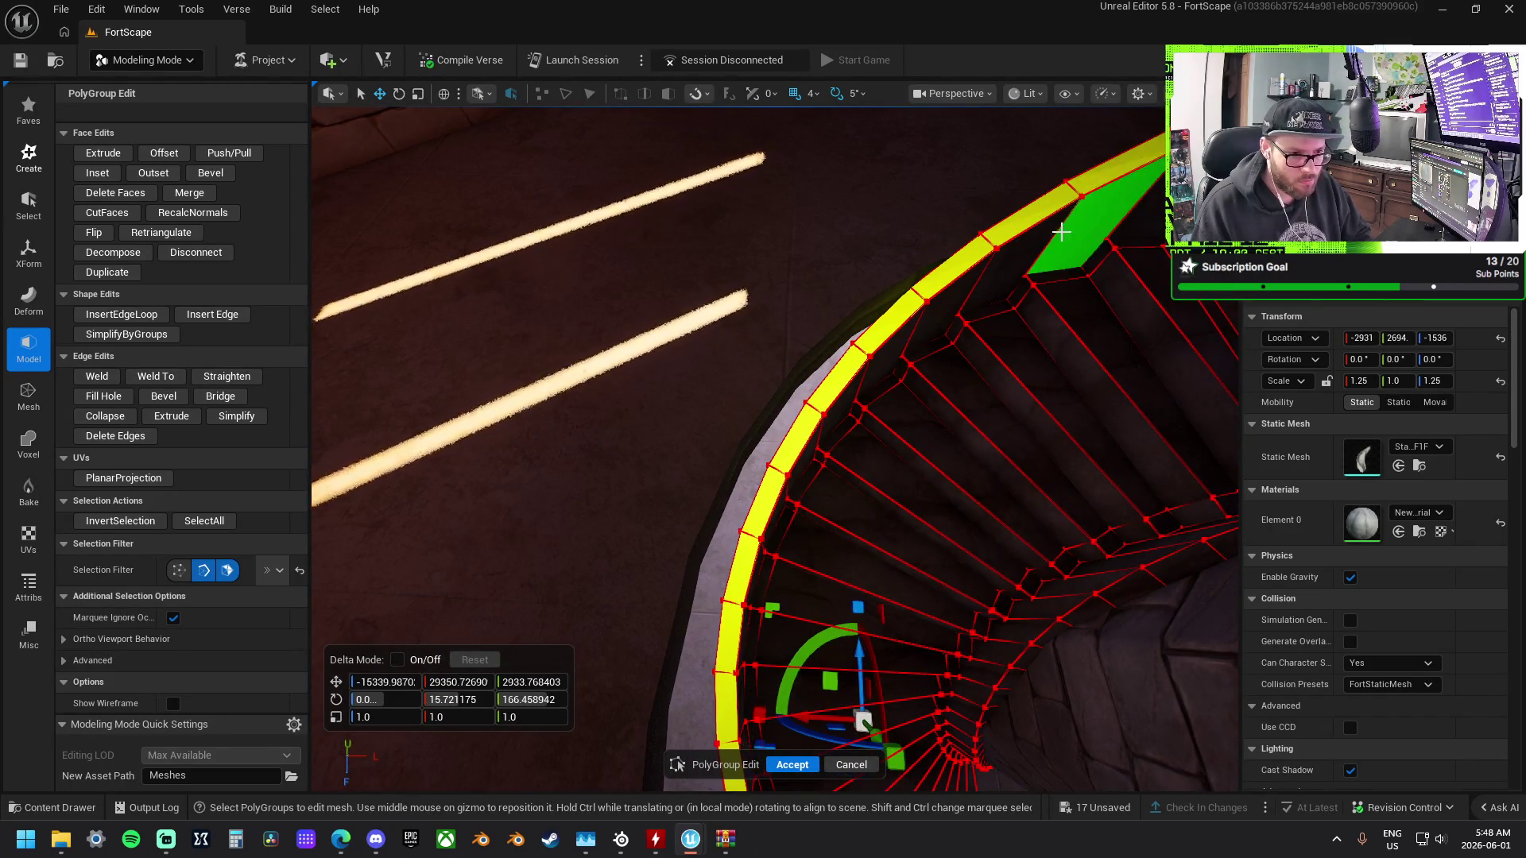
left_click(1021, 176, "shift")
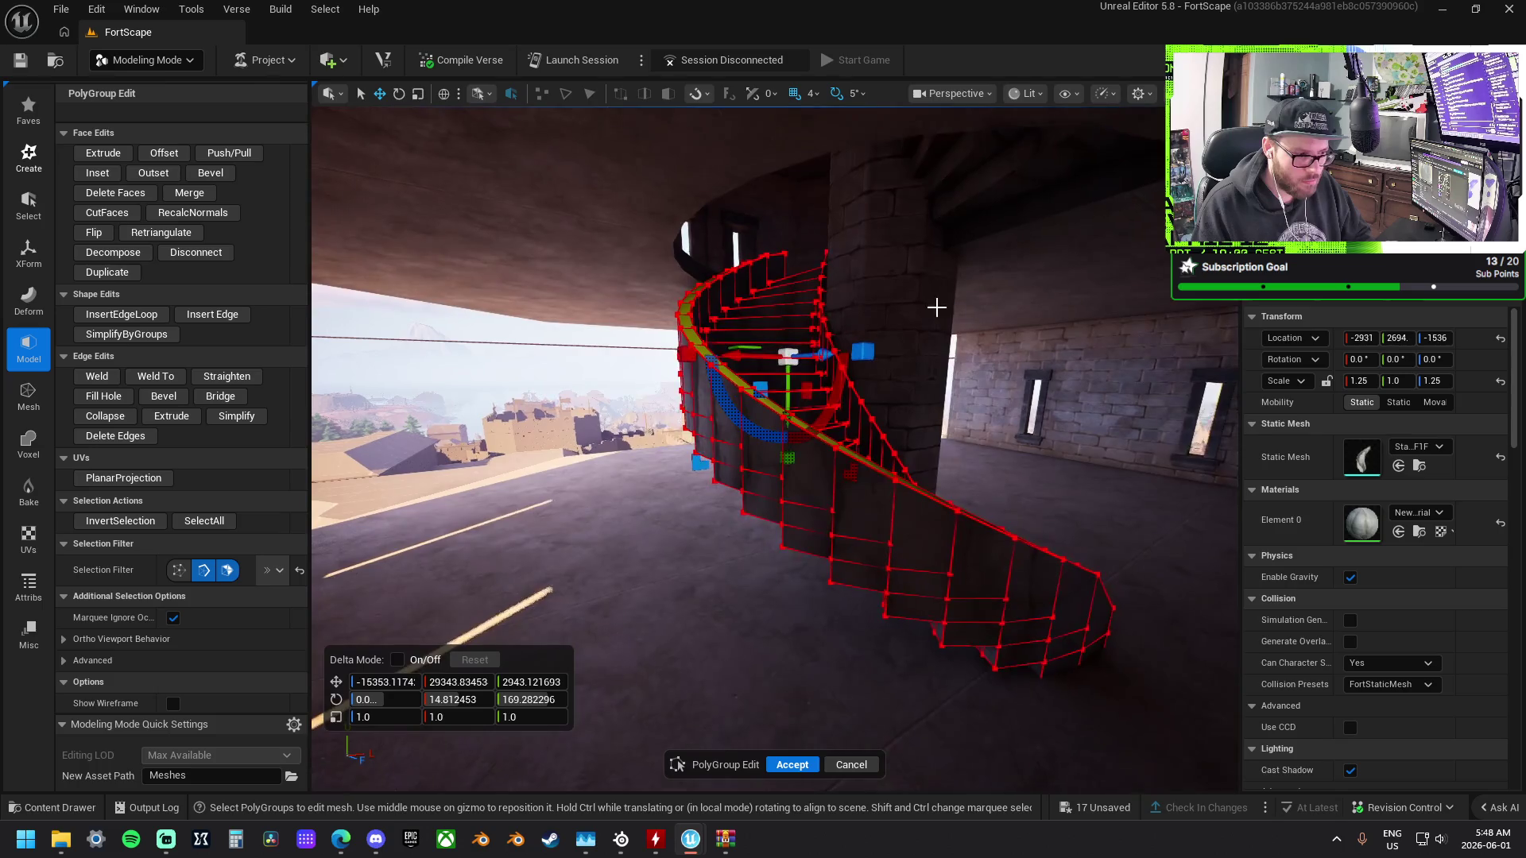
left_click_drag(787, 415, 791, 419)
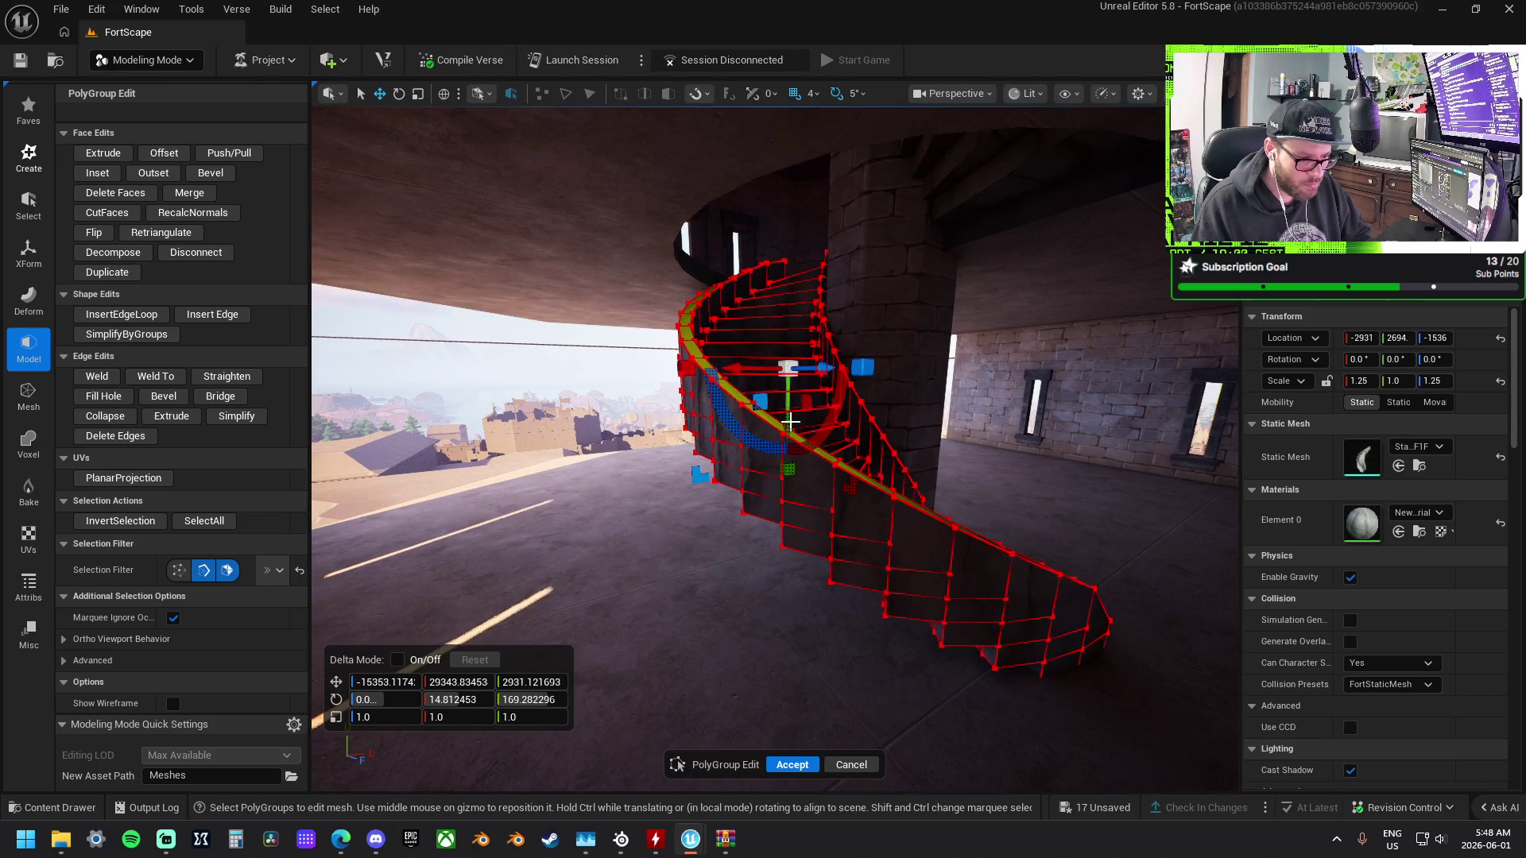
left_click_drag(793, 425, 793, 429)
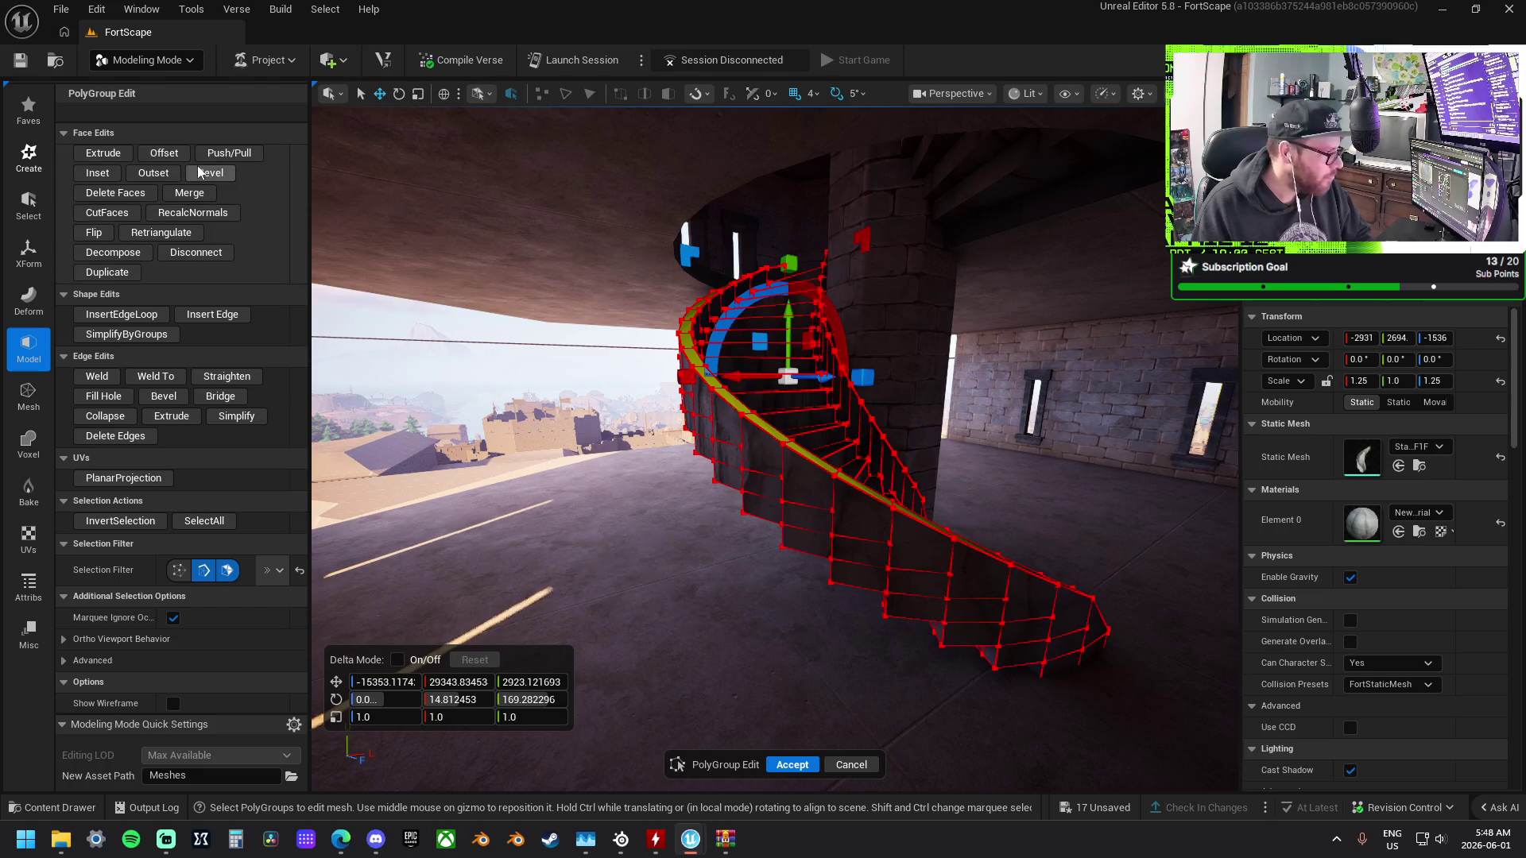
left_click(220, 155)
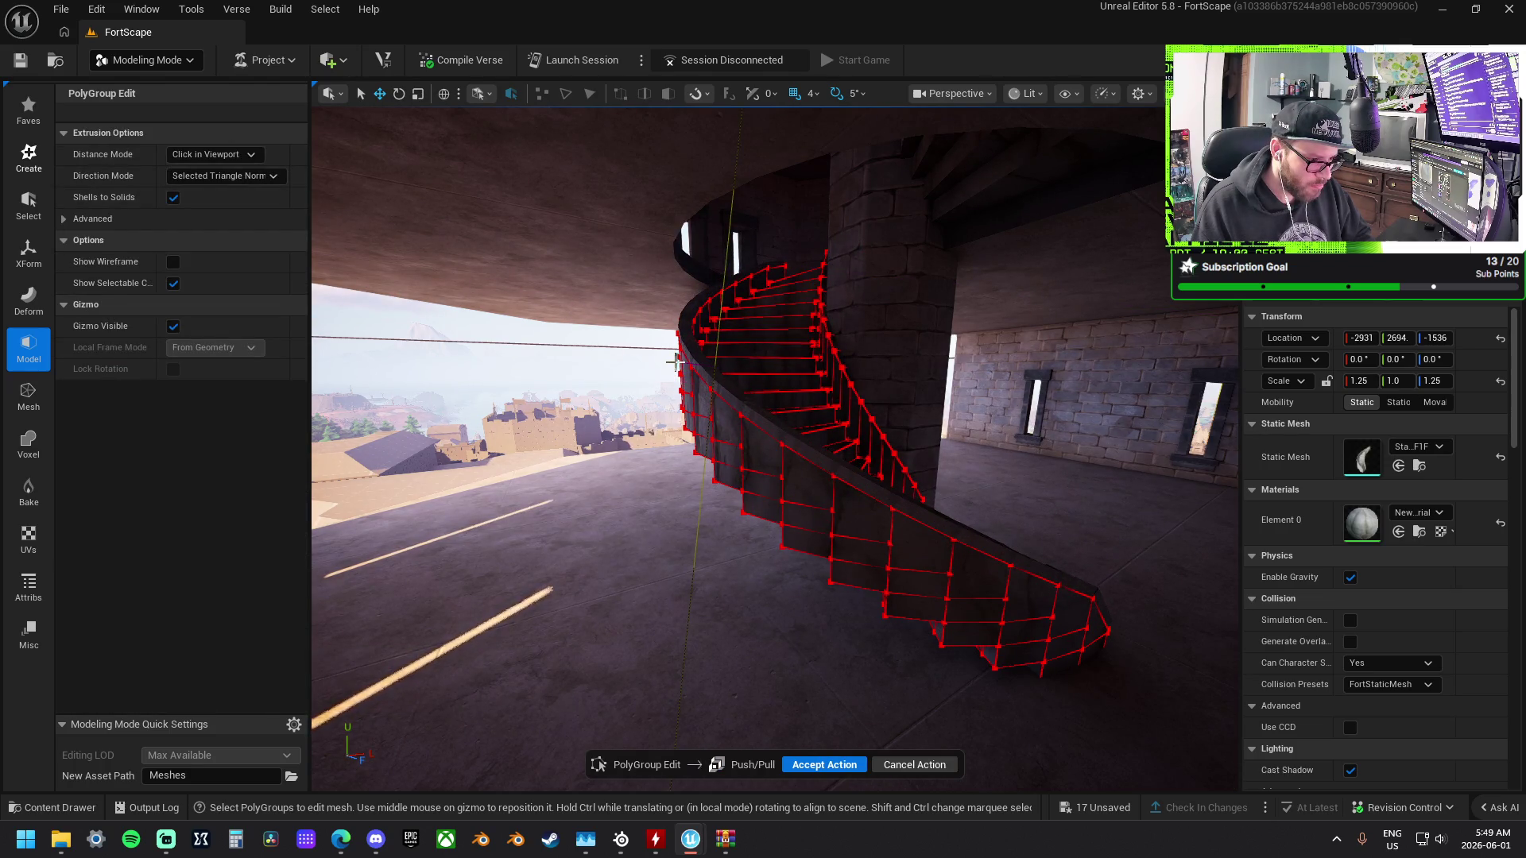
Finish the rail extrusion, then undo it.
left_click(675, 362)
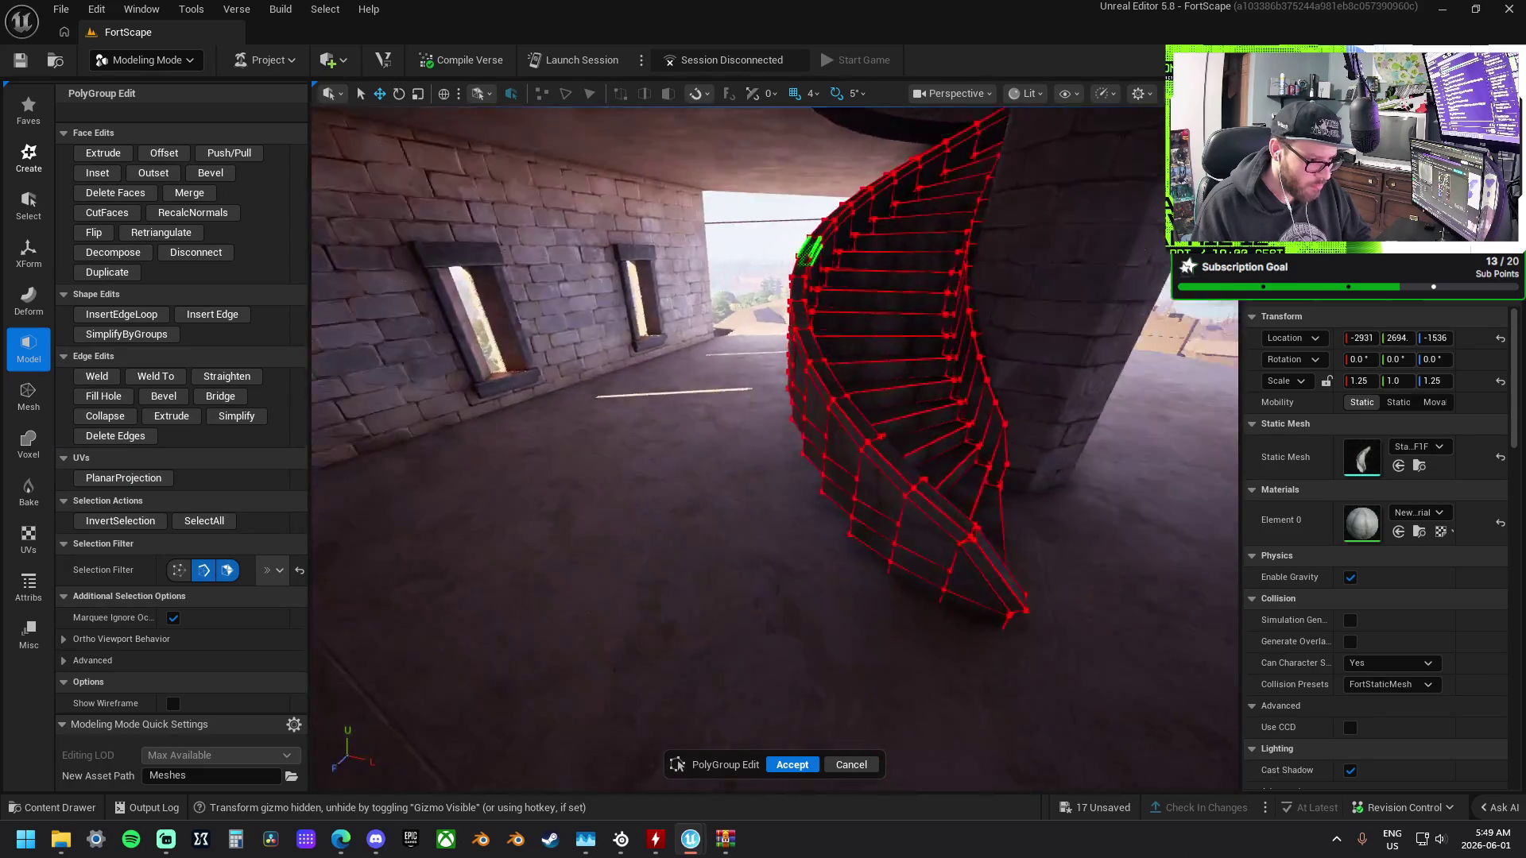
left_click(838, 461)
scroll(841, 470, "up", 3)
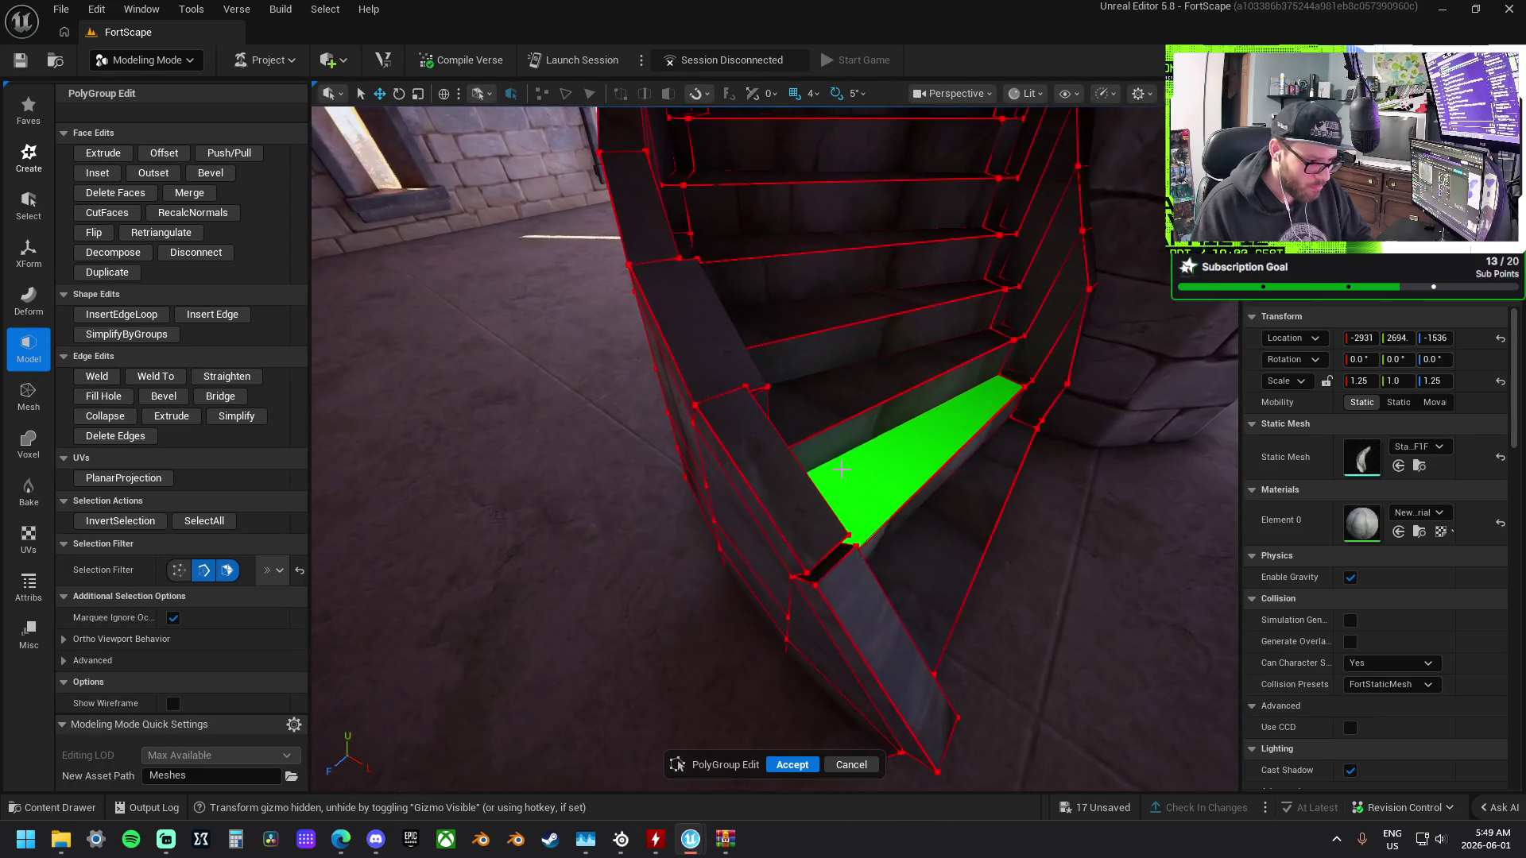
key("ctrl+z")
key("ctrl+z")
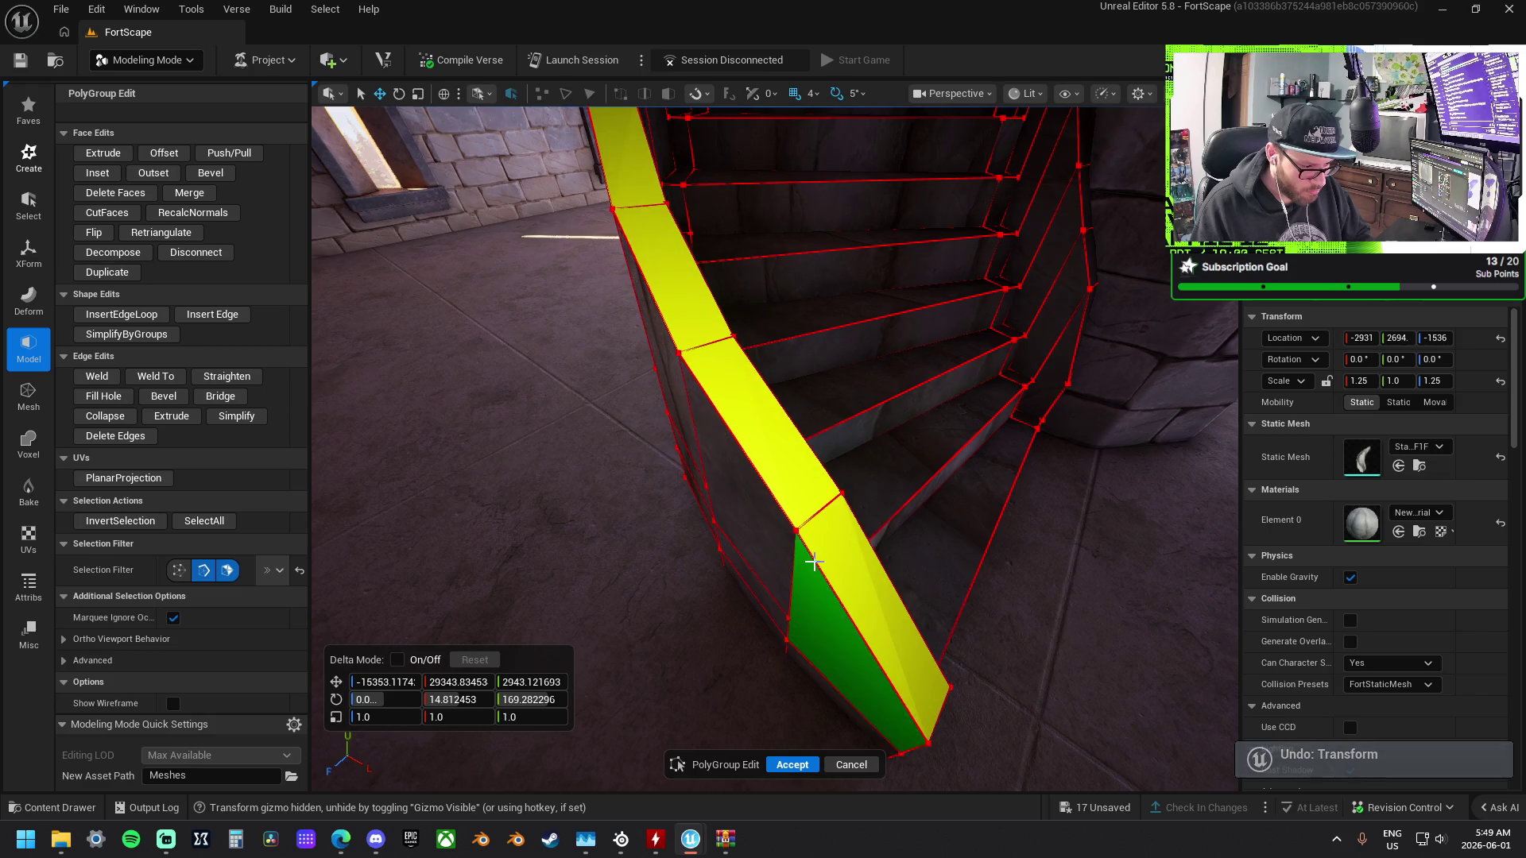
Try selecting and moving faces at the stringer's bottom end, then undo those changes.
left_click(812, 513)
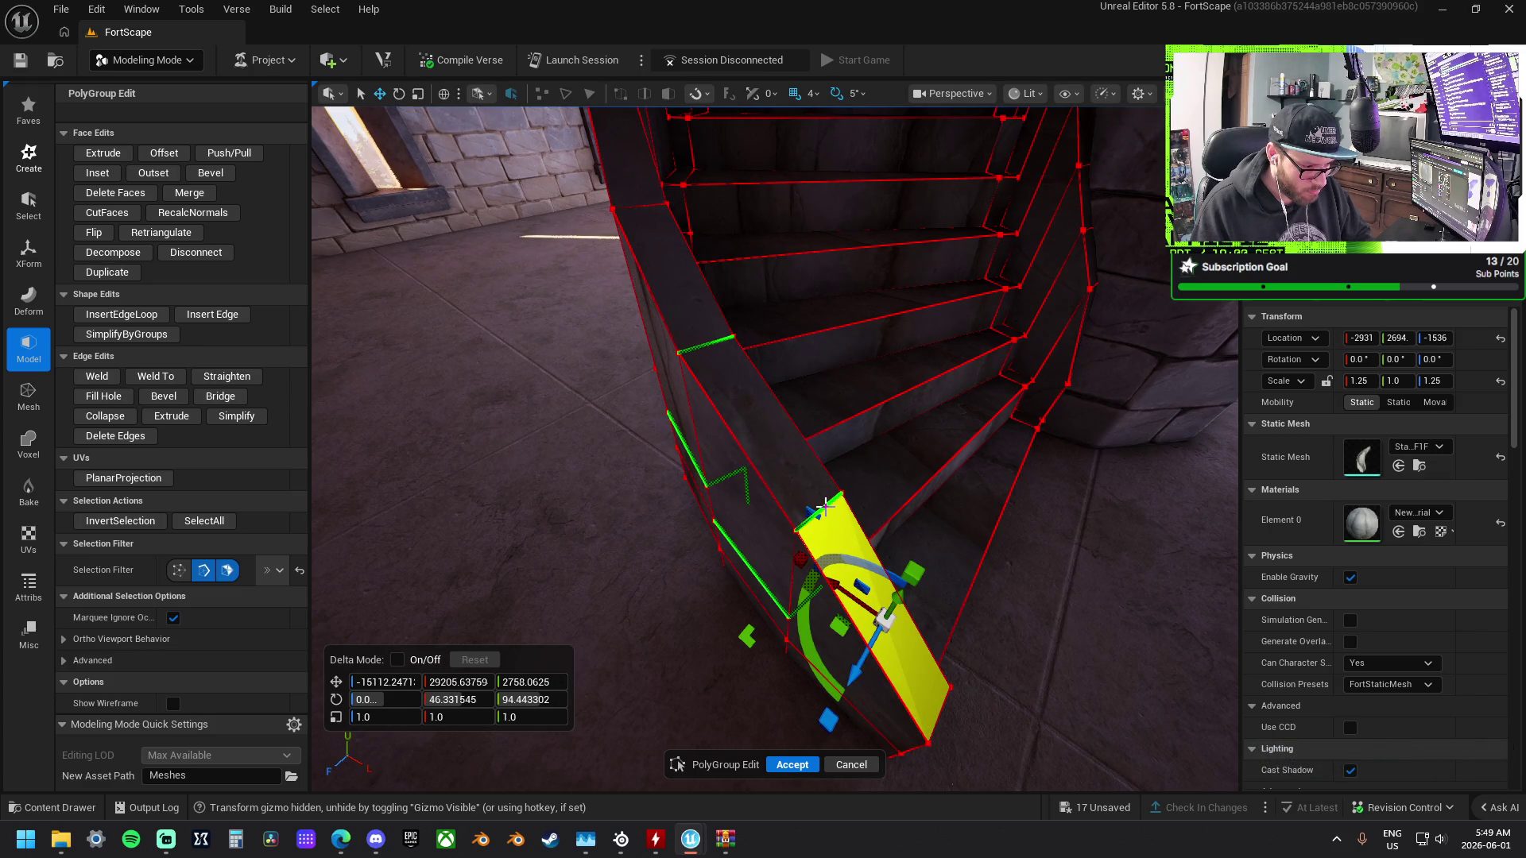
left_click(825, 506)
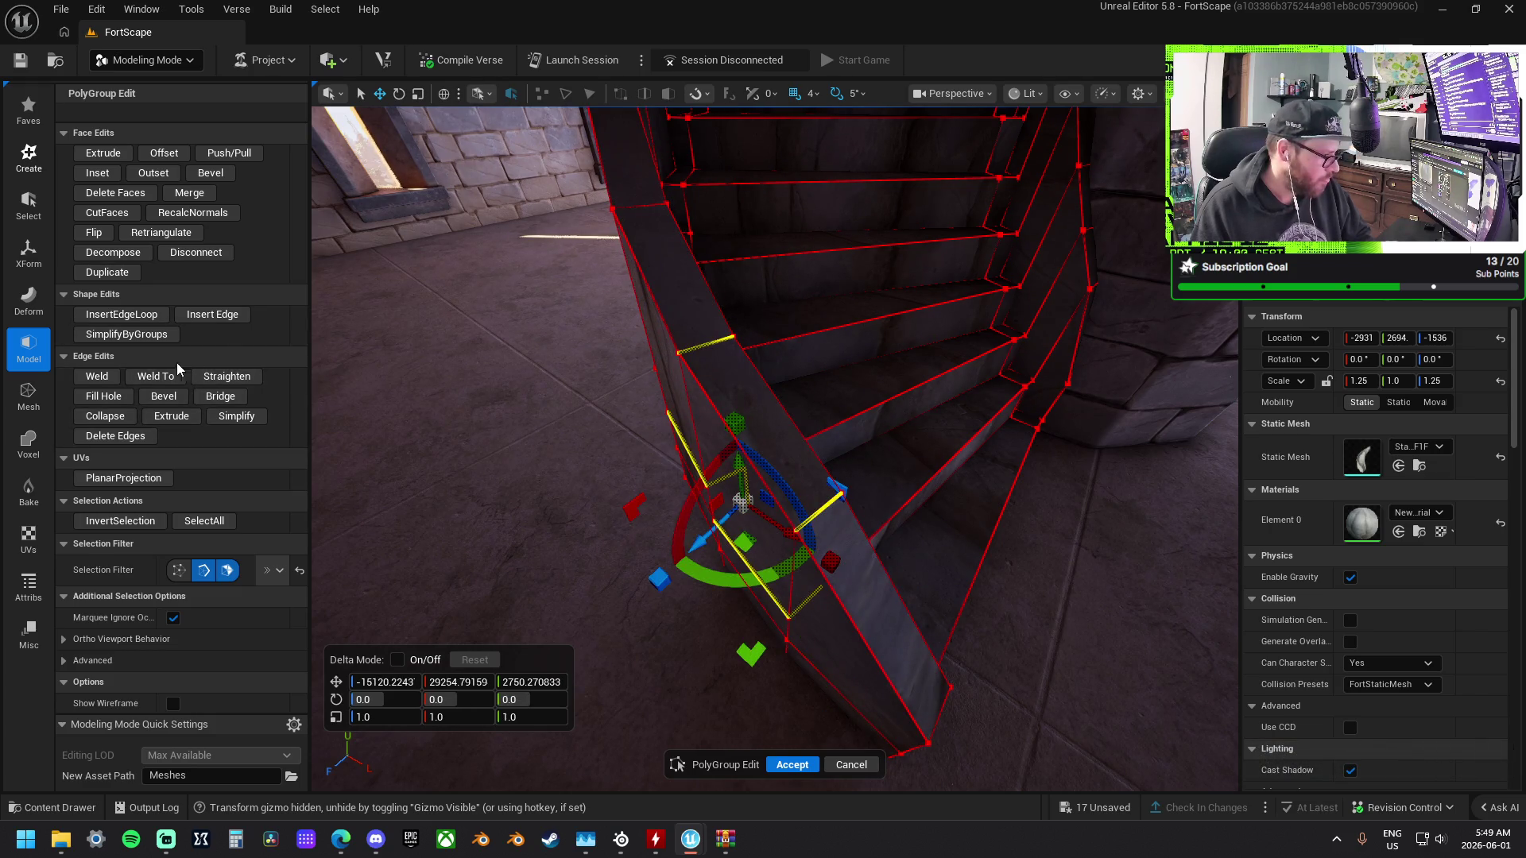
left_click(871, 612)
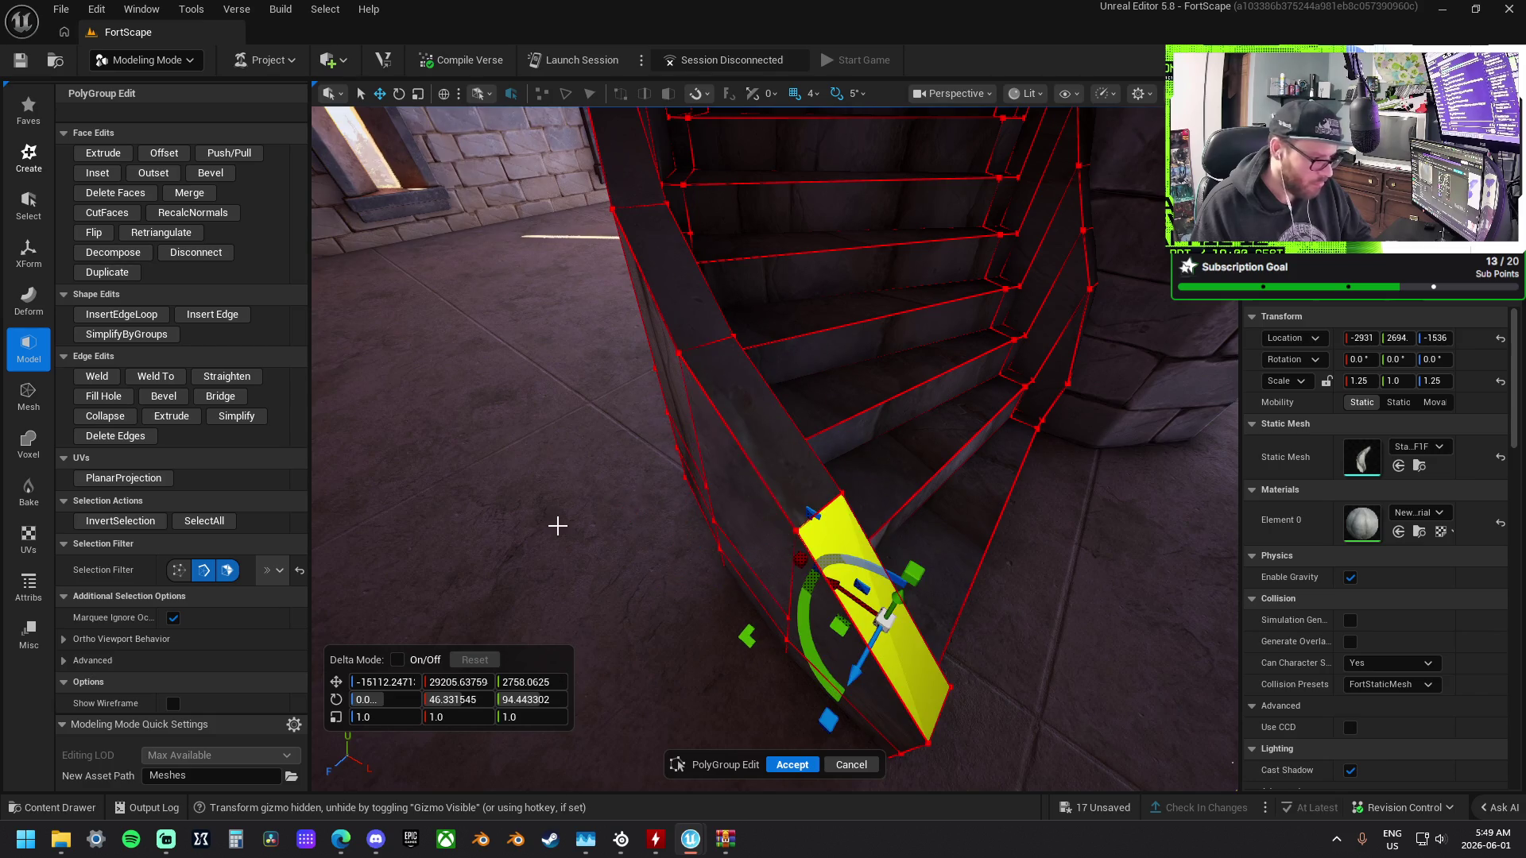
left_click_drag(840, 585, 915, 624)
left_click(853, 579)
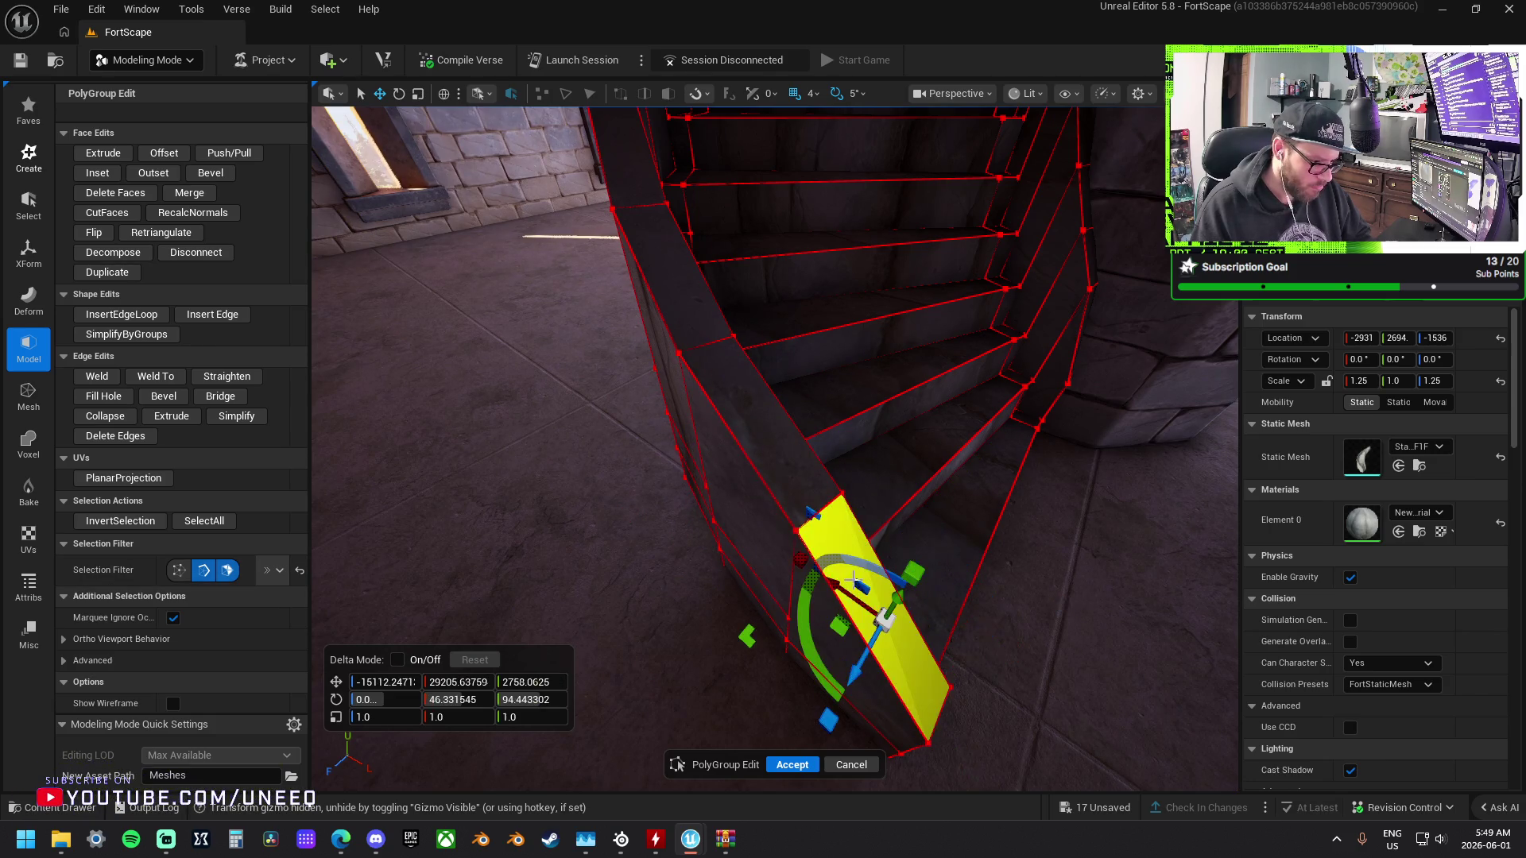
key("ctrl+z")
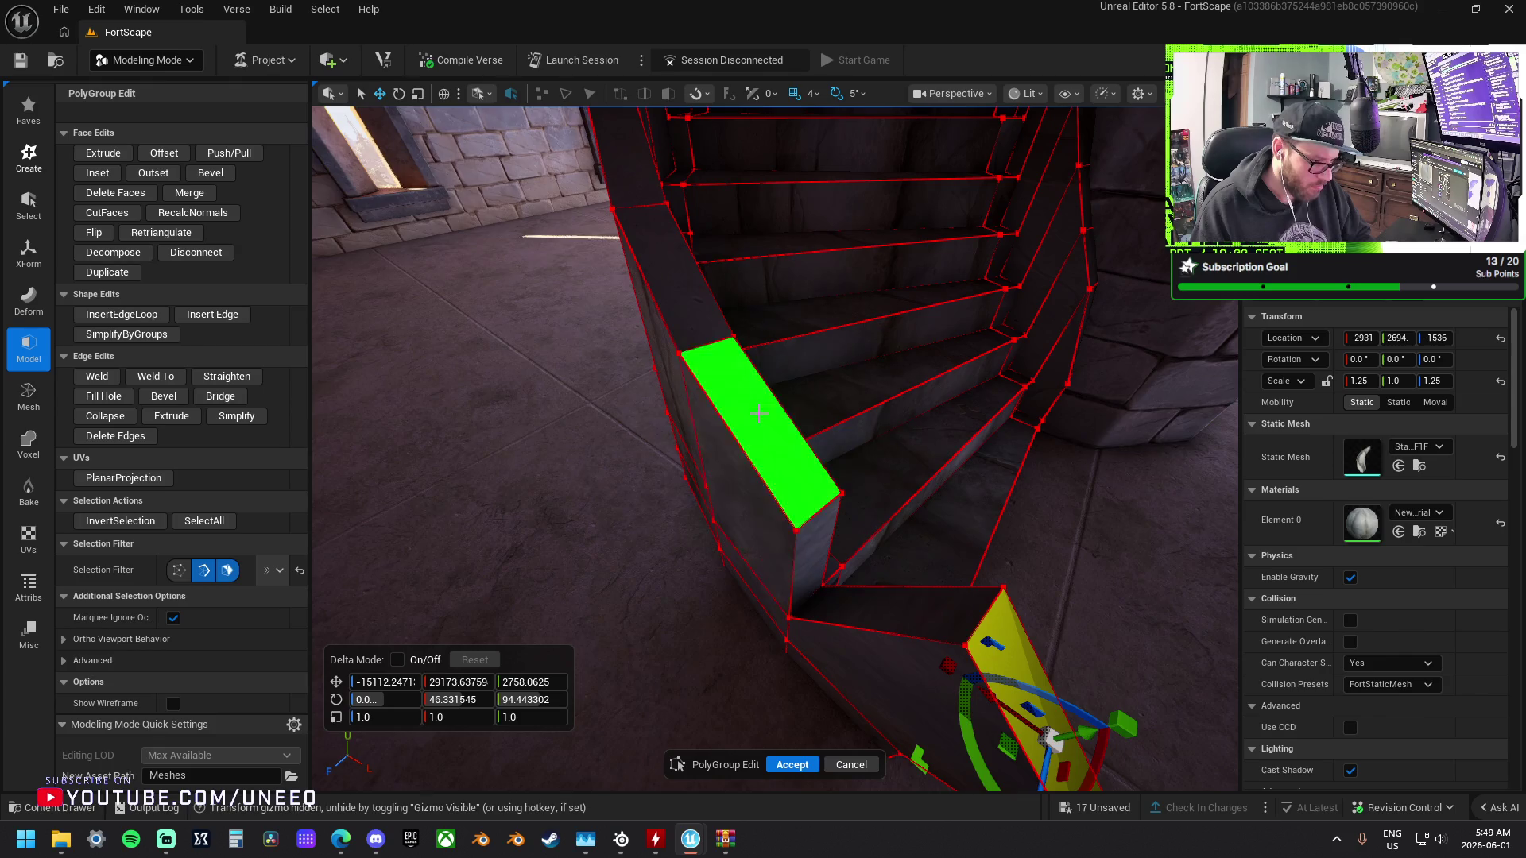
left_click(761, 414)
mouse_move(793, 448)
left_mouse_down()
mouse_move(878, 512)
mouse_move(646, 466)
left_mouse_up()
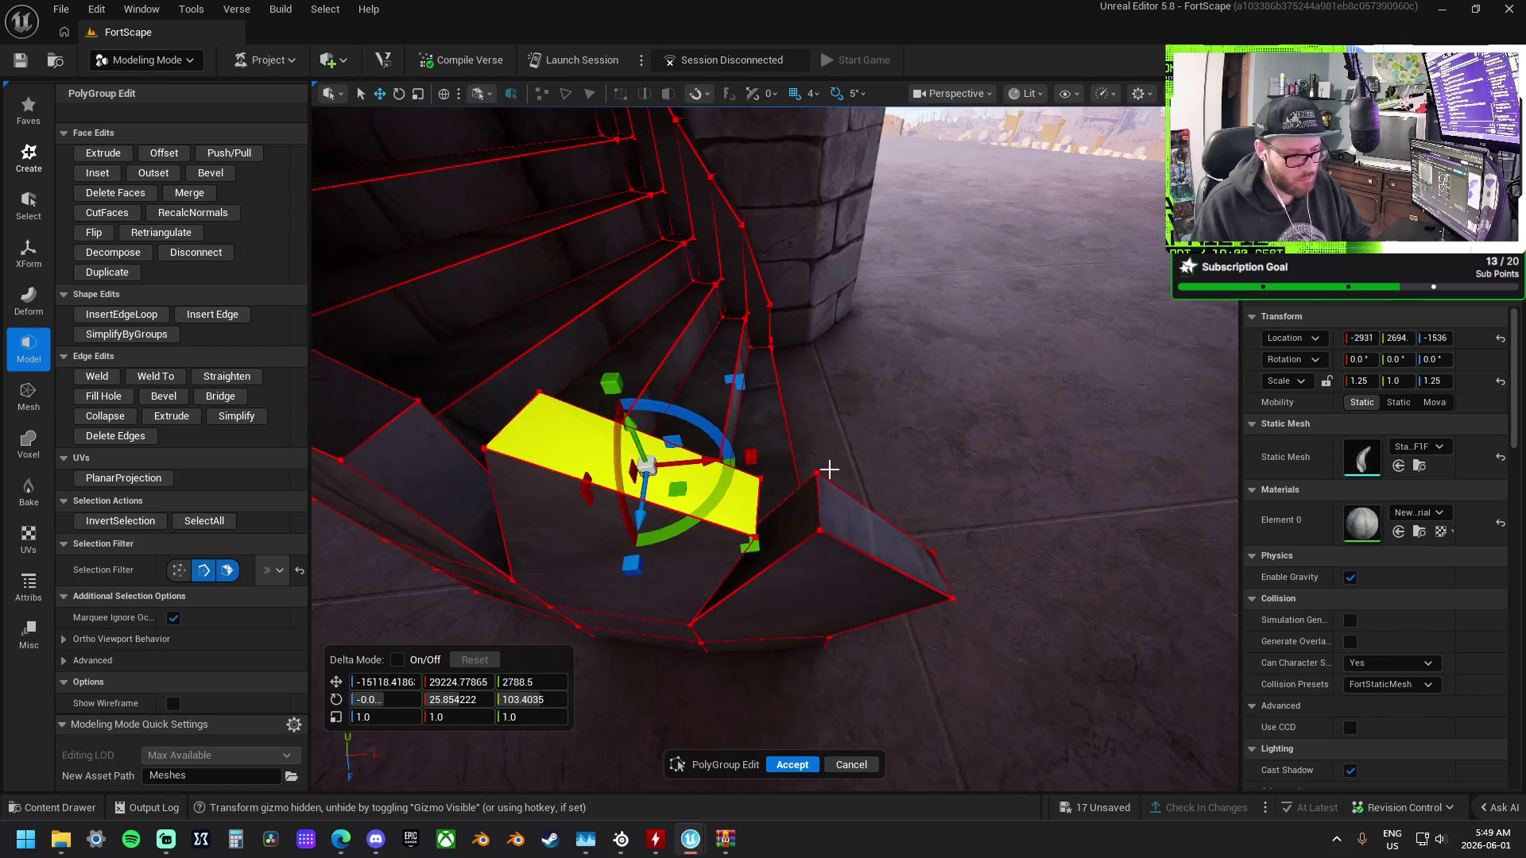
key("ctrl+z")
key("ctrl+z")
key("ctrl+z")
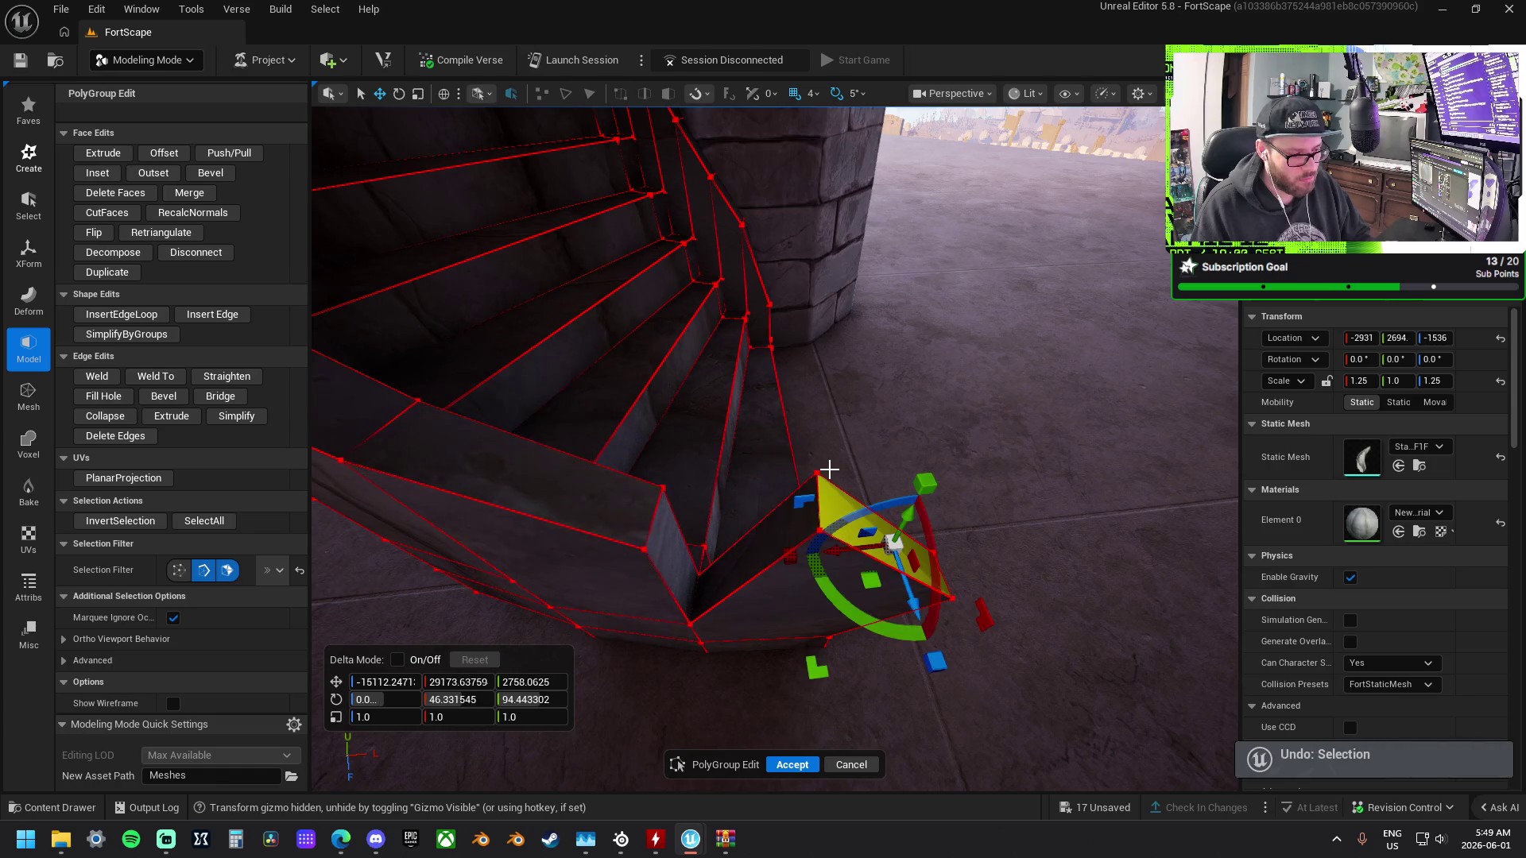
Box-select the bottom-corner vertices and try to weld them, which reports they cannot be welded.
left_click(902, 476)
left_click_drag(670, 561, 634, 543)
left_click(232, 574)
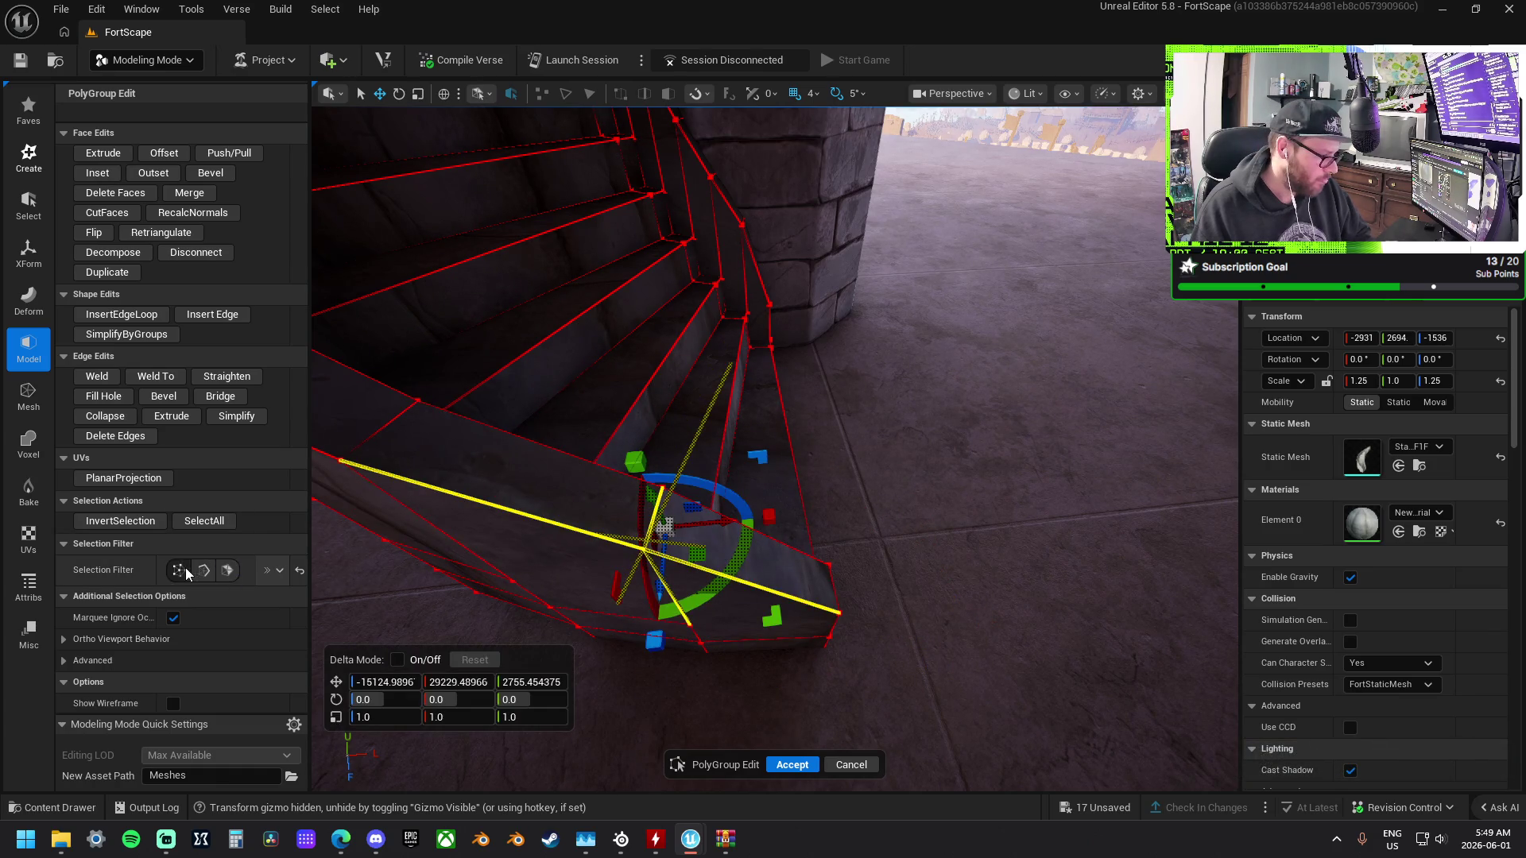
key("ctrl+z")
left_click_drag(660, 571, 661, 571)
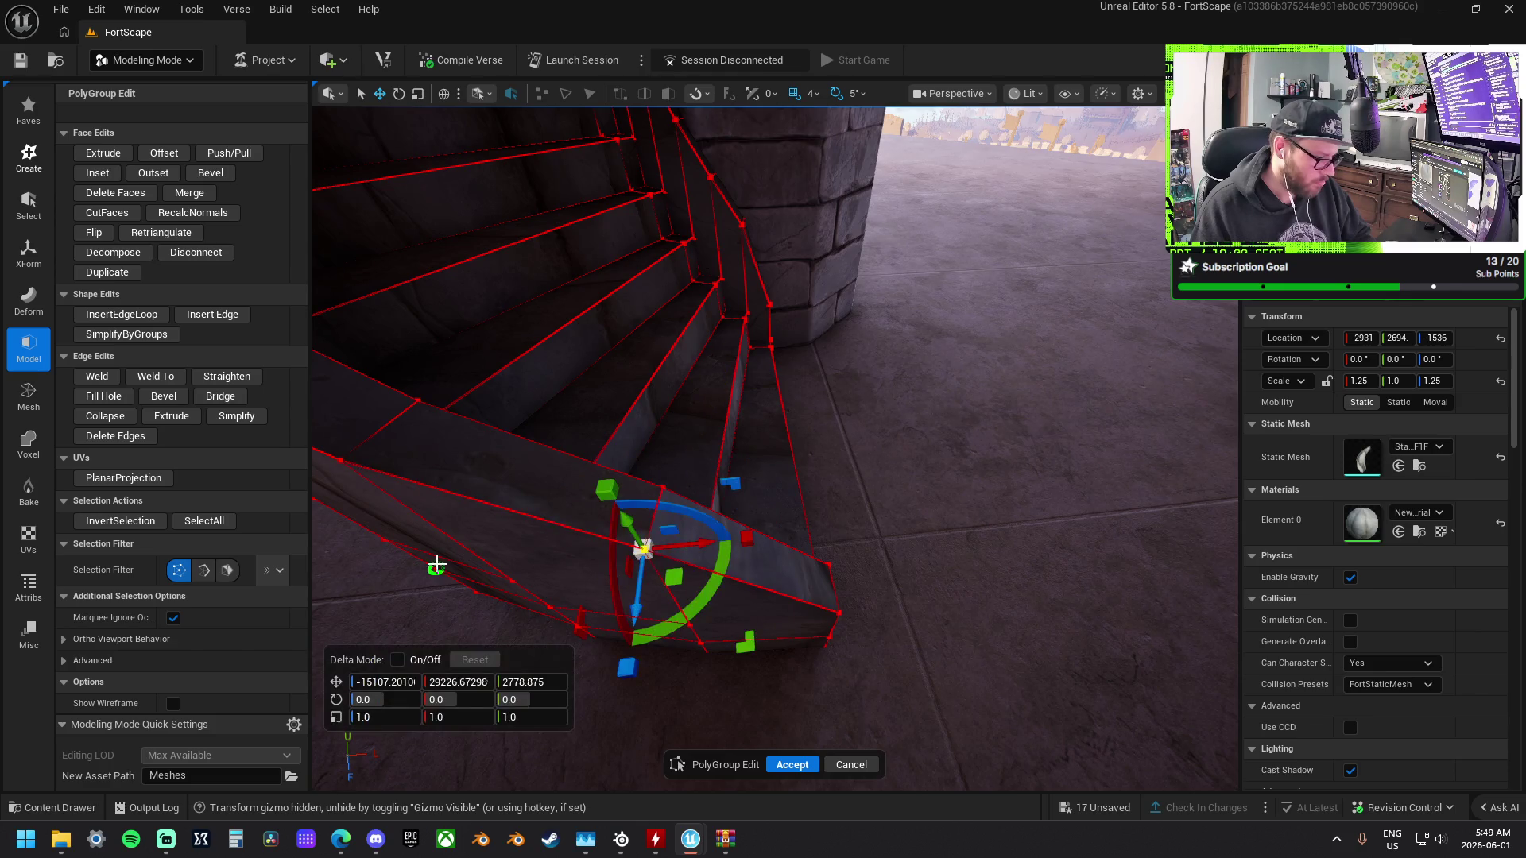
left_click(102, 382)
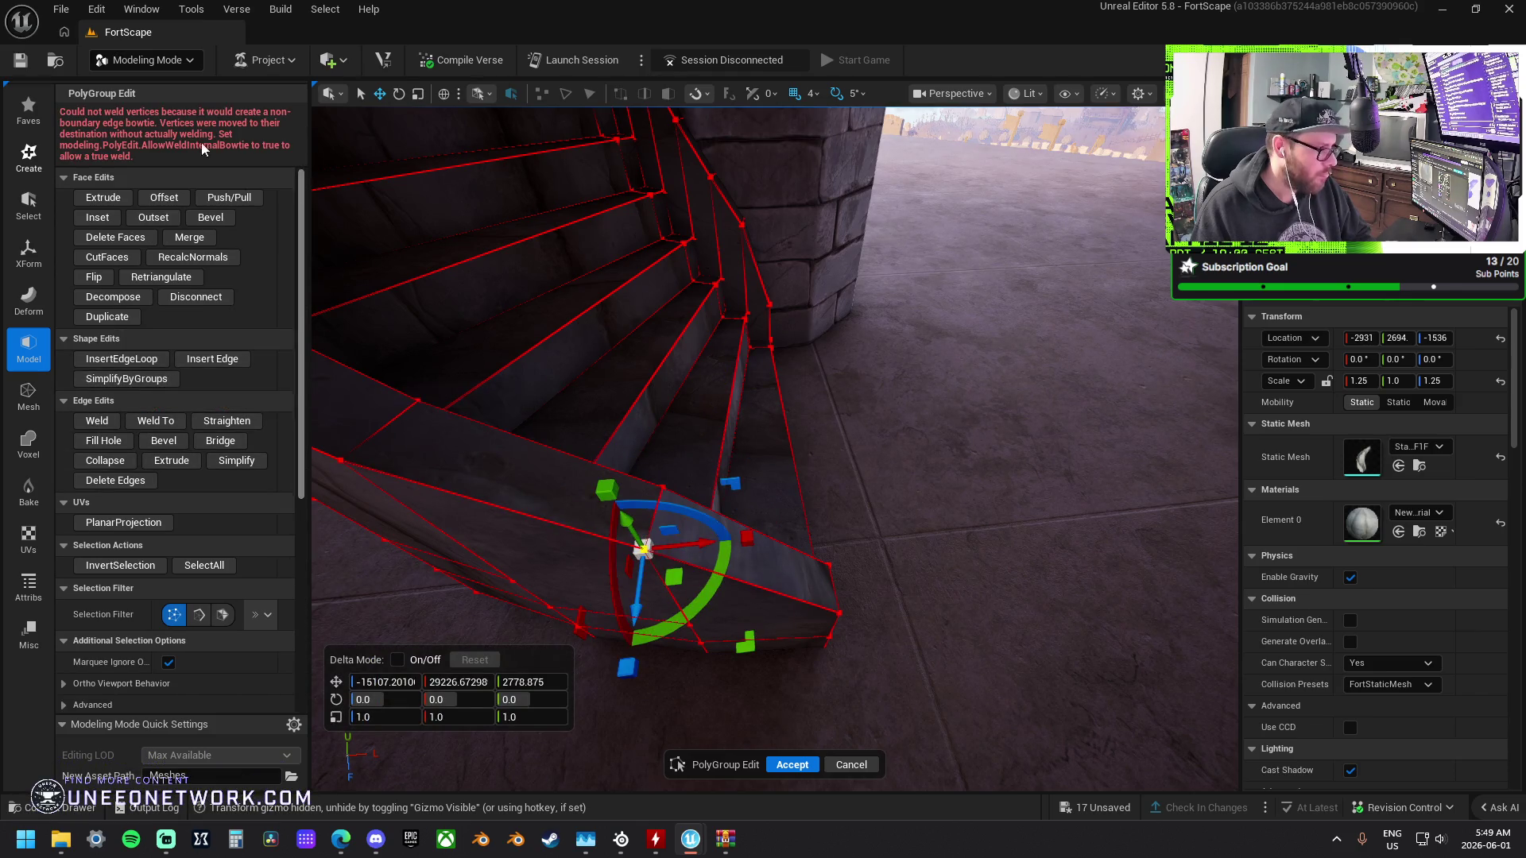
mouse_move(625, 435)
left_mouse_down()
mouse_move(584, 412)
mouse_move(311, 390)
mouse_move(632, 441)
left_mouse_up()
Accept the current PolyGroup edits, reopen PolyGroup Edit on the staircase and select the step edges.
left_click(792, 765)
left_click_drag(946, 564, 866, 549)
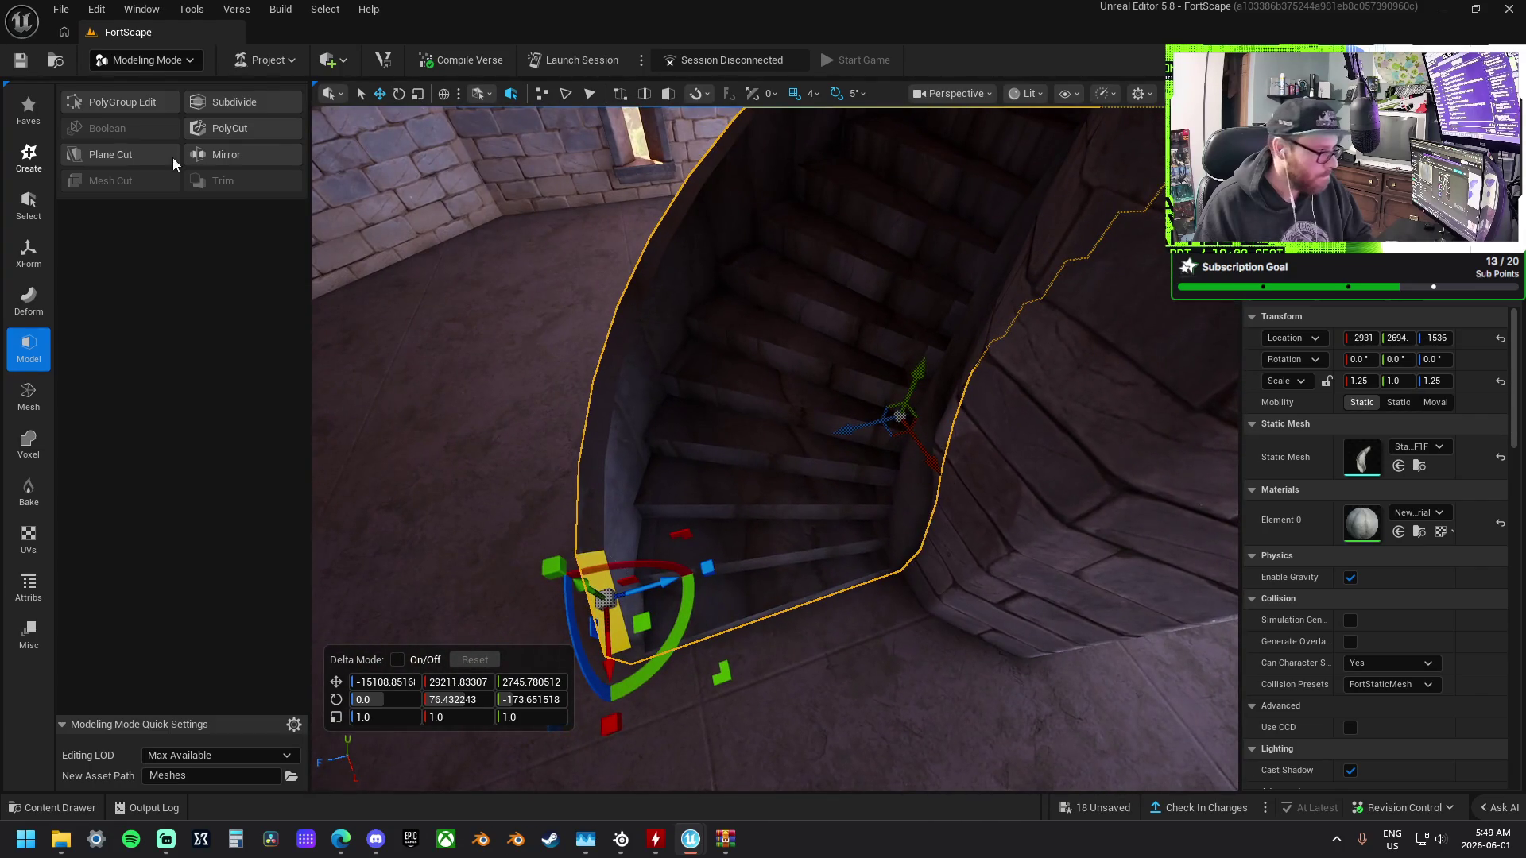
left_click(131, 106)
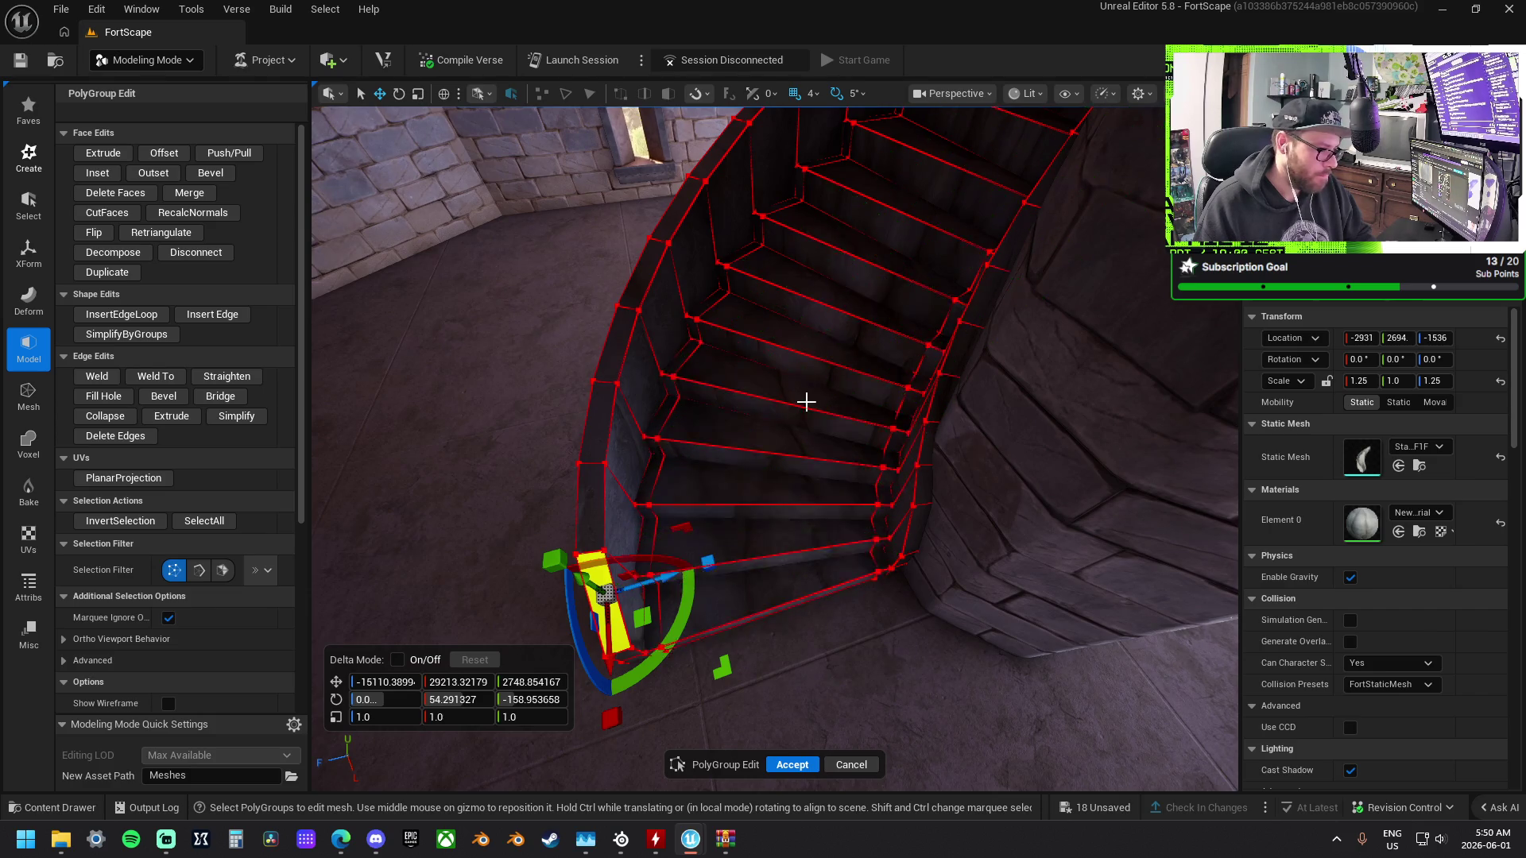
left_click(828, 298)
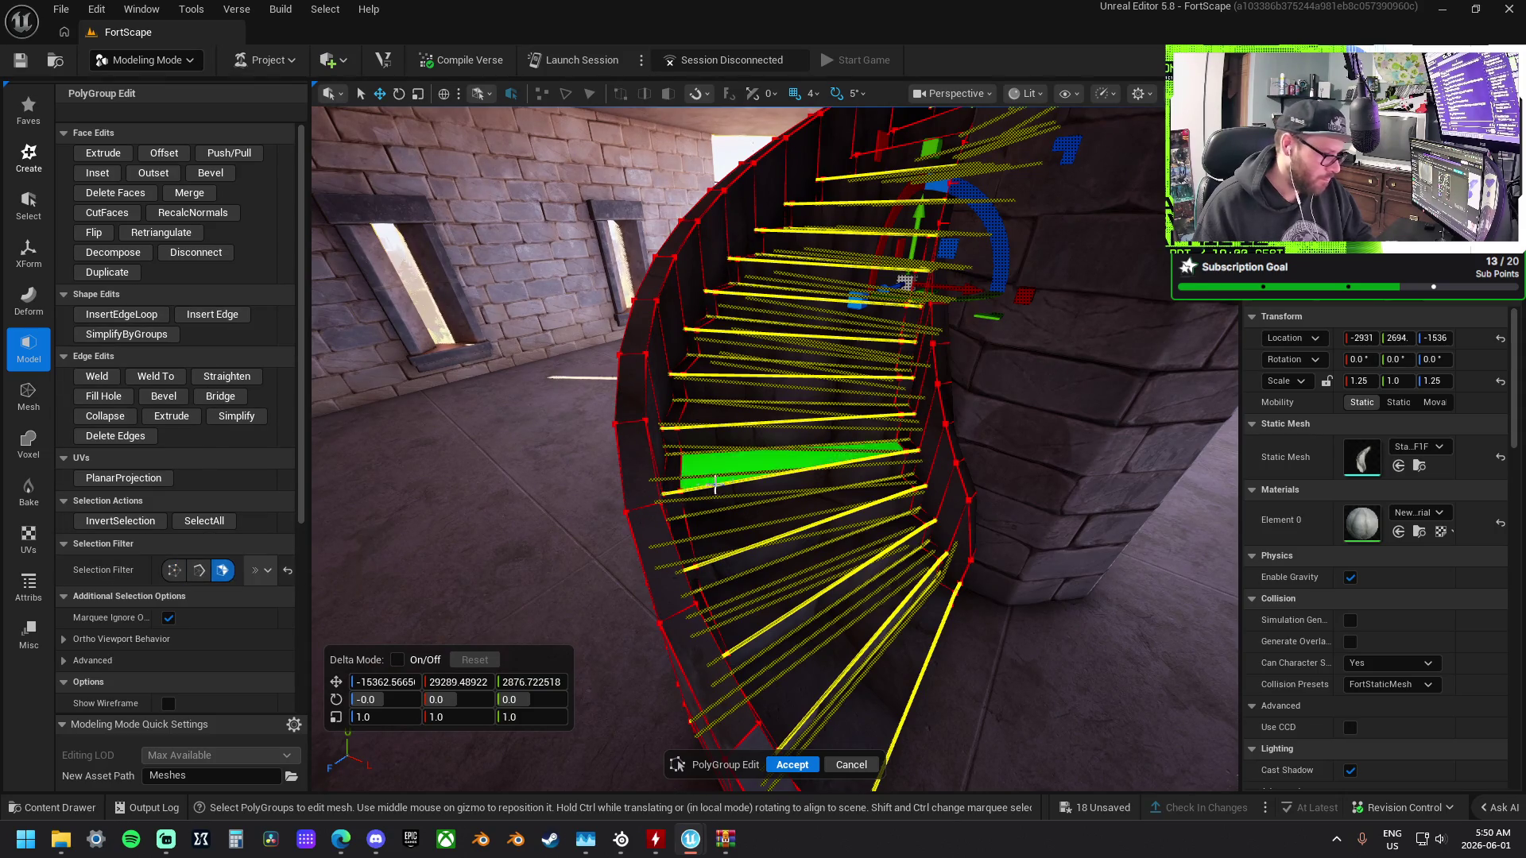
Select seven consecutive step faces on the staircase.
left_click(795, 513)
left_click(731, 612, "shift")
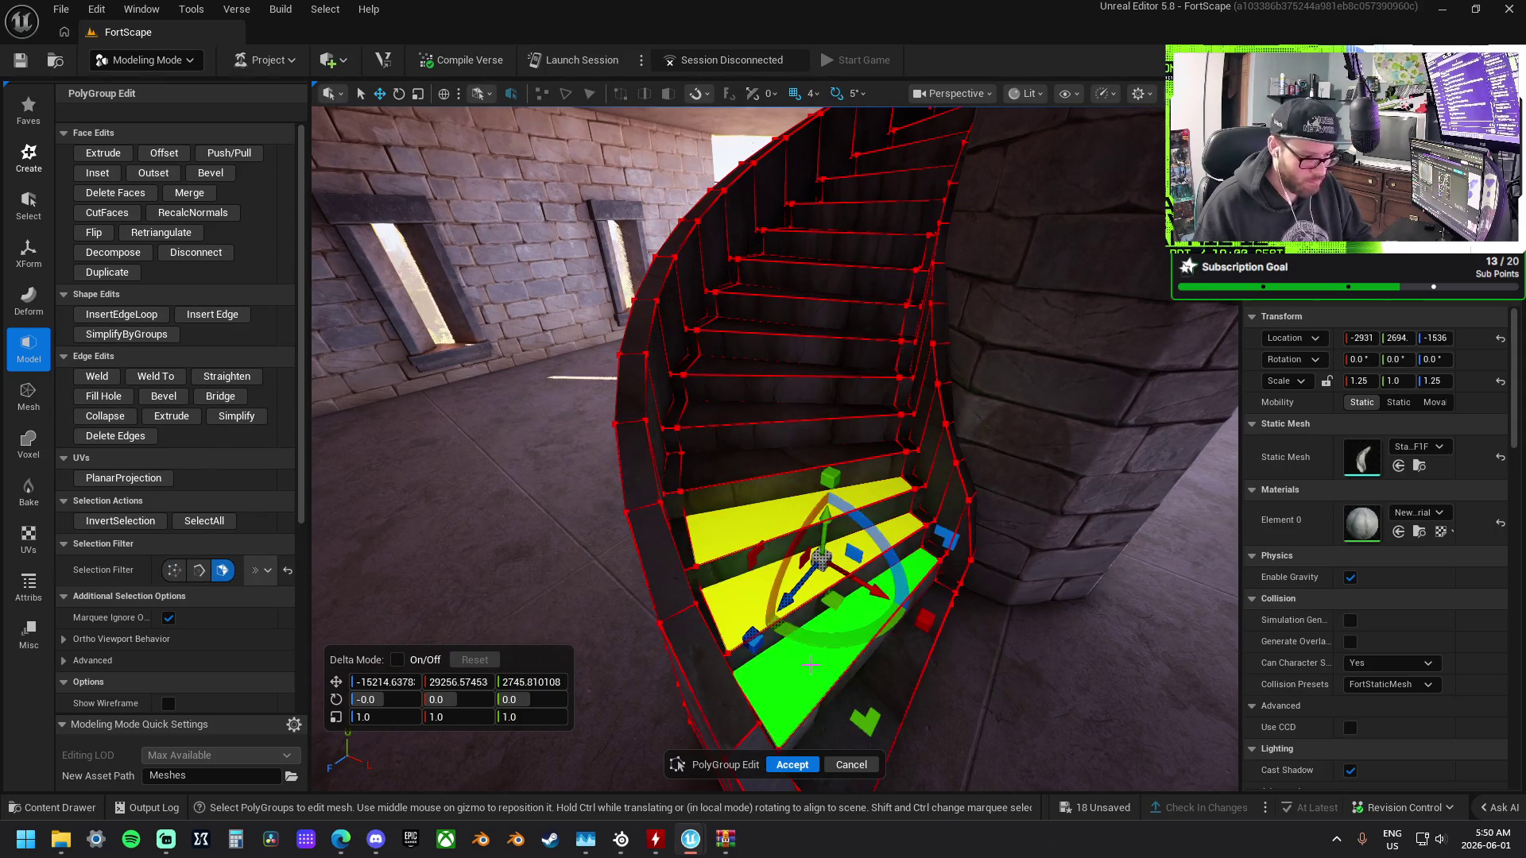
left_click(795, 699, "shift")
left_click(759, 465, "shift")
left_click(755, 405, "shift")
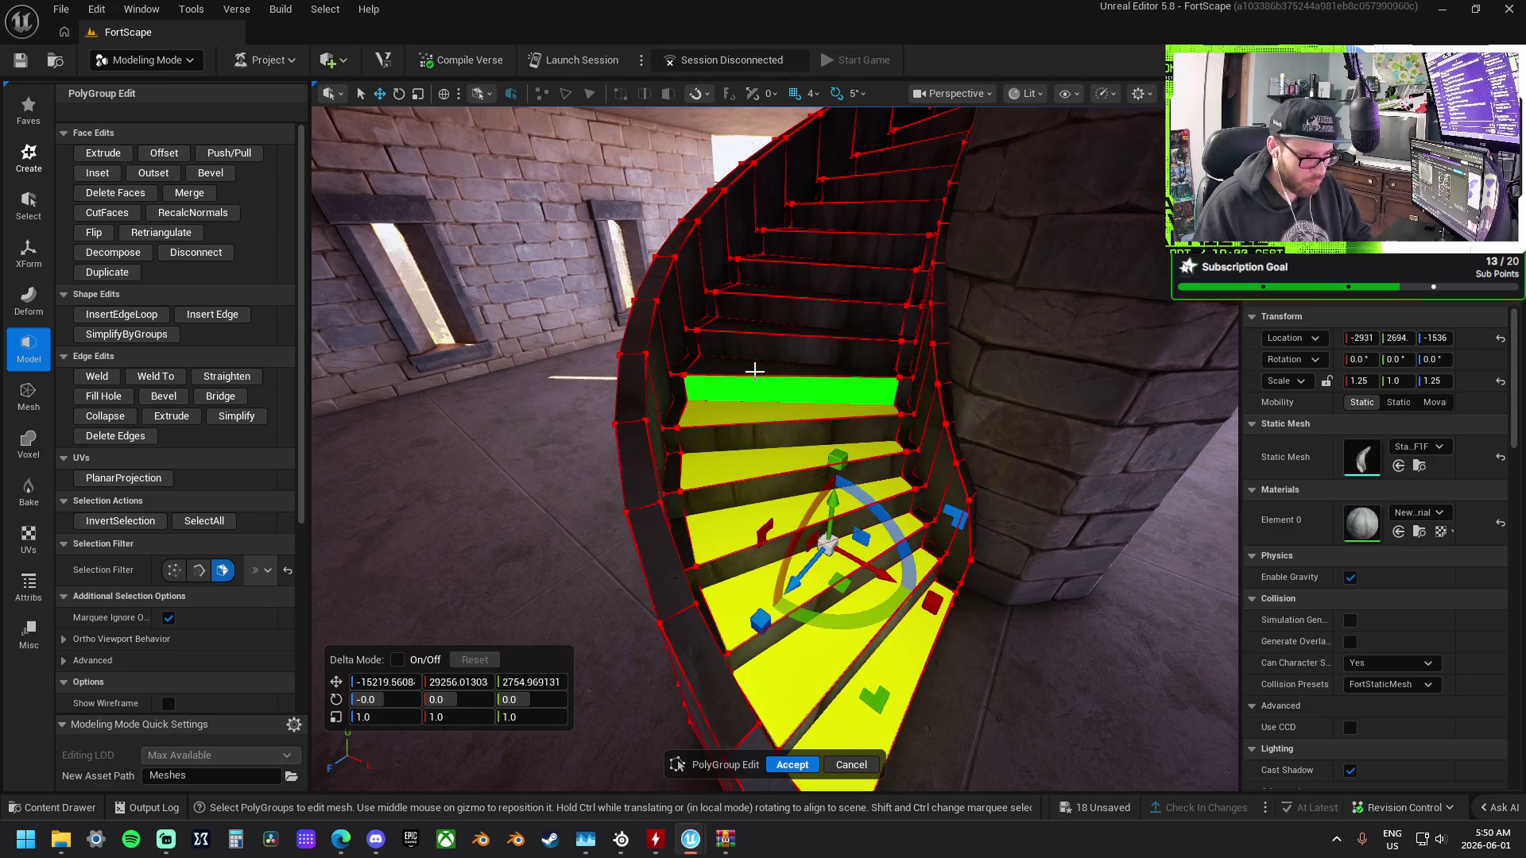
left_click(756, 366, "shift")
left_click(767, 334, "shift")
left_click_drag(767, 345, 344, 281)
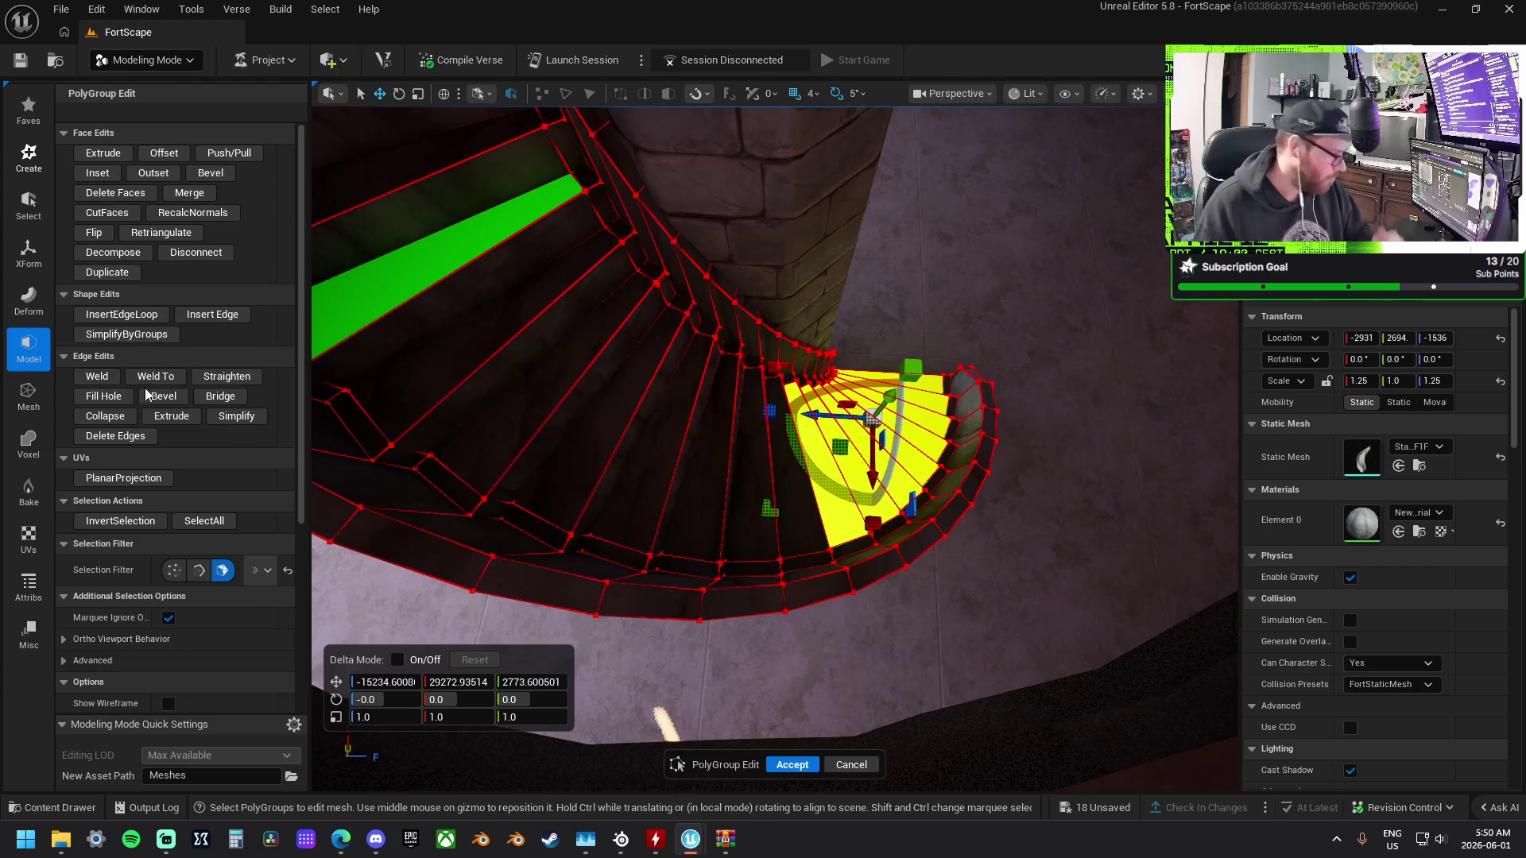
Browse the UVs, Misc and Attribs categories, exit PolyGroup Edit, and show the Bake tools.
left_click(31, 537)
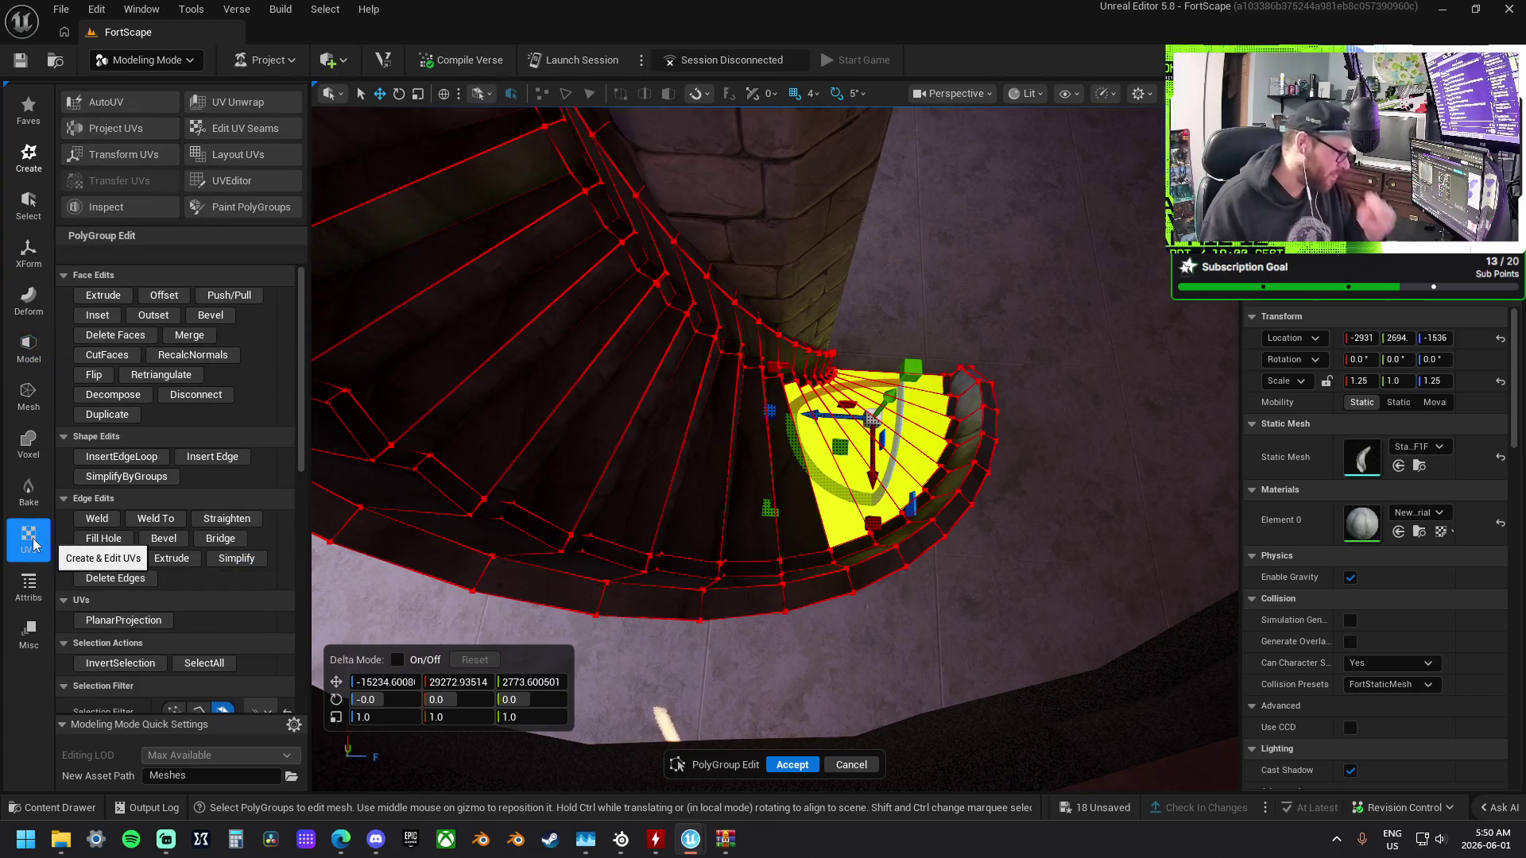
left_click(32, 624)
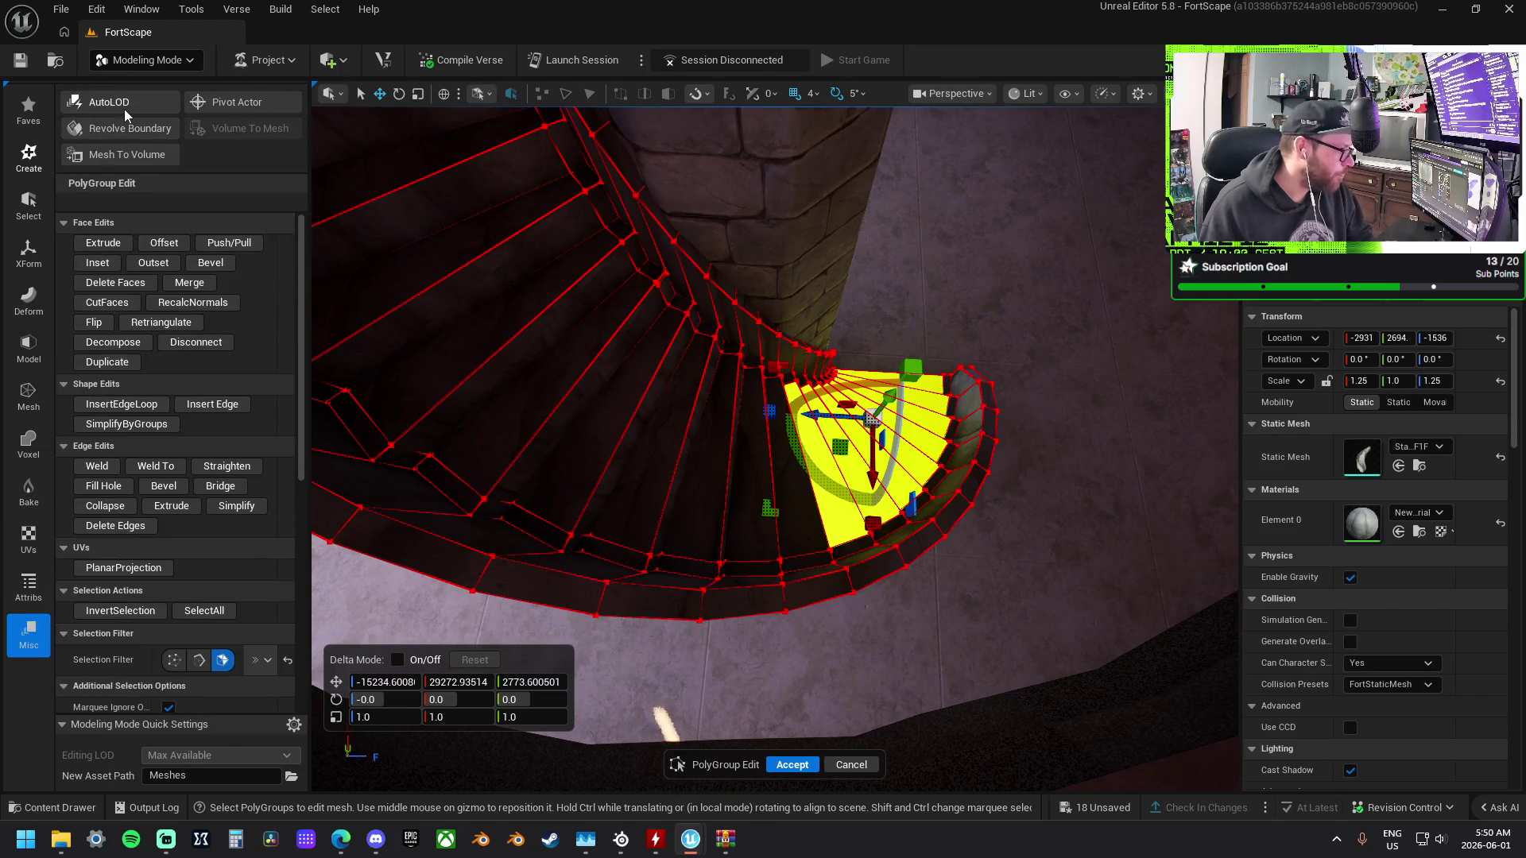
left_click(30, 580)
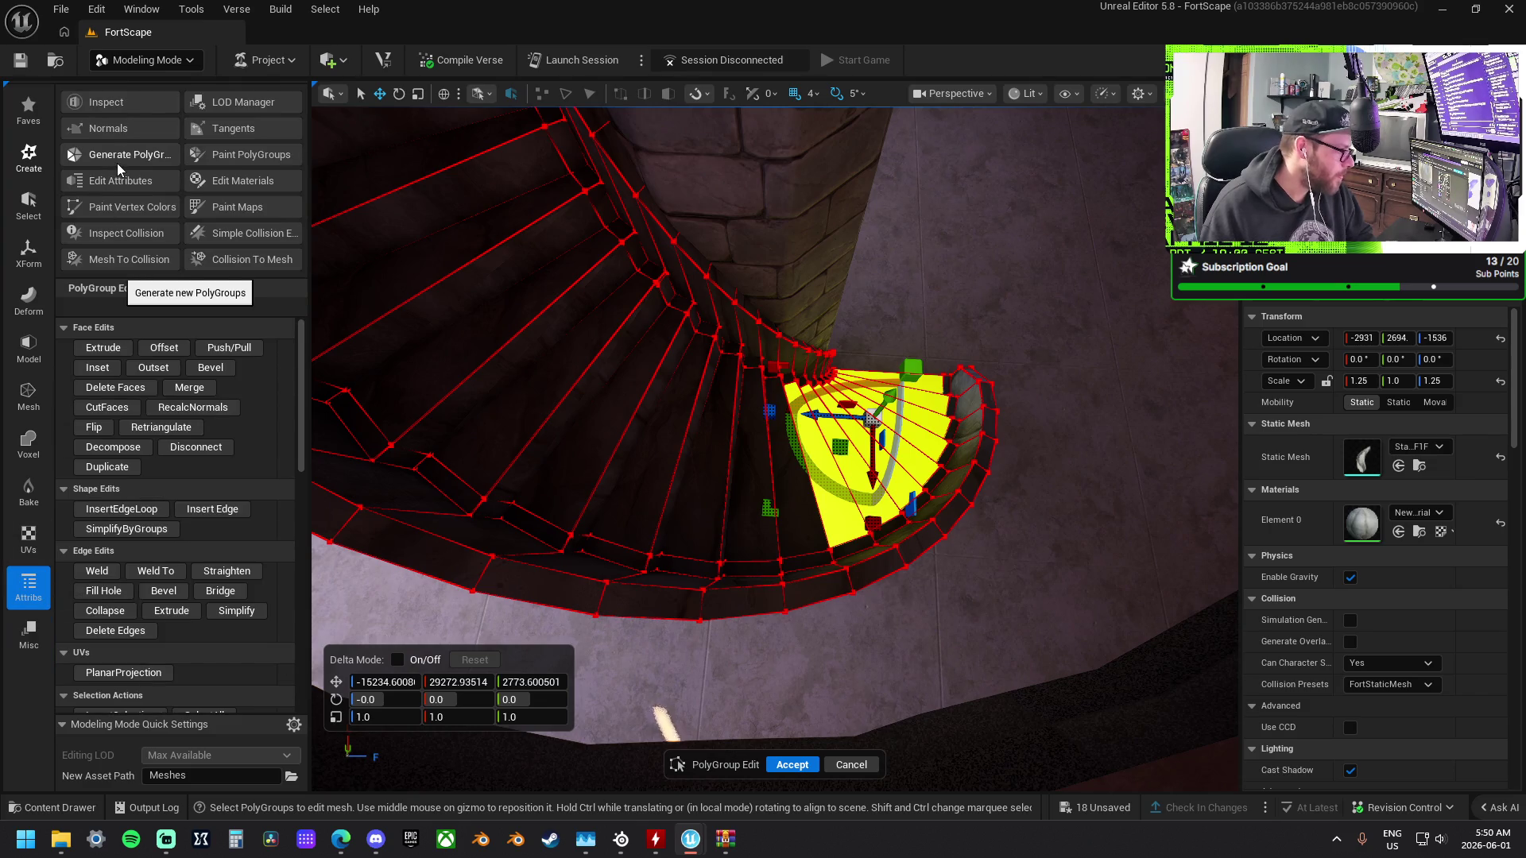
left_click(30, 537)
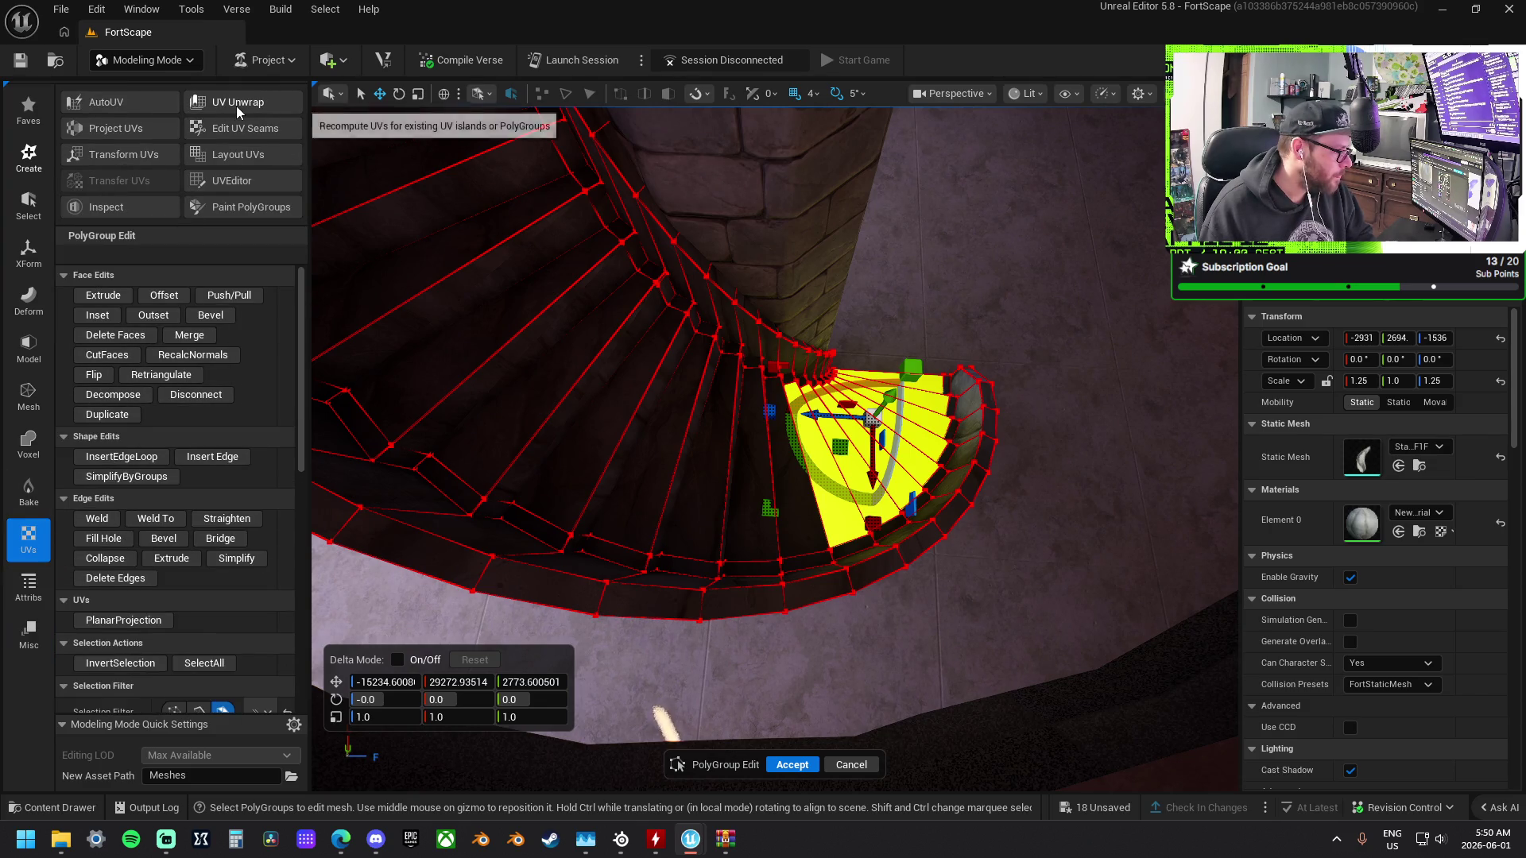
key("Escape")
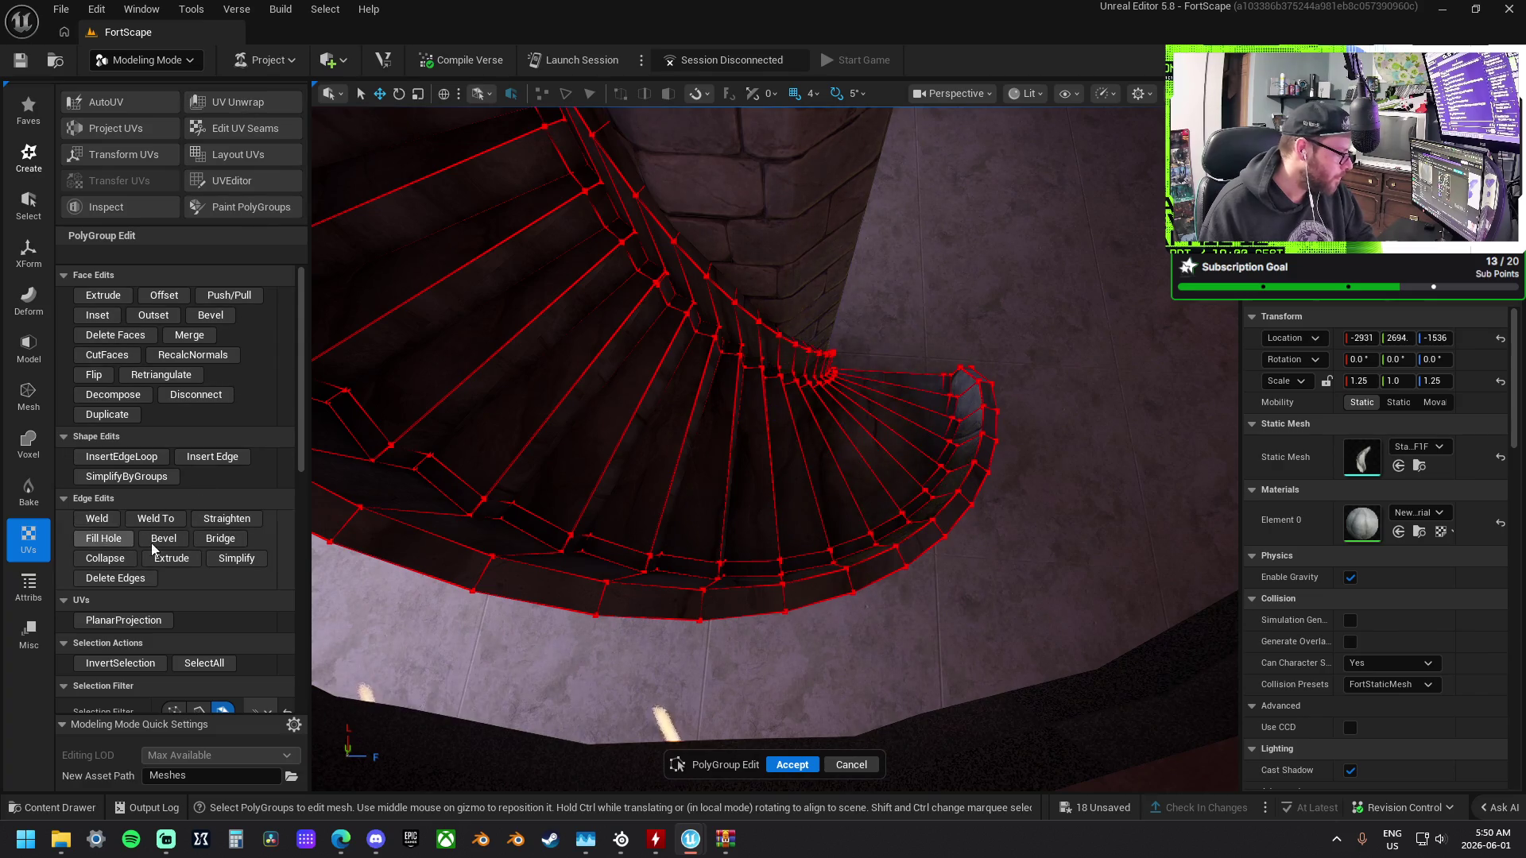
key("Escape")
left_click(32, 497)
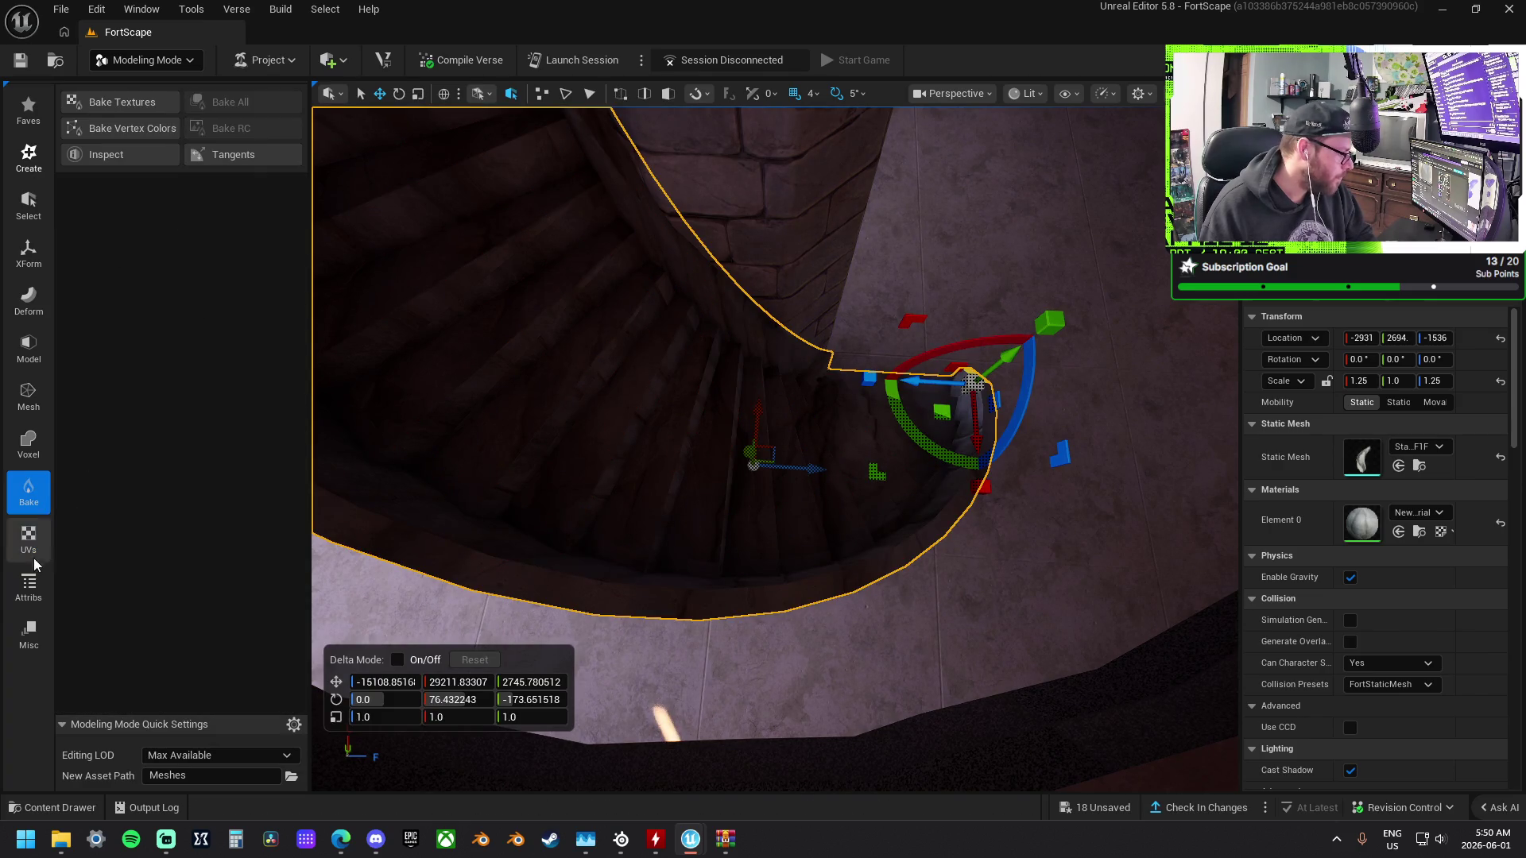
Open the Edit Materials tool on the staircase from the Attribs category.
left_click(31, 596)
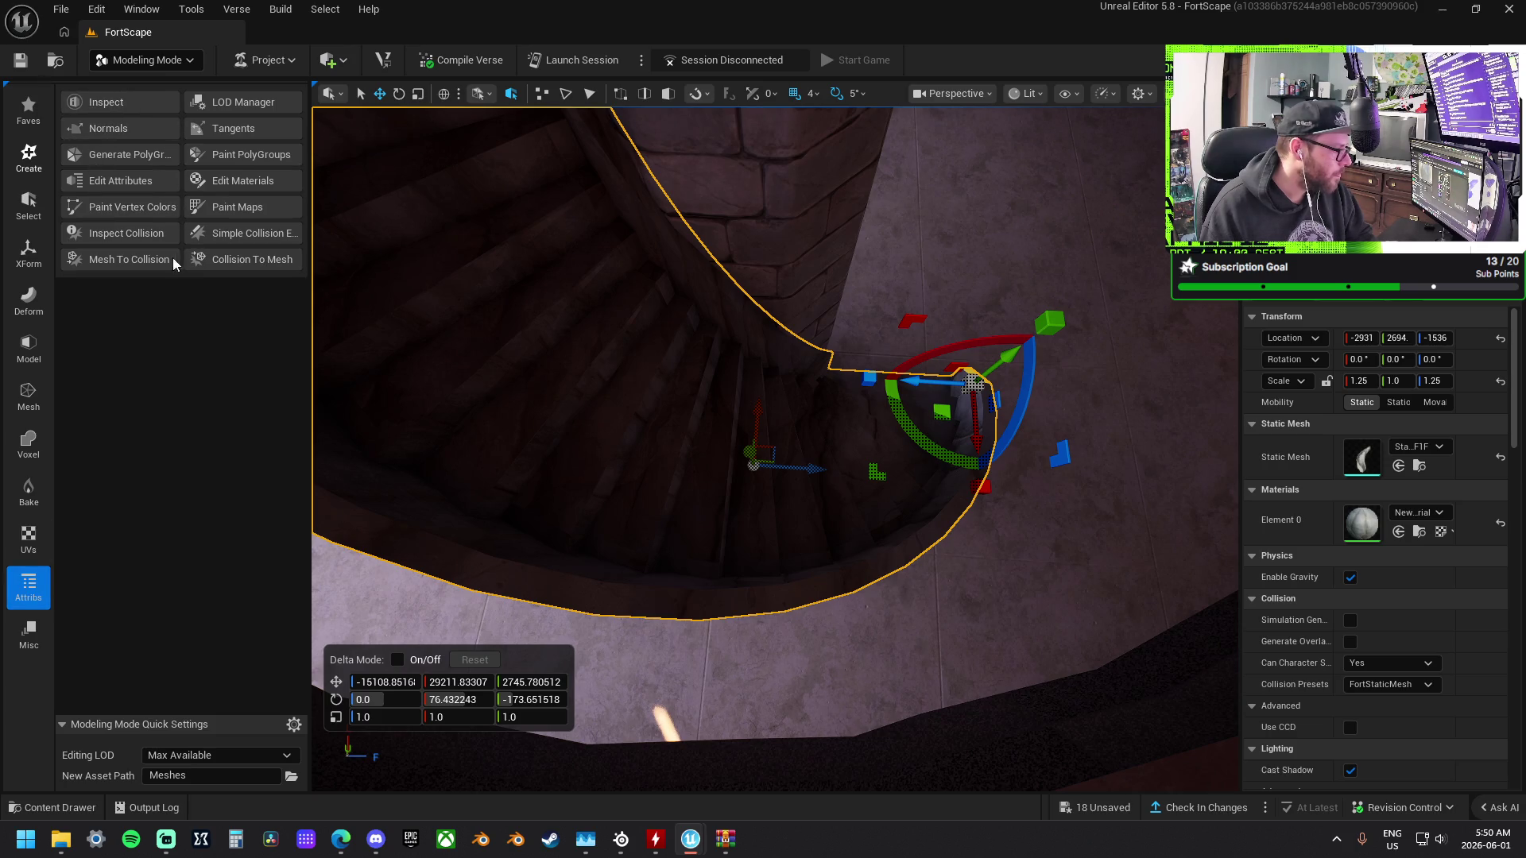
left_click(22, 651)
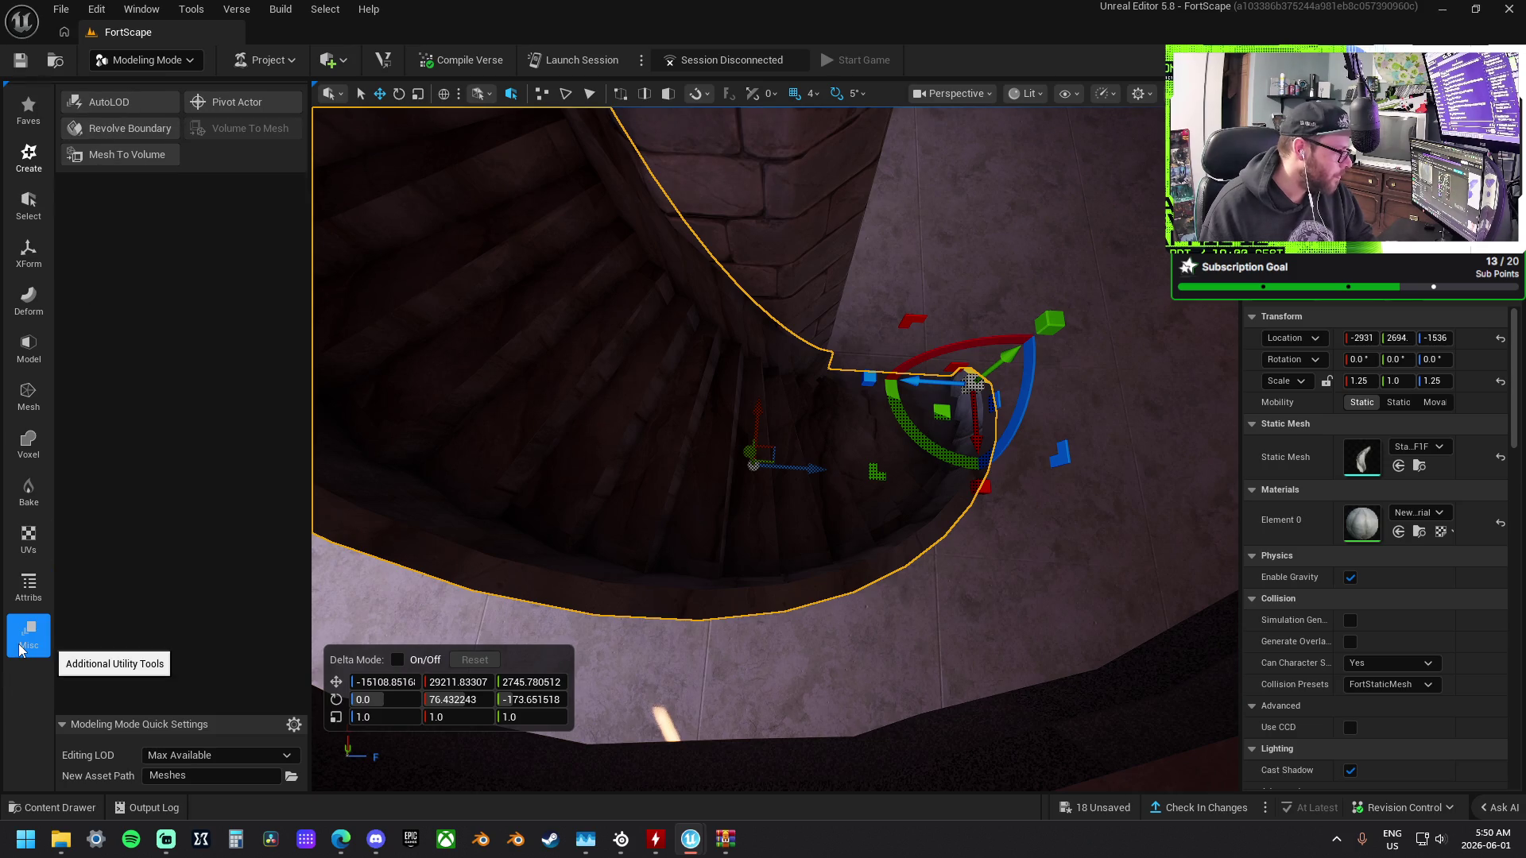
left_click(32, 601)
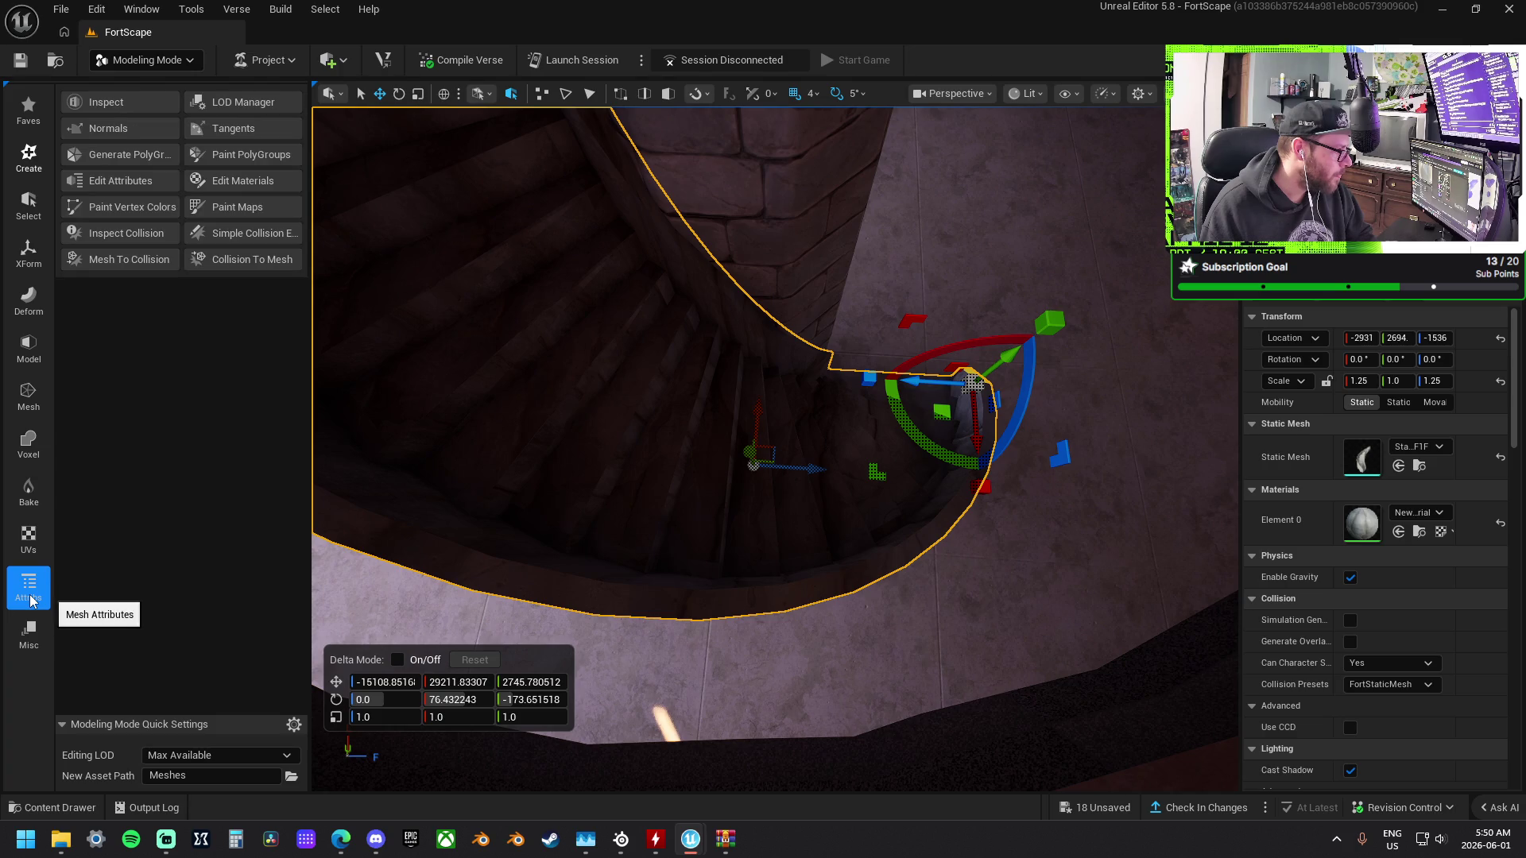
left_click(222, 182)
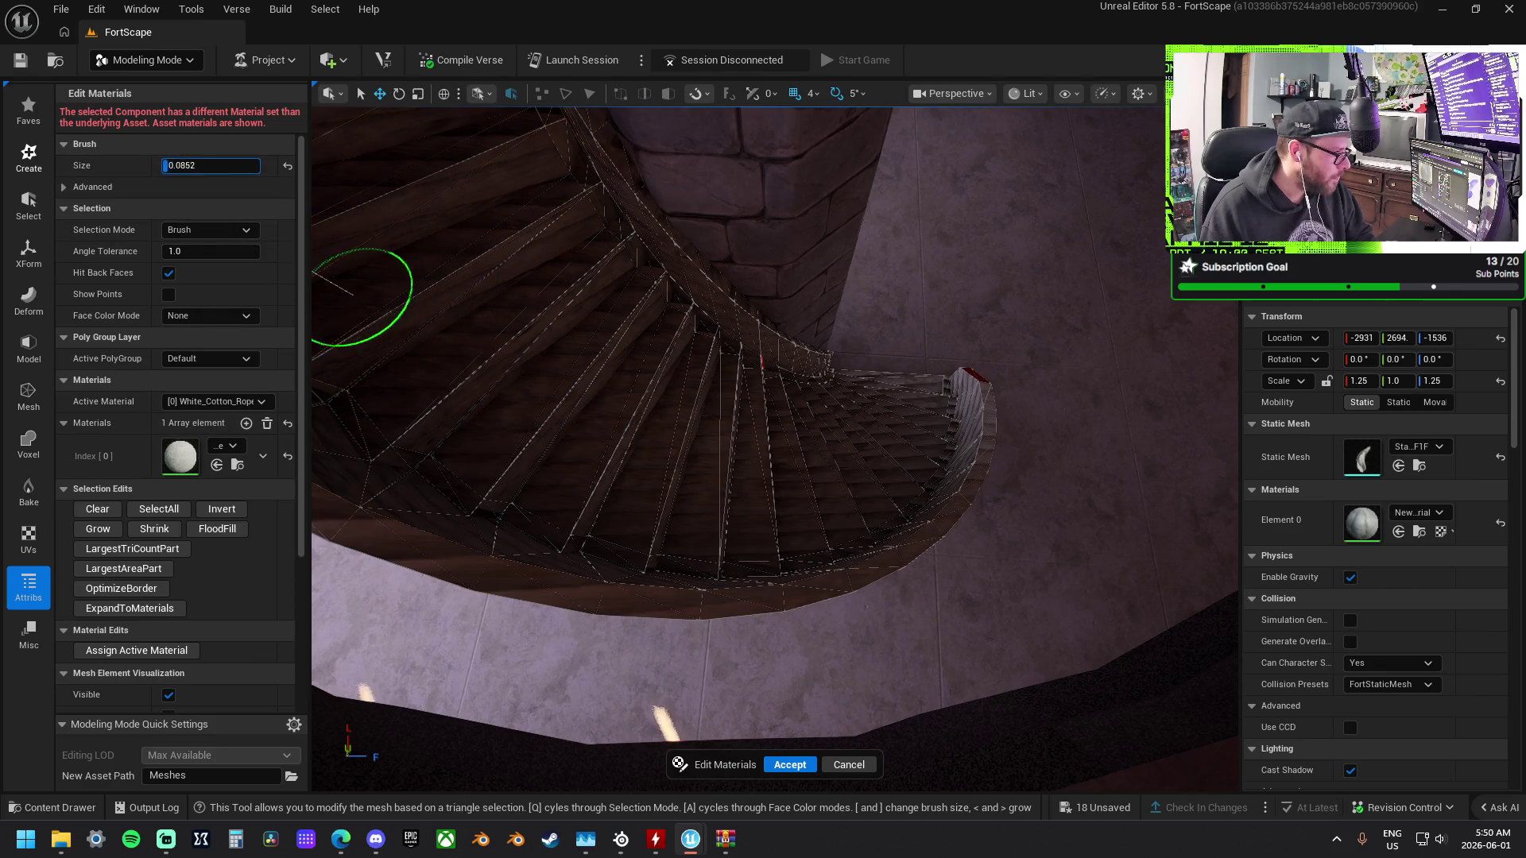
Brush-paint the stair treads into the face selection.
mouse_move(361, 171)
left_mouse_down()
mouse_move(635, 386)
mouse_move(508, 248)
left_mouse_up()
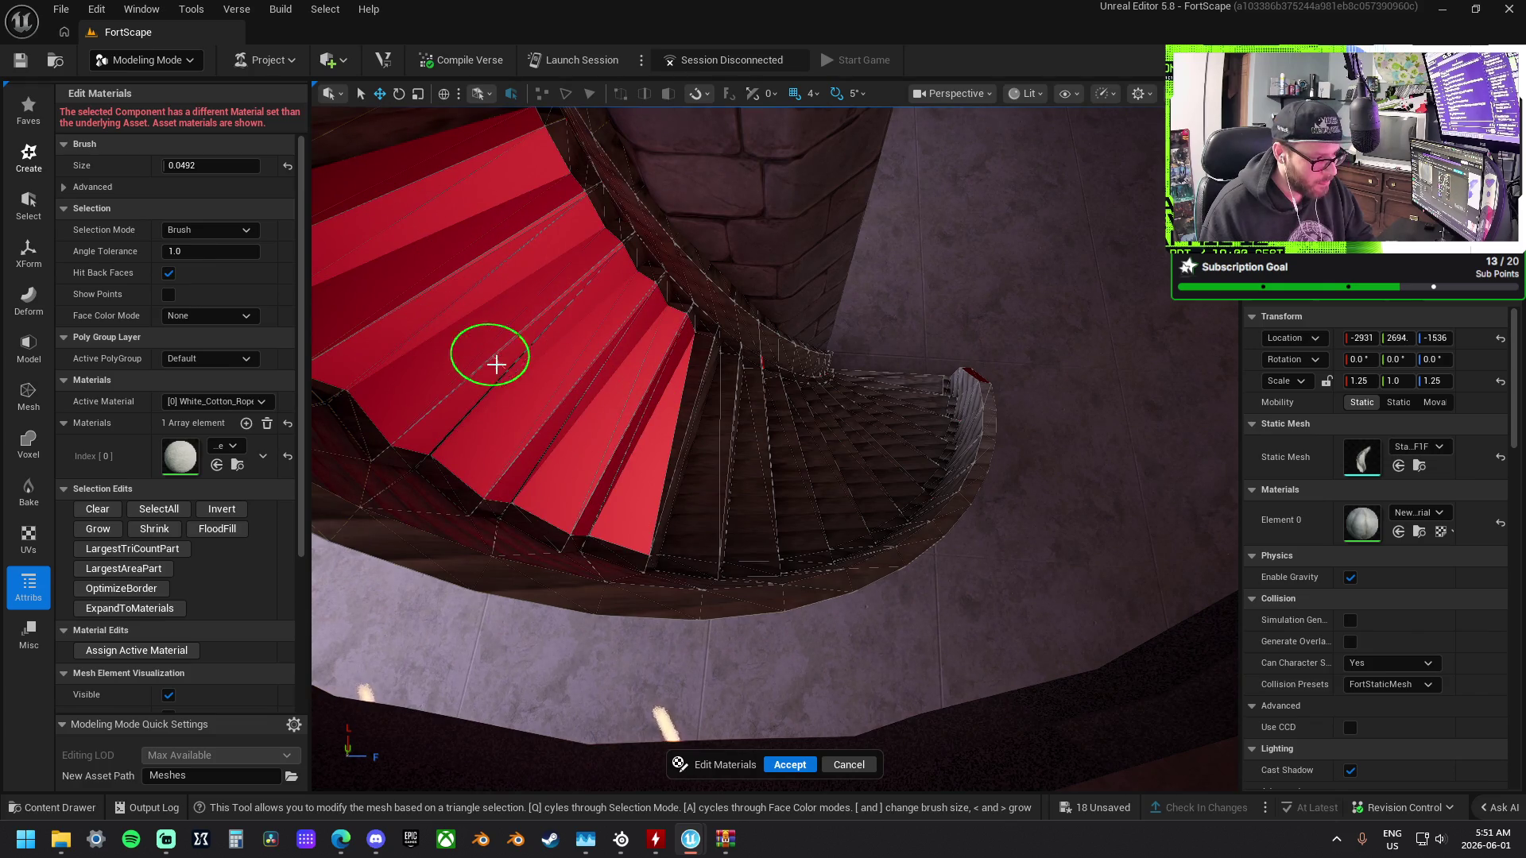
mouse_move(652, 464)
left_mouse_down()
mouse_move(756, 477)
mouse_move(838, 448)
mouse_move(895, 387)
left_mouse_up()
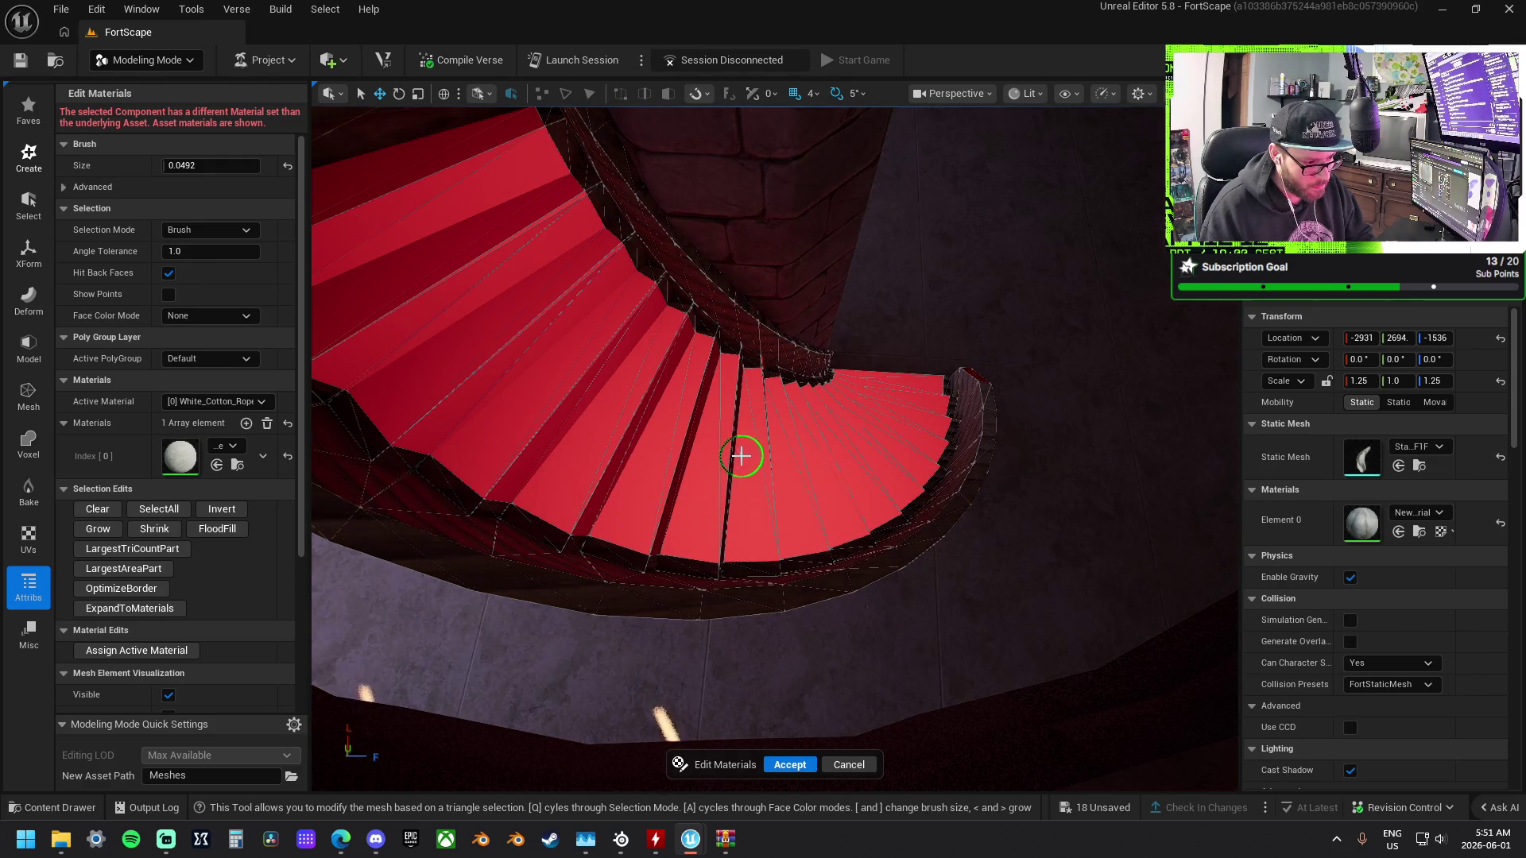
mouse_move(754, 457)
left_mouse_down()
mouse_move(770, 269)
mouse_move(743, 454)
left_mouse_up()
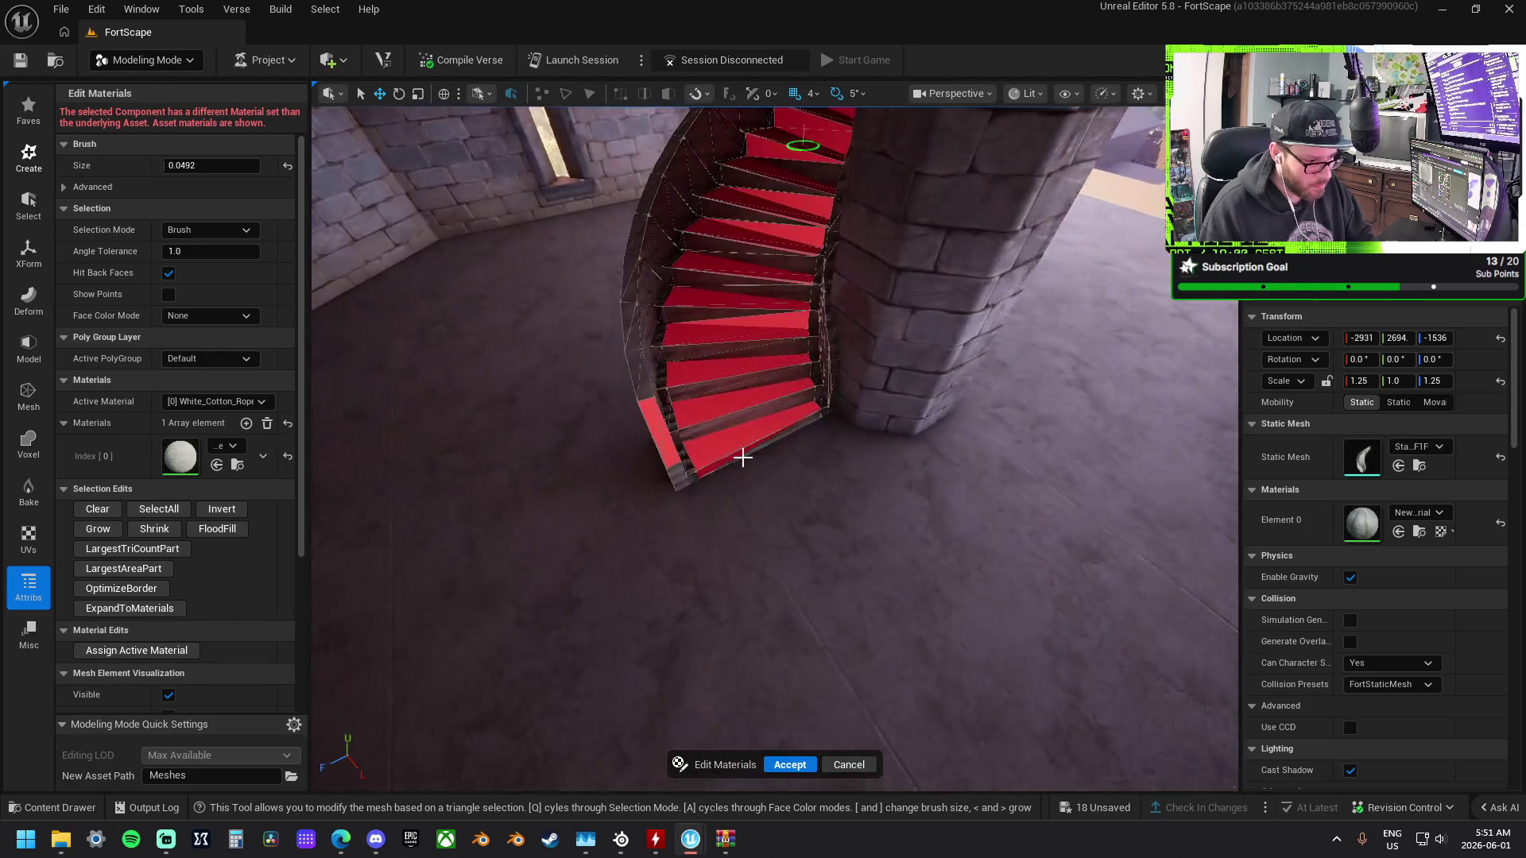
mouse_move(703, 407)
left_mouse_down()
mouse_move(668, 403)
mouse_move(756, 398)
left_mouse_up()
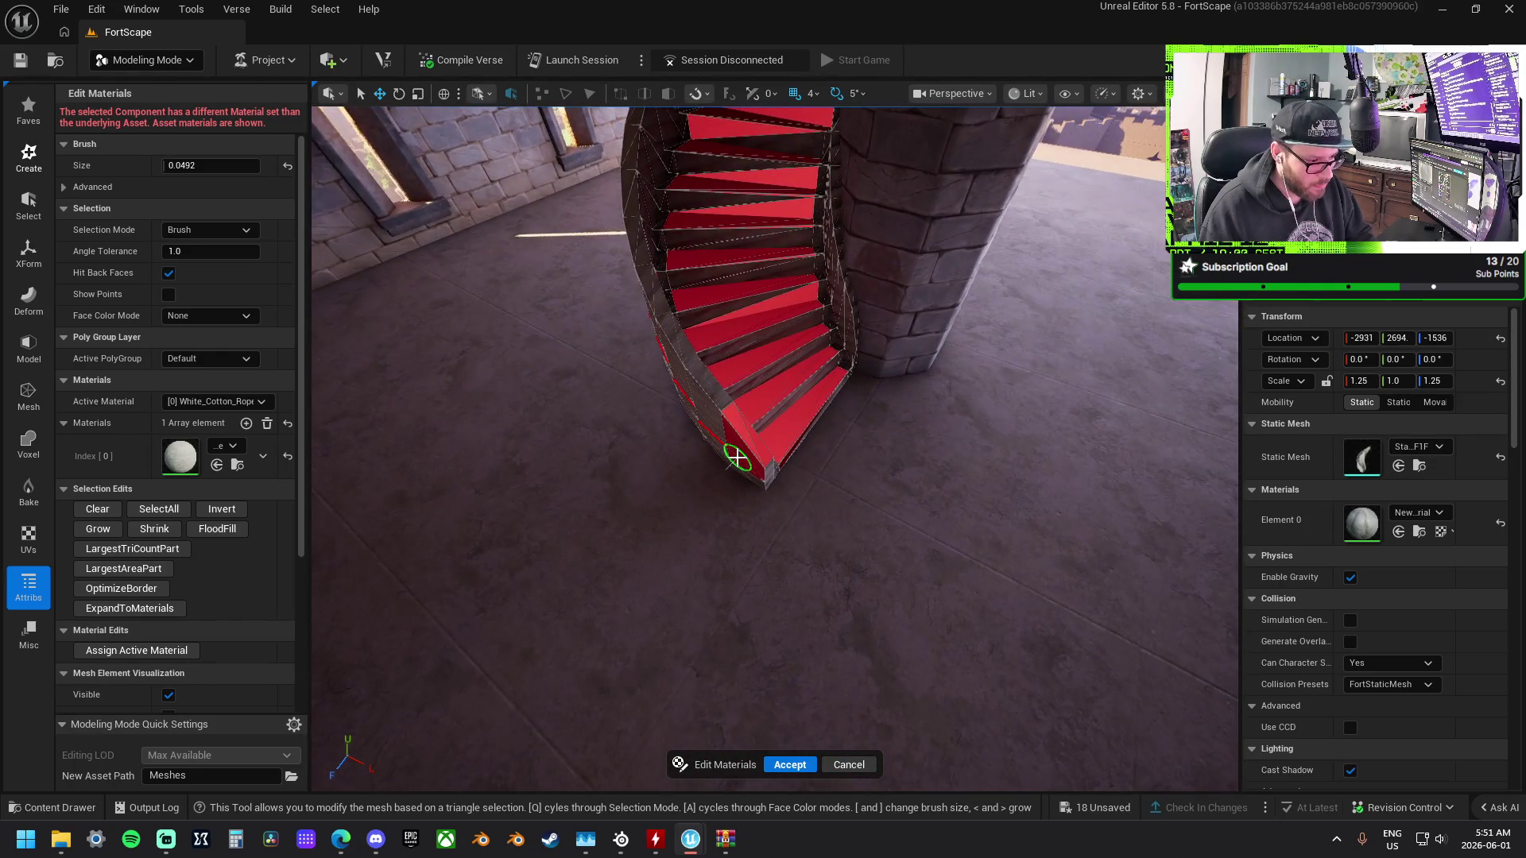
mouse_move(739, 461)
left_mouse_down()
mouse_move(725, 460)
mouse_move(767, 464)
left_mouse_up()
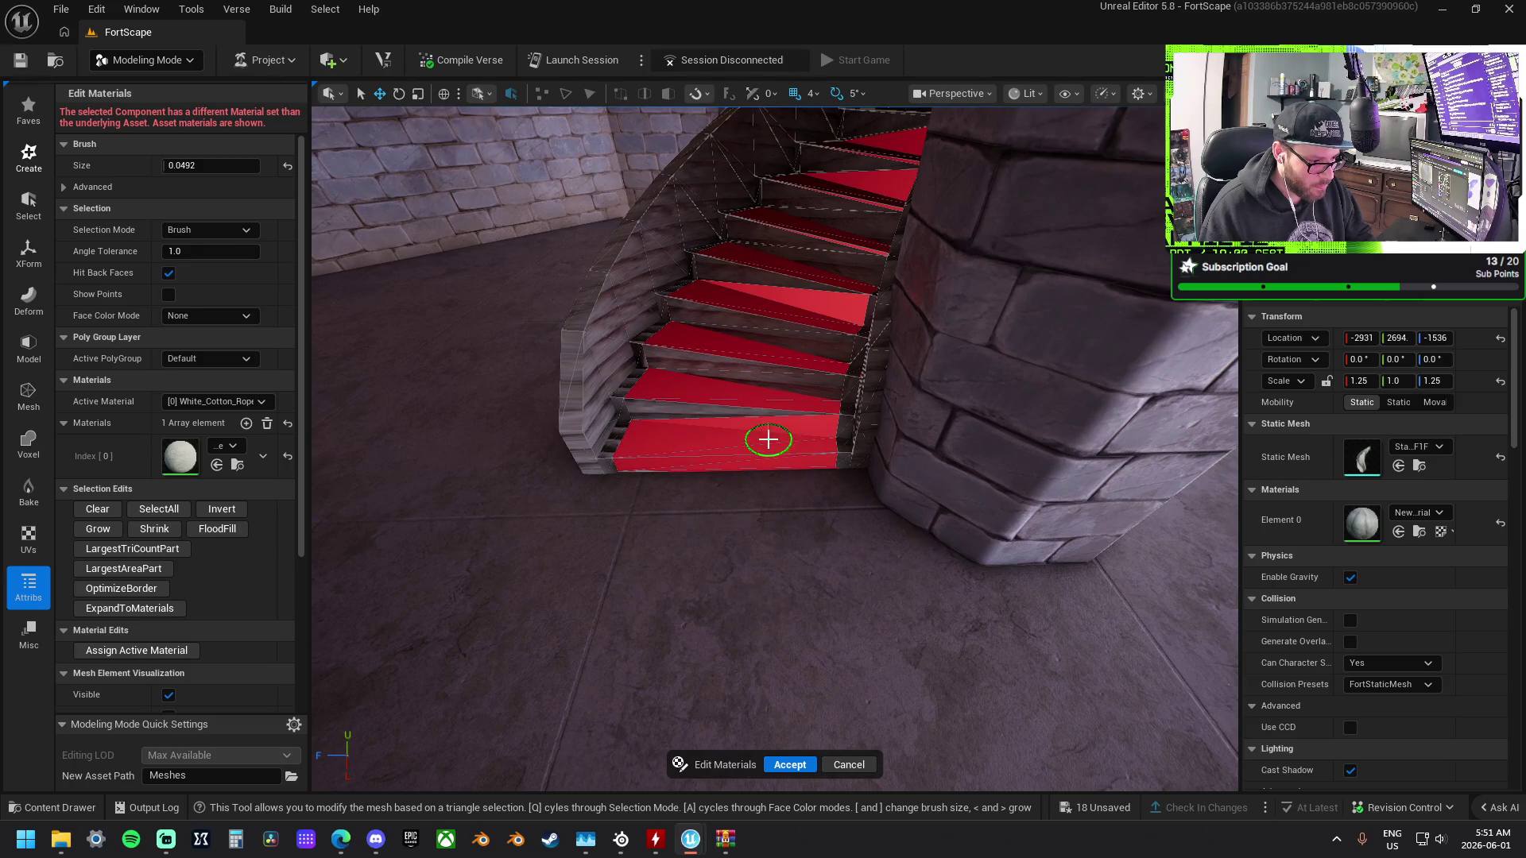
left_click_drag(769, 377, 782, 319)
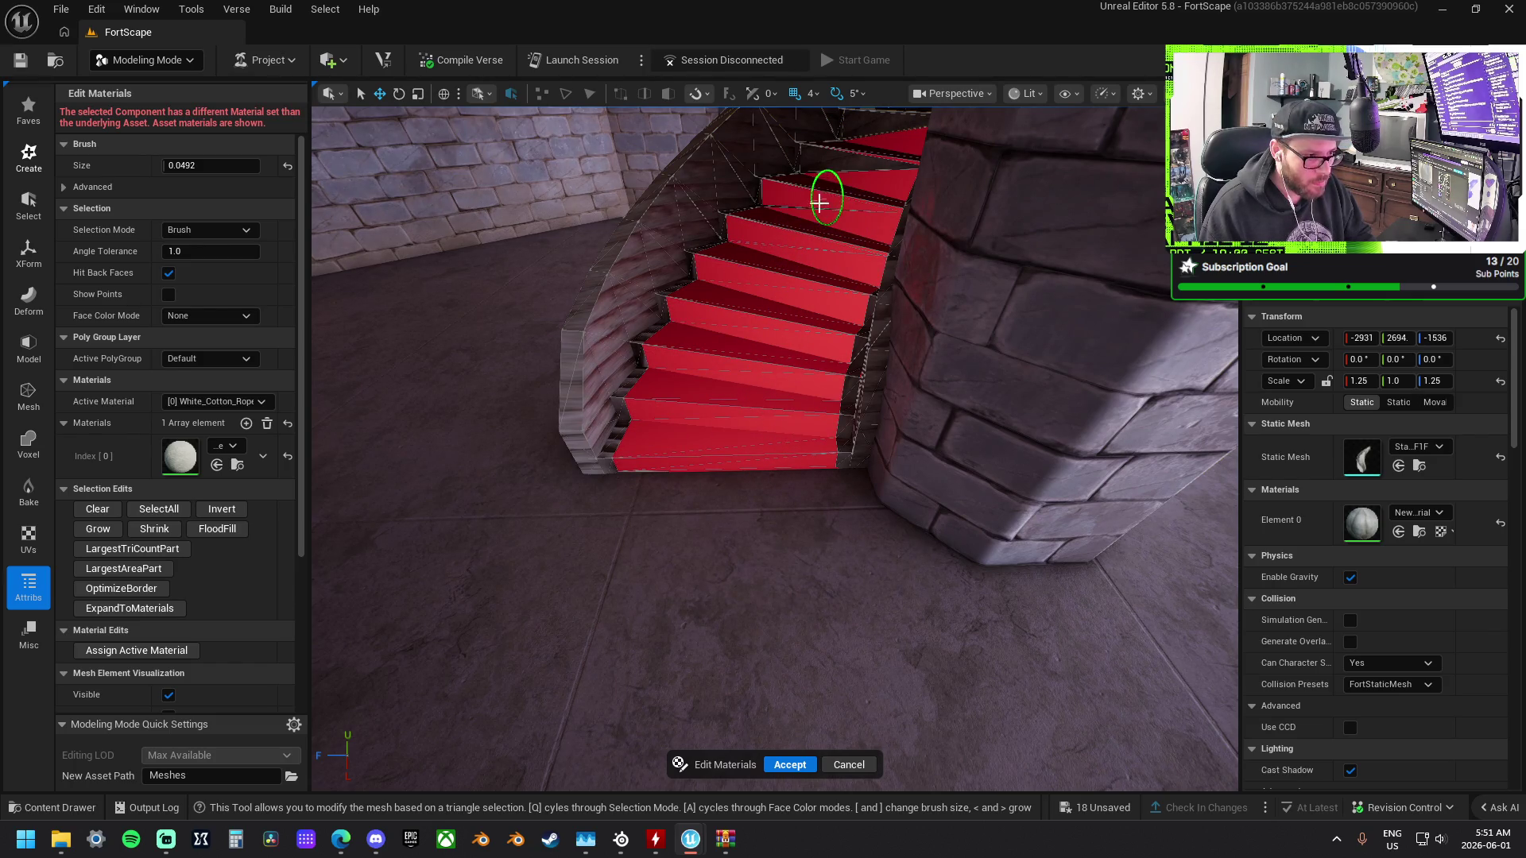
Remove the stray top strip from the selection and add material slot Index [1].
mouse_move(867, 159)
left_mouse_down()
mouse_move(791, 171)
mouse_move(829, 365)
mouse_move(784, 410)
mouse_move(775, 521)
mouse_move(722, 465)
mouse_move(753, 518)
mouse_move(805, 416)
left_mouse_up()
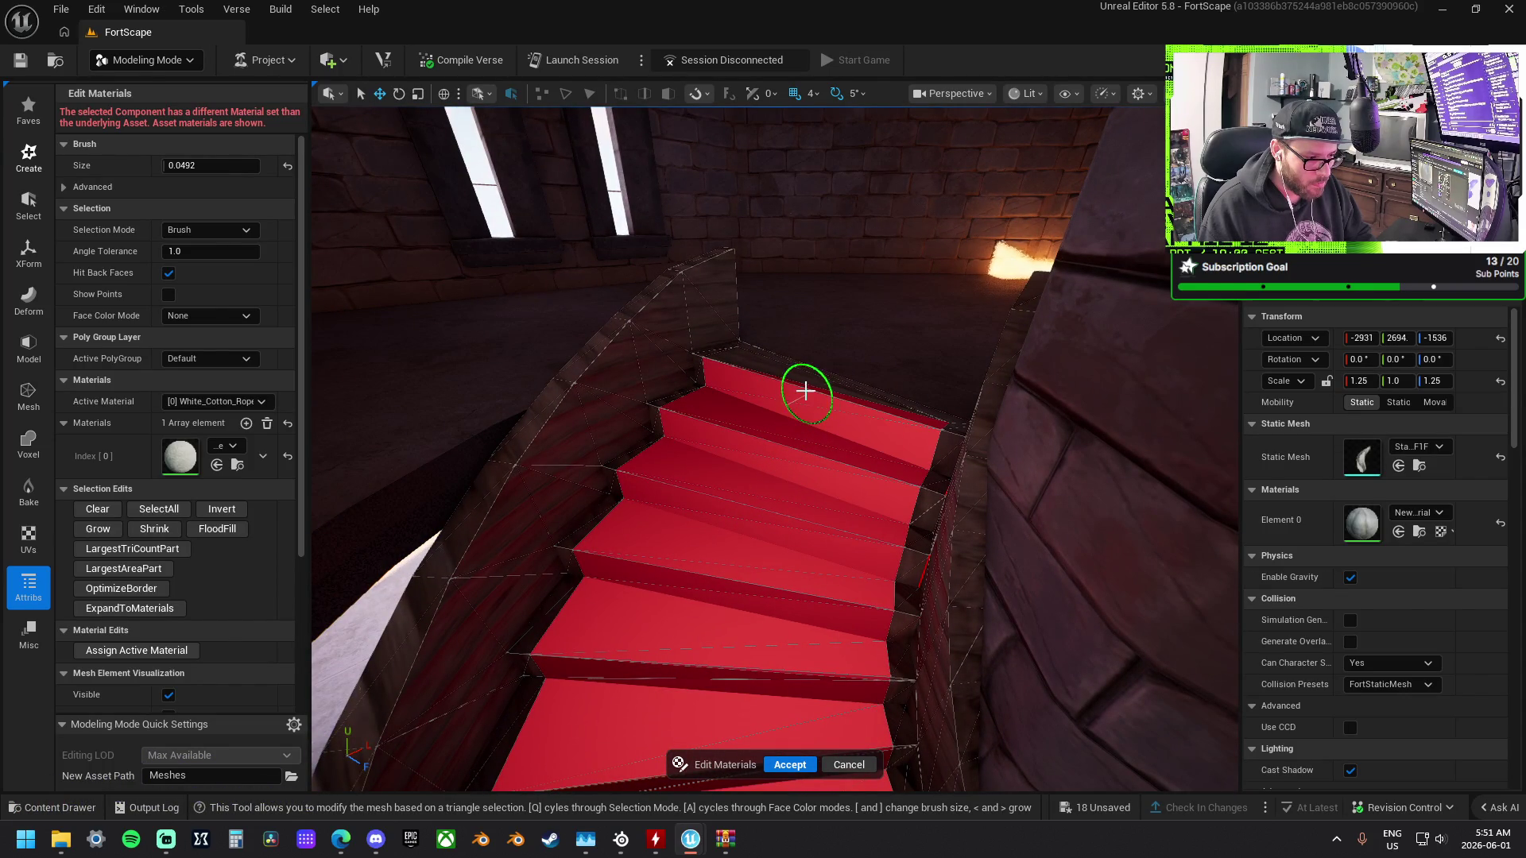
mouse_move(844, 380)
left_mouse_down()
mouse_move(827, 445)
mouse_move(818, 783)
mouse_move(391, 135)
mouse_move(801, 501)
mouse_move(852, 589)
mouse_move(1032, 528)
mouse_move(944, 374)
mouse_move(743, 522)
mouse_move(658, 341)
mouse_move(753, 402)
mouse_move(718, 317)
left_mouse_up()
mouse_move(728, 371)
left_mouse_down()
mouse_move(689, 398)
mouse_move(982, 526)
mouse_move(999, 569)
mouse_move(782, 410)
left_mouse_up()
left_click_drag(927, 510, 959, 402)
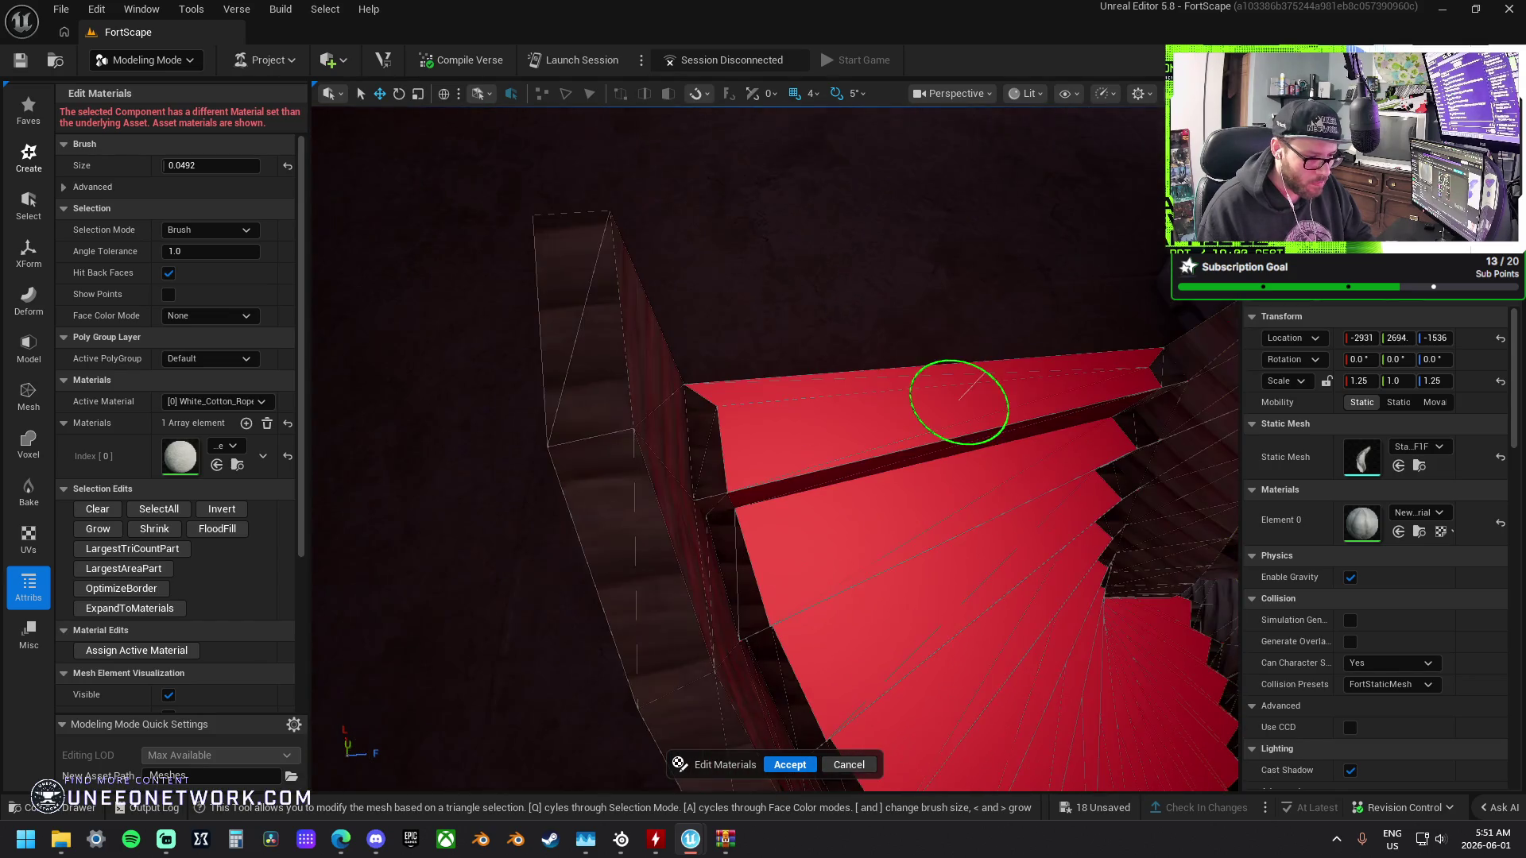
left_click(845, 377, "ctrl")
mouse_move(845, 376)
left_mouse_down()
mouse_move(562, 272)
mouse_move(316, 402)
mouse_move(314, 421)
mouse_move(888, 330)
left_mouse_up()
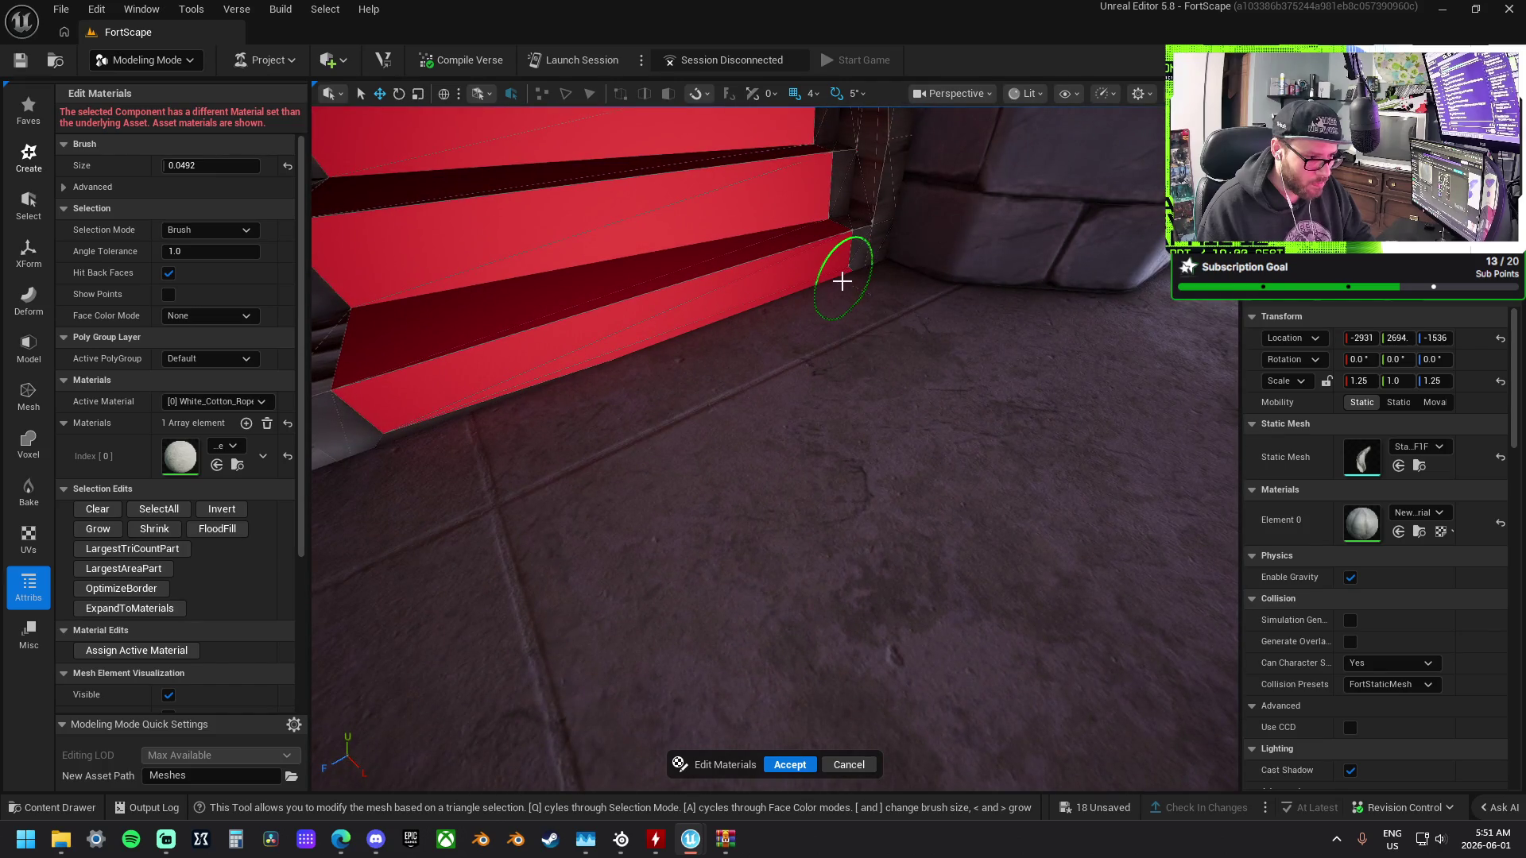
mouse_move(928, 395)
left_mouse_down()
mouse_move(676, 445)
mouse_move(565, 494)
left_mouse_up()
left_click(247, 423)
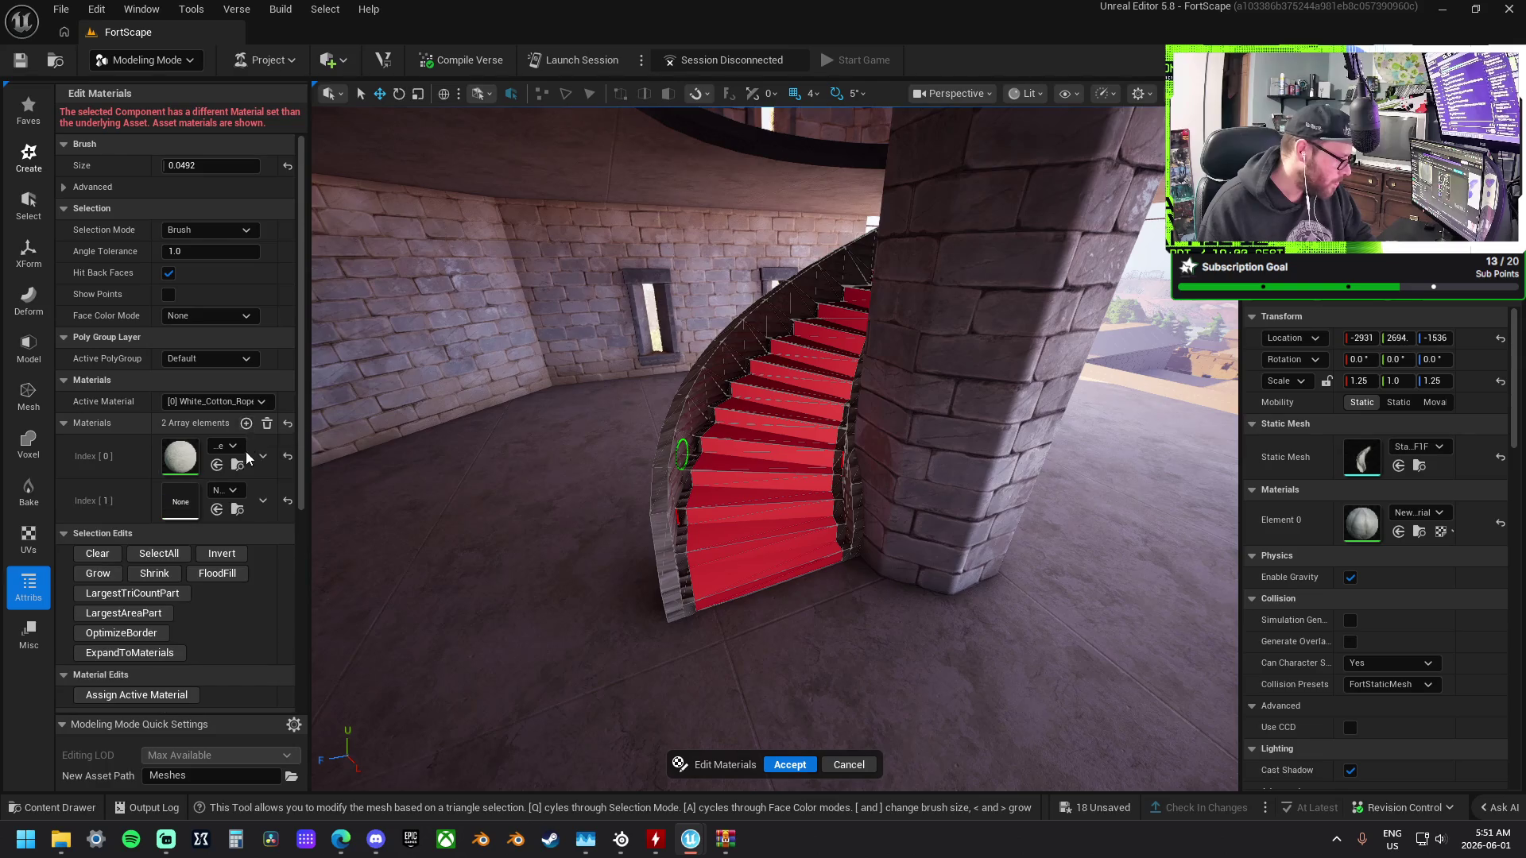
Set Index [1] to FNEC_MI_Biome_VistaDunes_A_Volcanic and assign it to the selected treads.
left_click(235, 489)
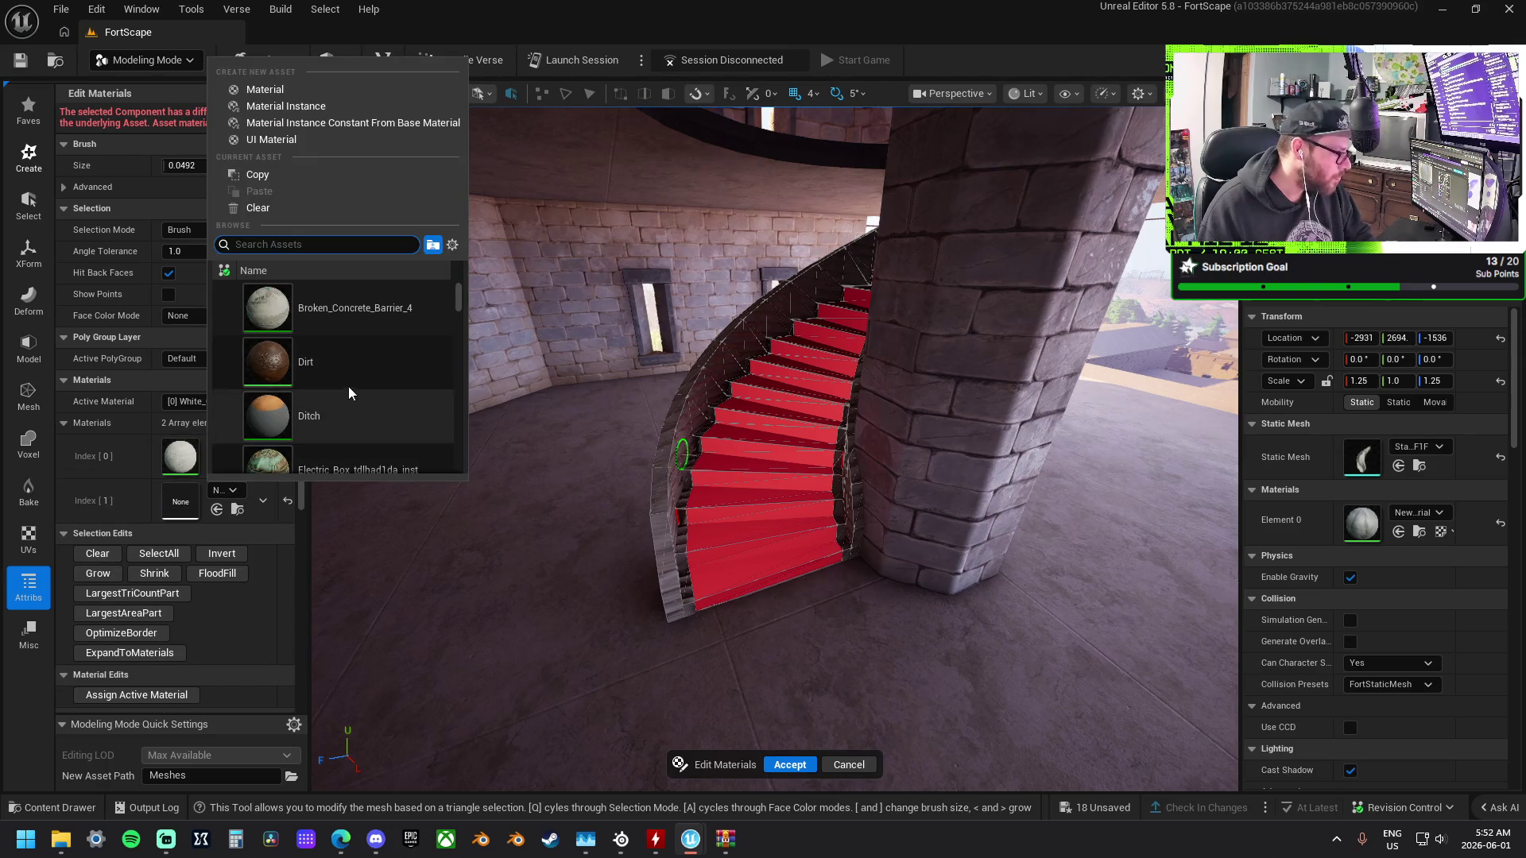
scroll(348, 387, "down", 2)
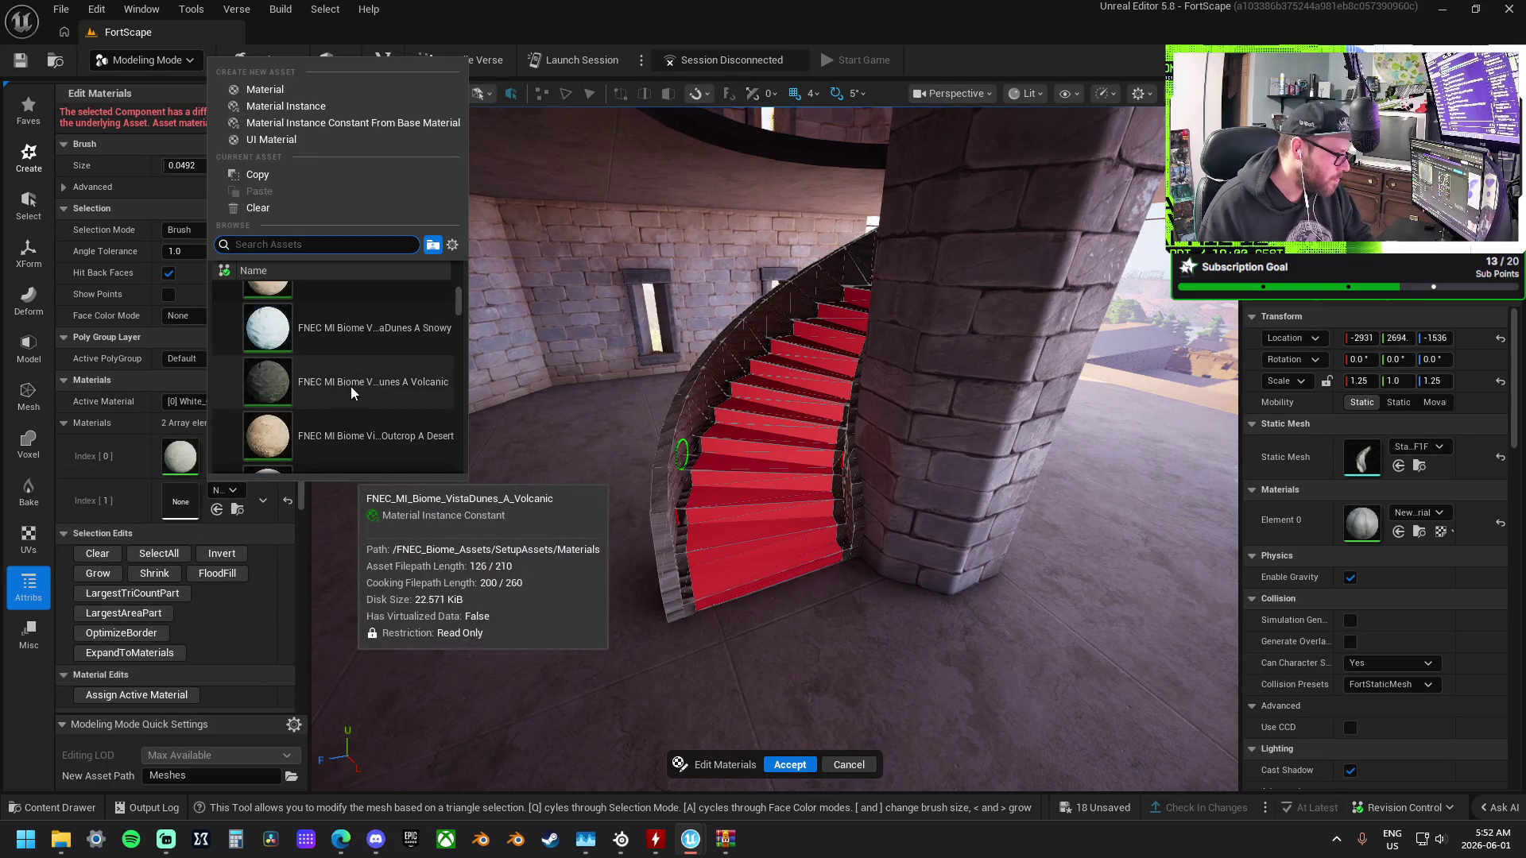
left_click(350, 386)
left_click(213, 402)
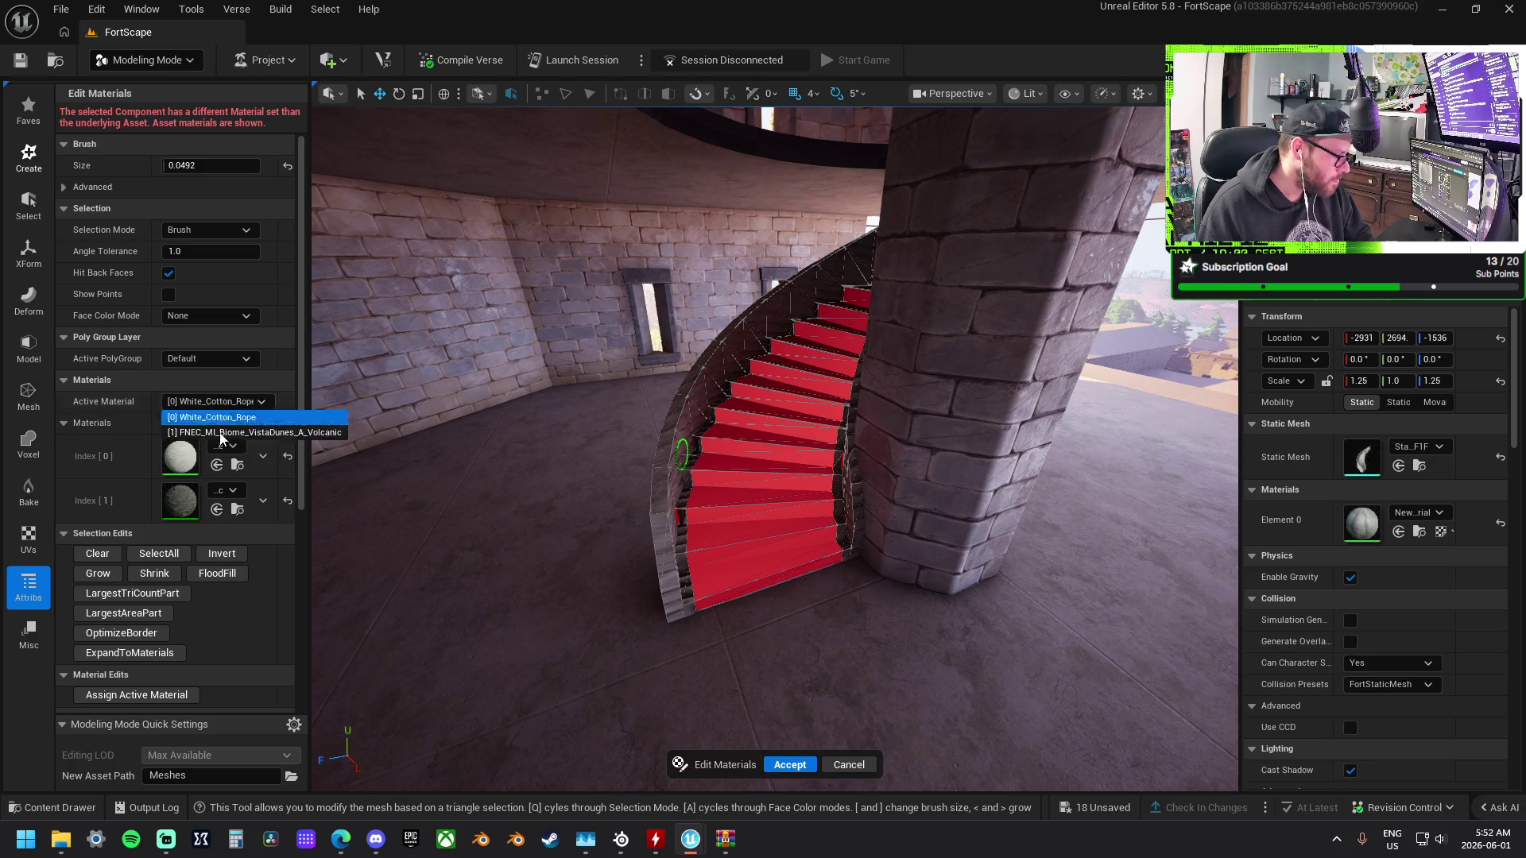
left_click(217, 433)
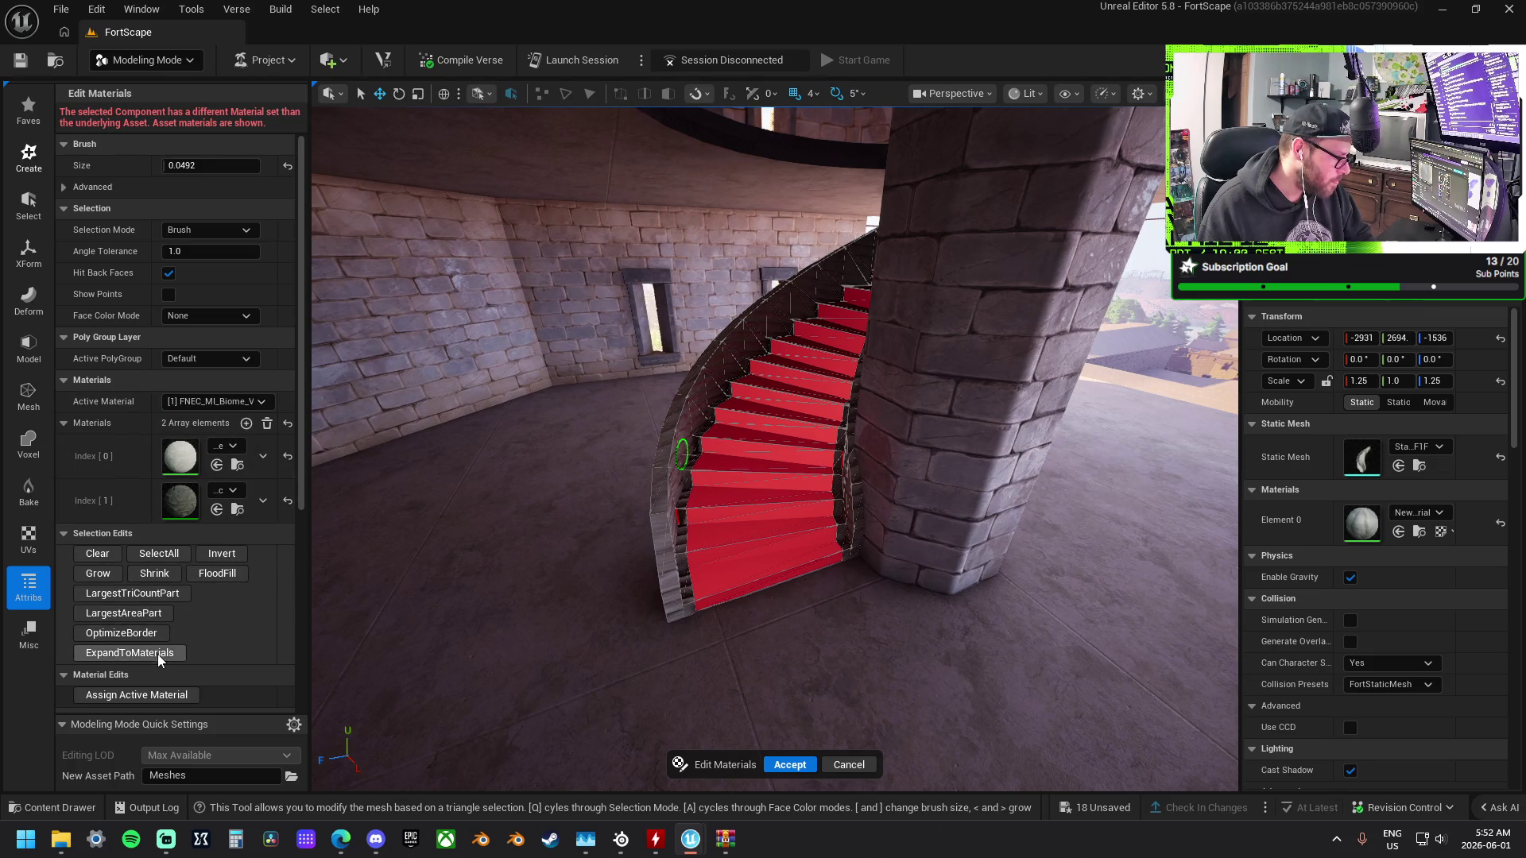
scroll(158, 655, "down", 1)
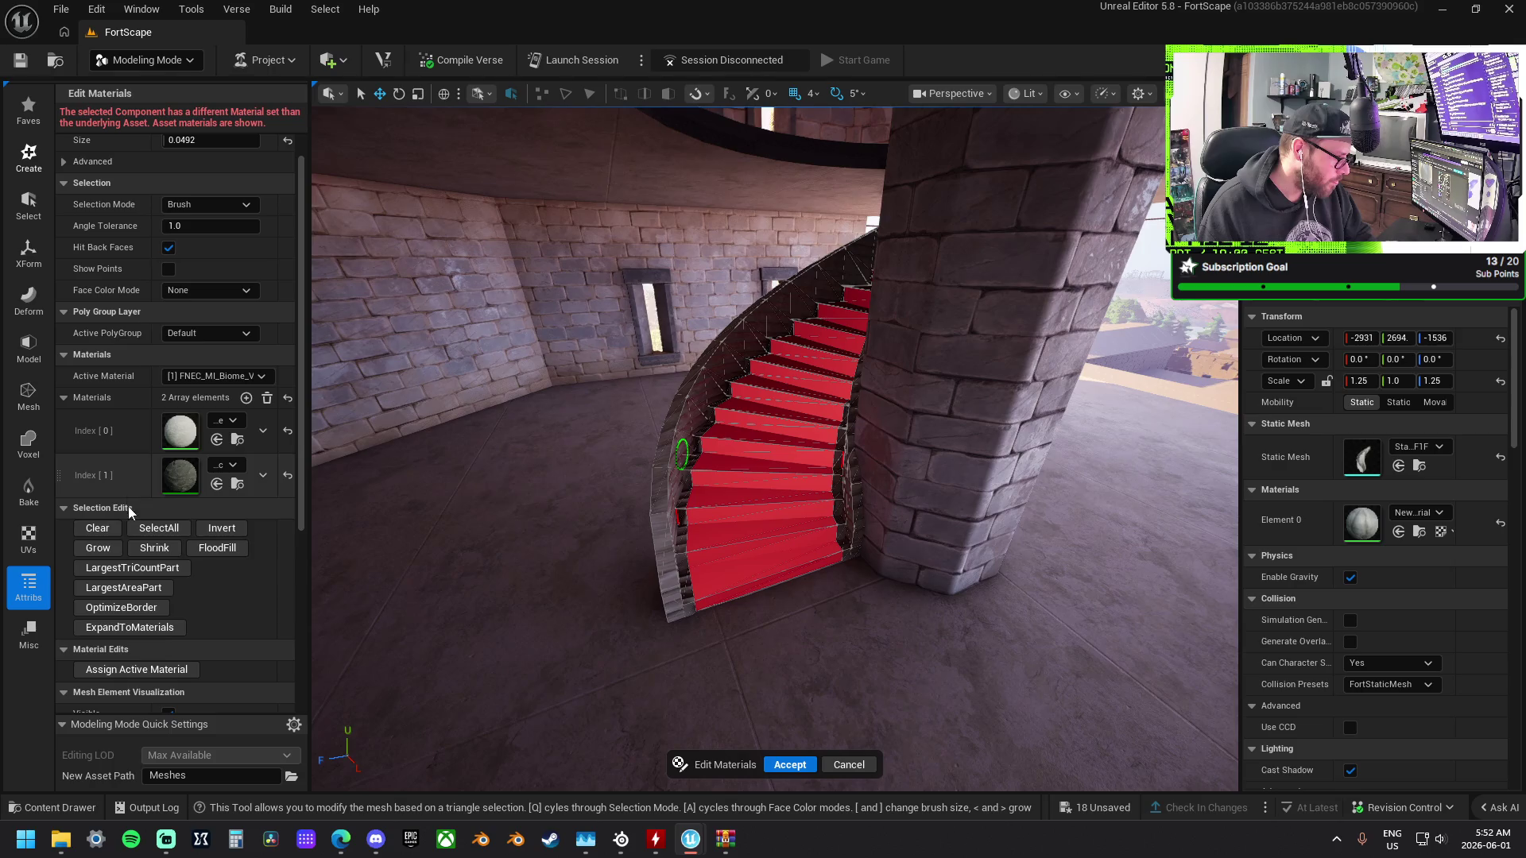
left_click(138, 670)
Inspect the stone-covered steps up the stairwell and accept the material edit.
mouse_move(769, 562)
left_mouse_down()
mouse_move(769, 469)
mouse_move(1001, 654)
mouse_move(954, 628)
mouse_move(914, 652)
mouse_move(924, 329)
left_mouse_up()
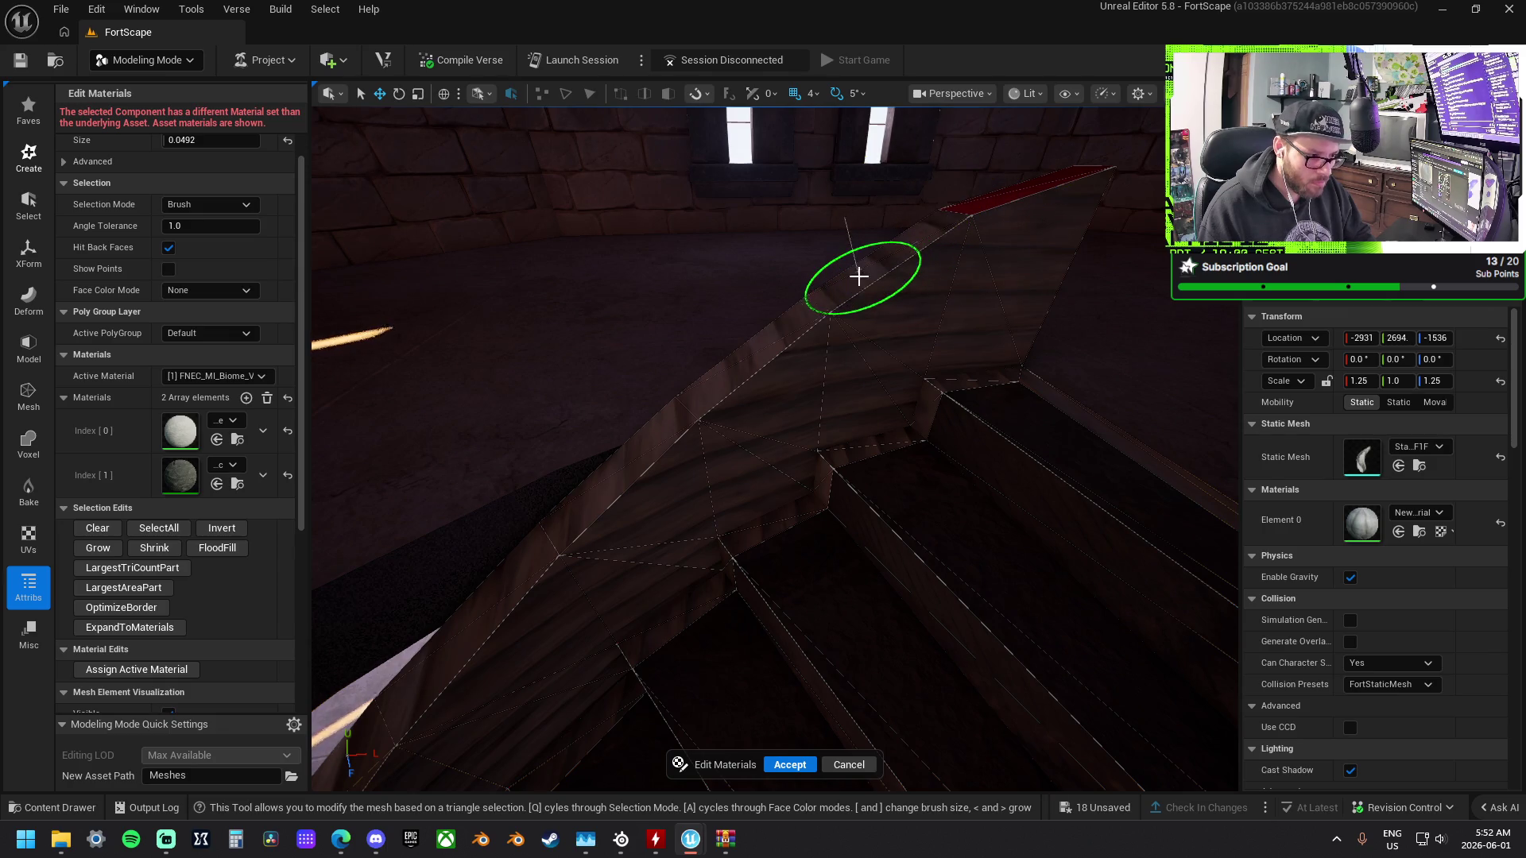
mouse_move(721, 385)
left_mouse_down()
mouse_move(930, 317)
mouse_move(845, 437)
mouse_move(864, 469)
mouse_move(850, 727)
left_mouse_up()
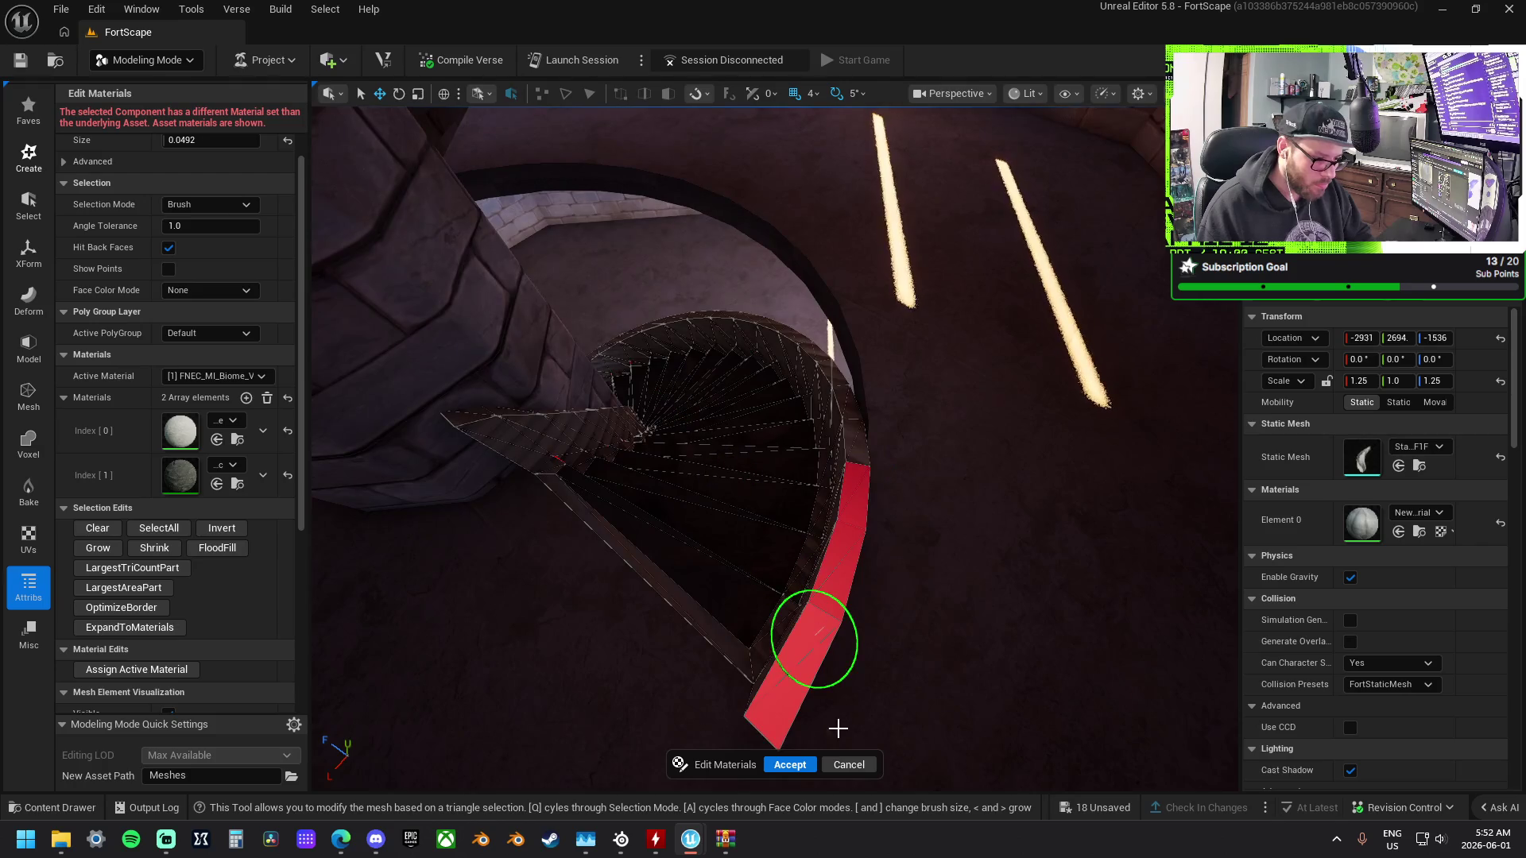
left_click(793, 764)
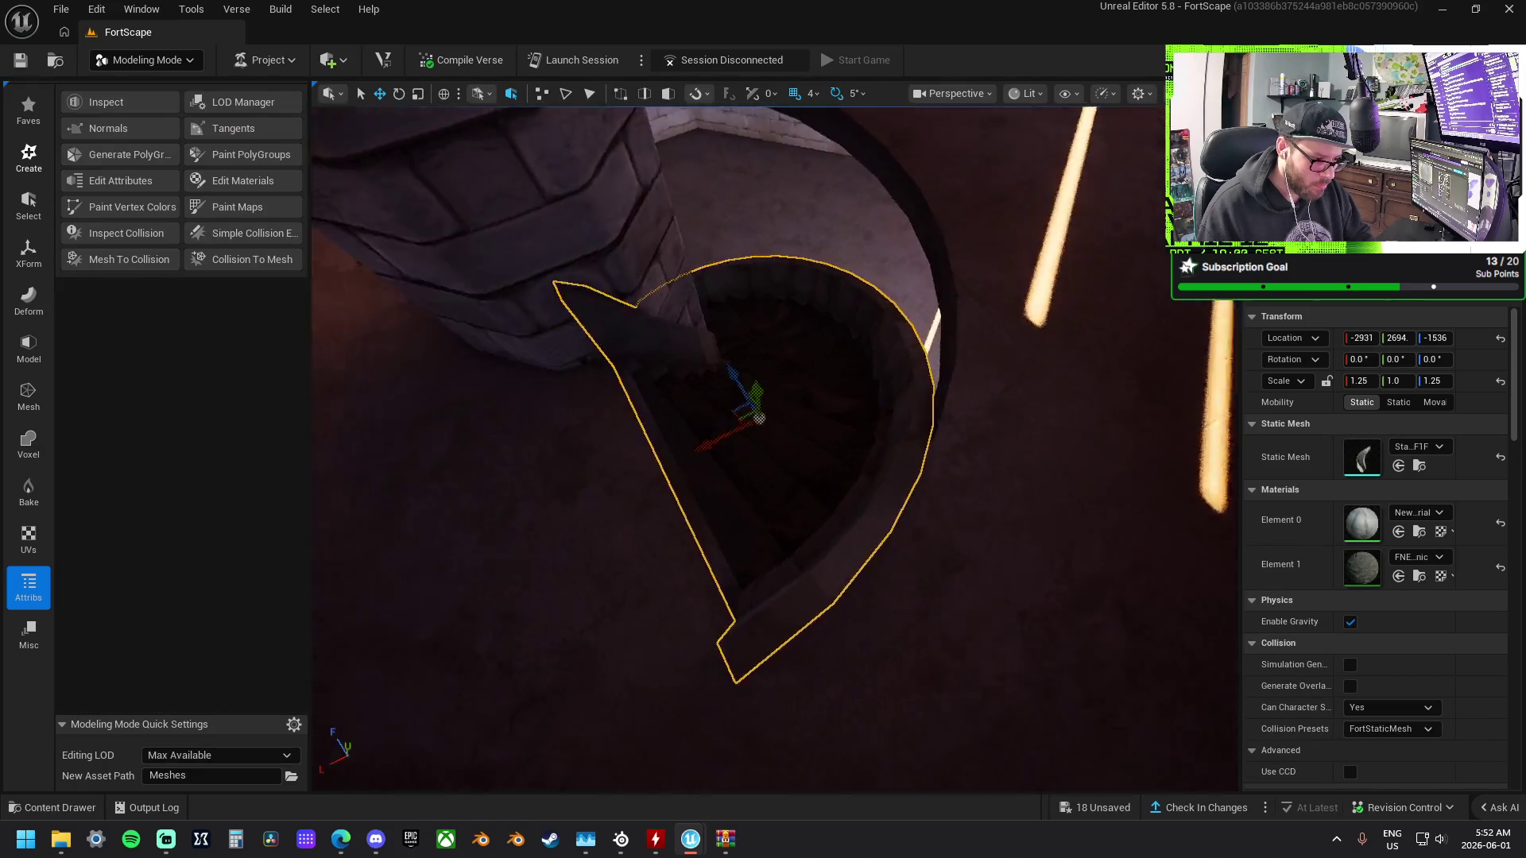
Start PolyGroup Edit and select the lower top faces along the outer wall.
mouse_move(763, 445)
left_mouse_down()
mouse_move(668, 509)
mouse_move(604, 461)
mouse_move(692, 358)
left_mouse_up()
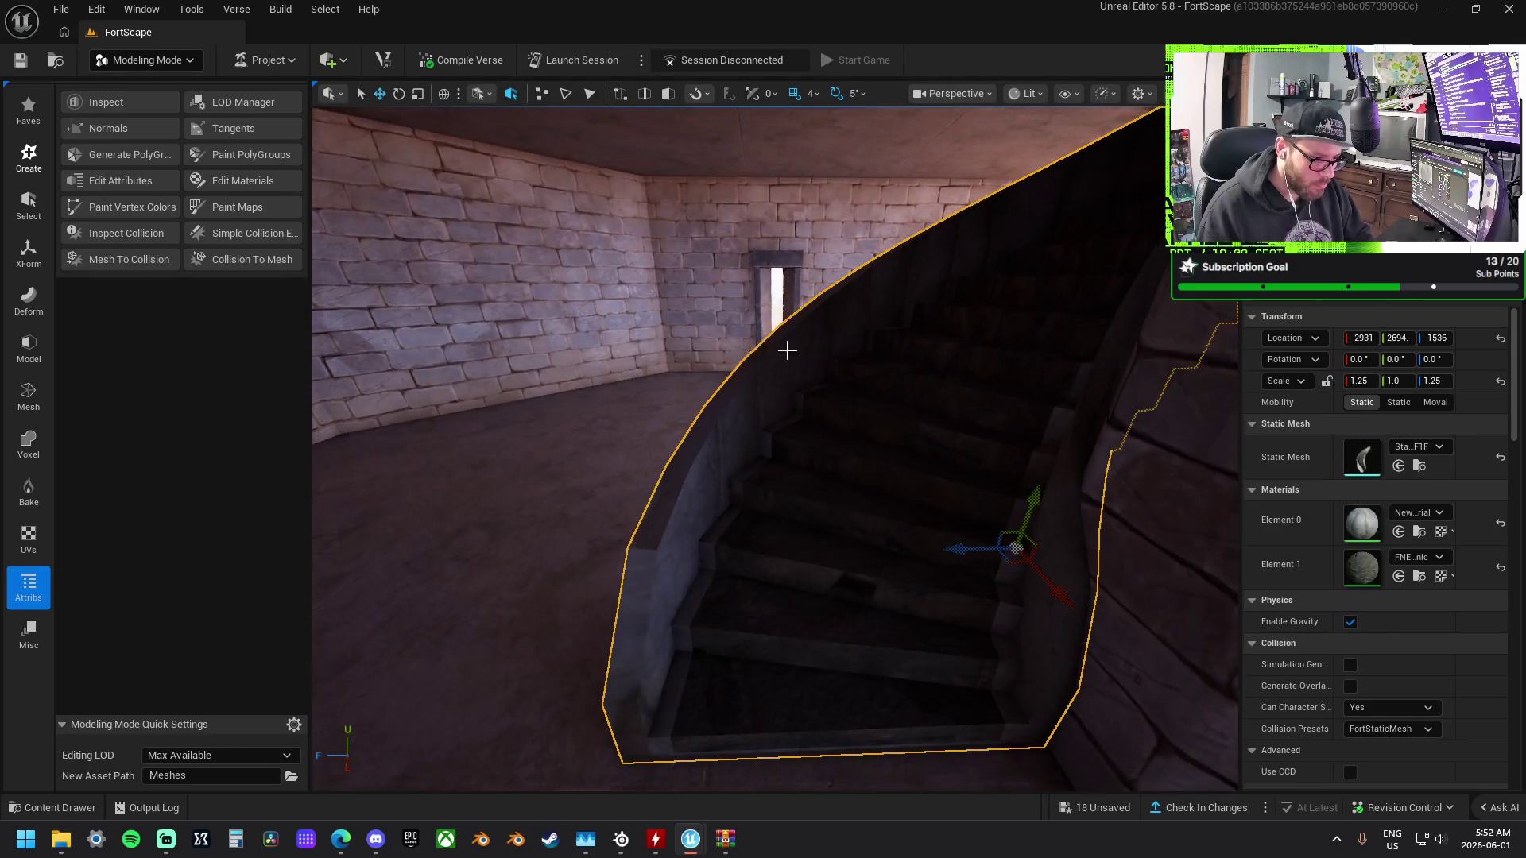
left_click(28, 354)
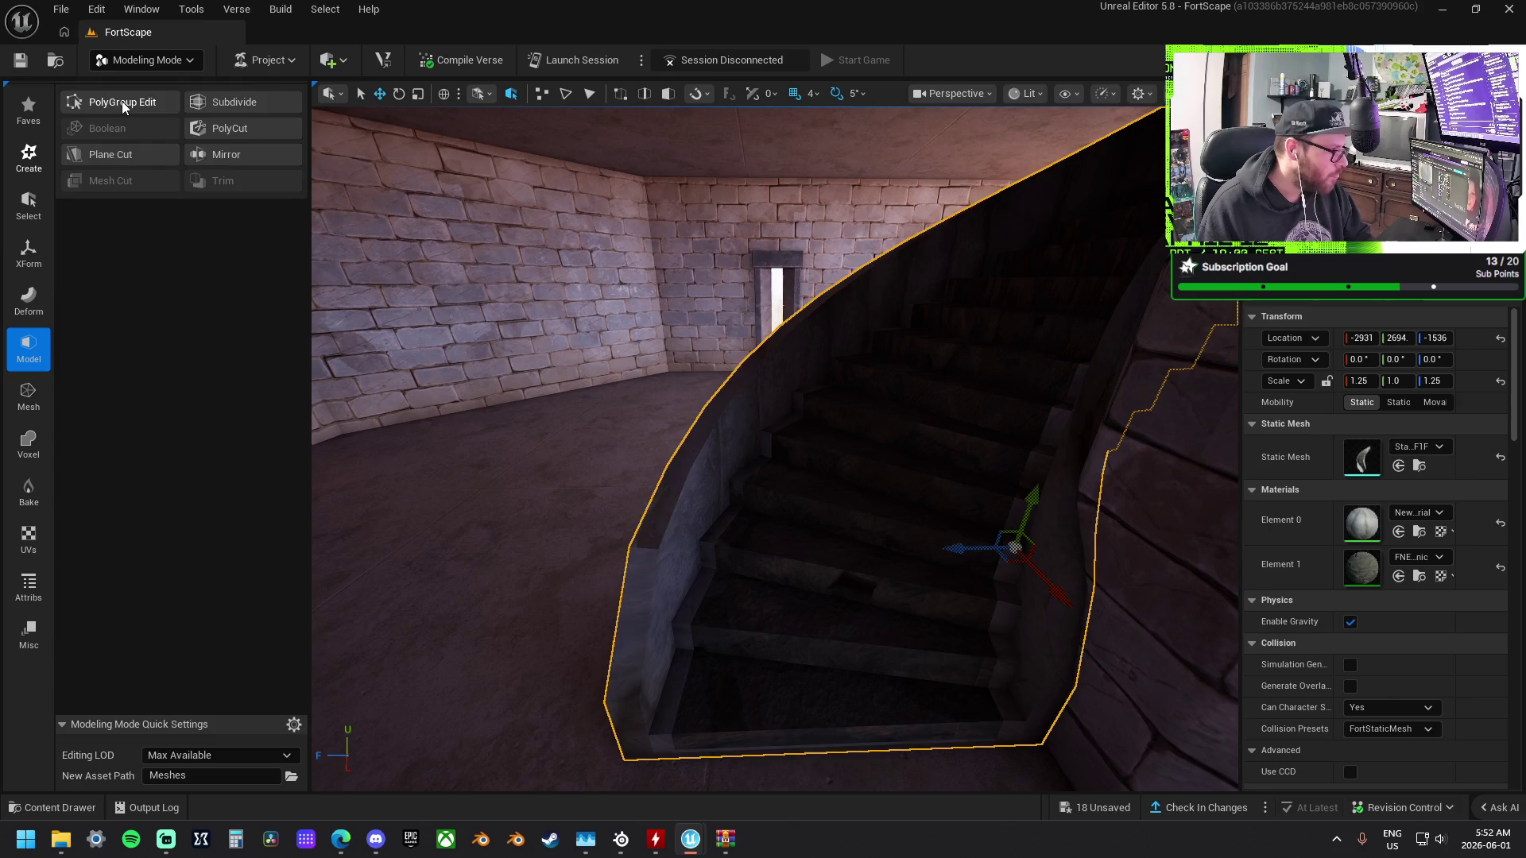
left_click(122, 102)
left_click(637, 630)
left_click(692, 453, "shift")
left_click(731, 394, "shift")
left_click(767, 349, "shift")
left_click(795, 318, "shift")
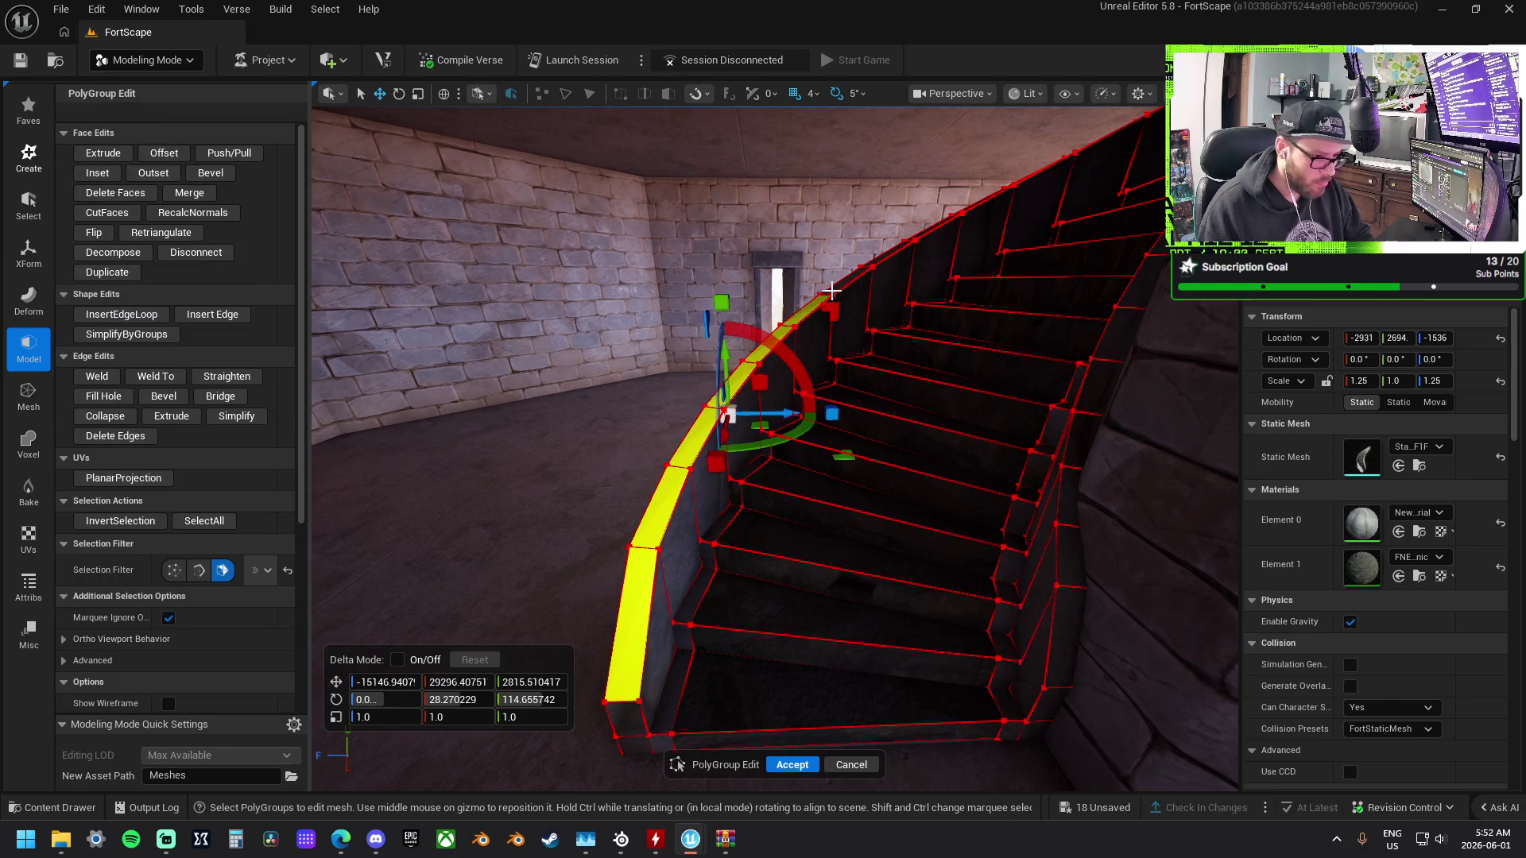
Extend the selection to the wall-top faces up to the top of the staircase.
mouse_move(844, 283)
left_mouse_down()
mouse_move(786, 456)
mouse_move(759, 484)
mouse_move(756, 454)
left_mouse_up()
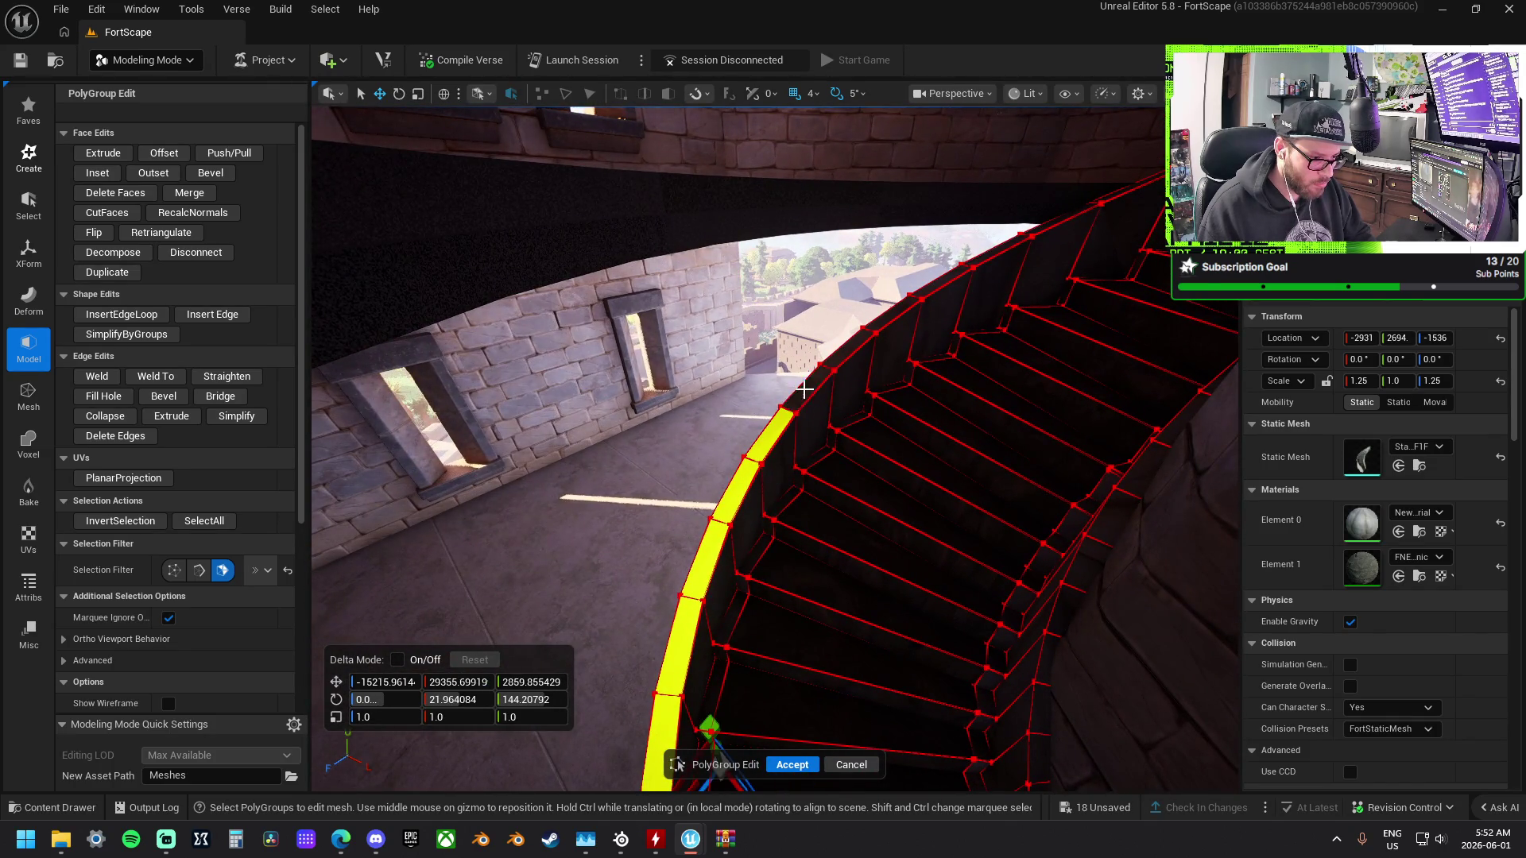
left_click(865, 341, "shift")
left_click(901, 309, "shift")
left_click(940, 283, "shift")
left_click(1000, 249, "shift")
mouse_move(1000, 249)
left_mouse_down()
mouse_move(954, 278)
mouse_move(970, 313)
mouse_move(751, 365)
left_mouse_up()
left_click(747, 370, "shift")
left_click(783, 338, "shift")
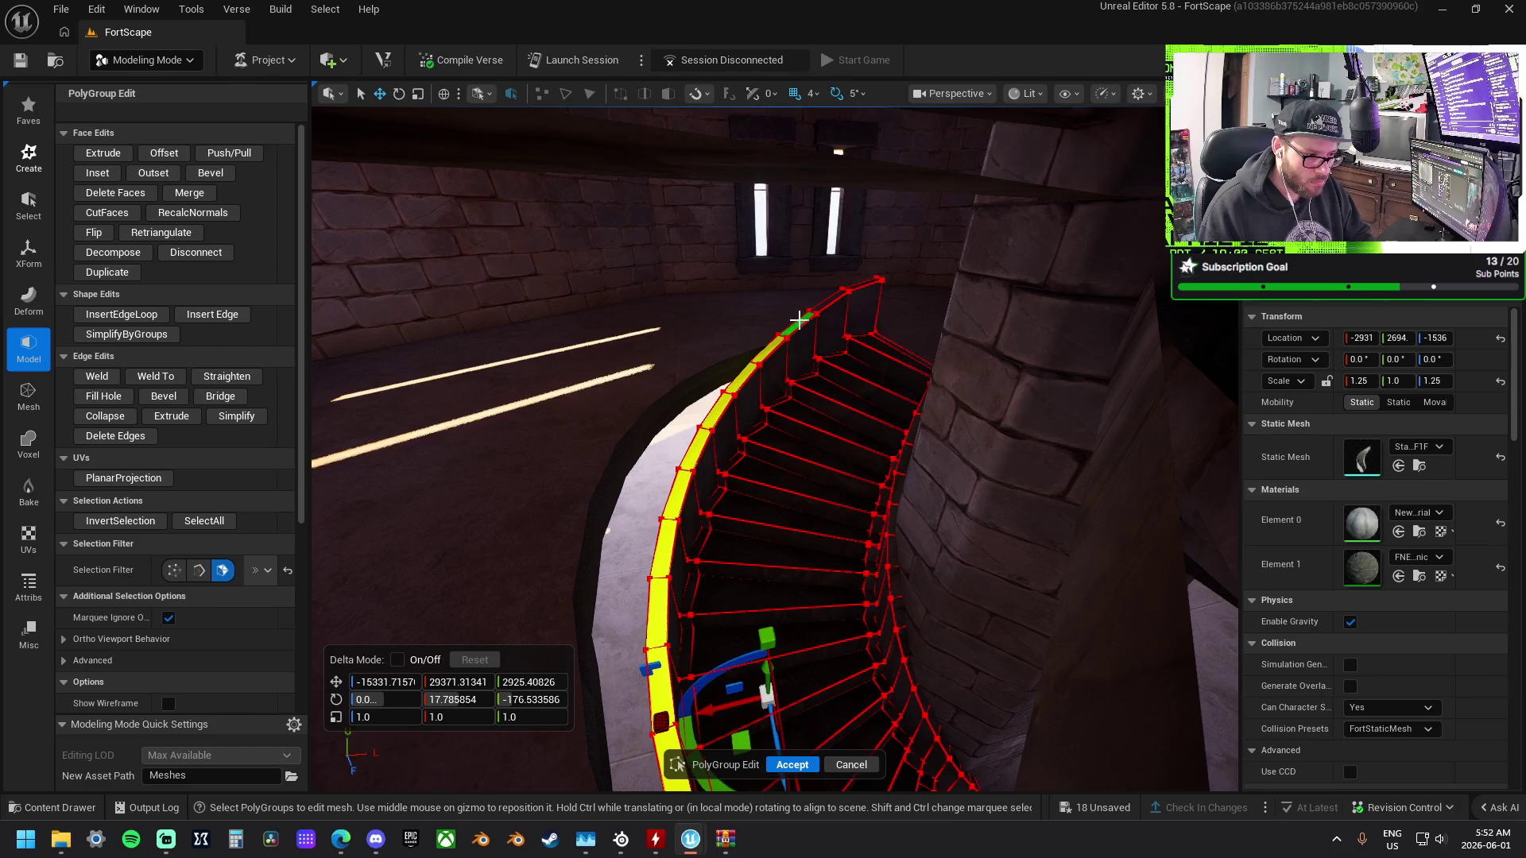
left_click(839, 300, "shift")
mouse_move(836, 294)
left_mouse_down()
mouse_move(786, 326)
mouse_move(419, 171)
mouse_move(787, 311)
left_mouse_up()
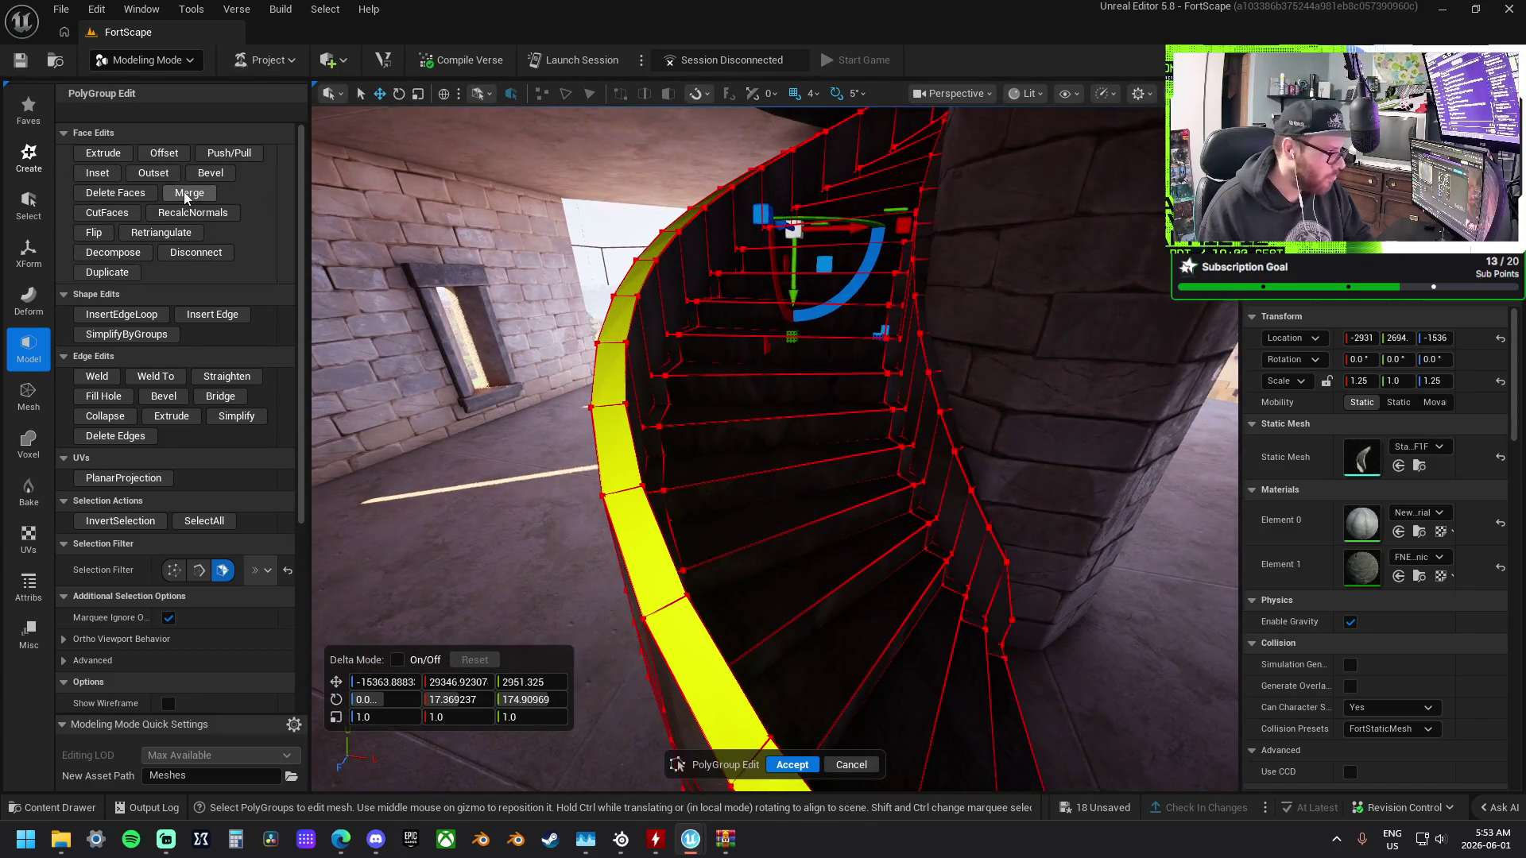
left_click_drag(743, 393, 739, 382)
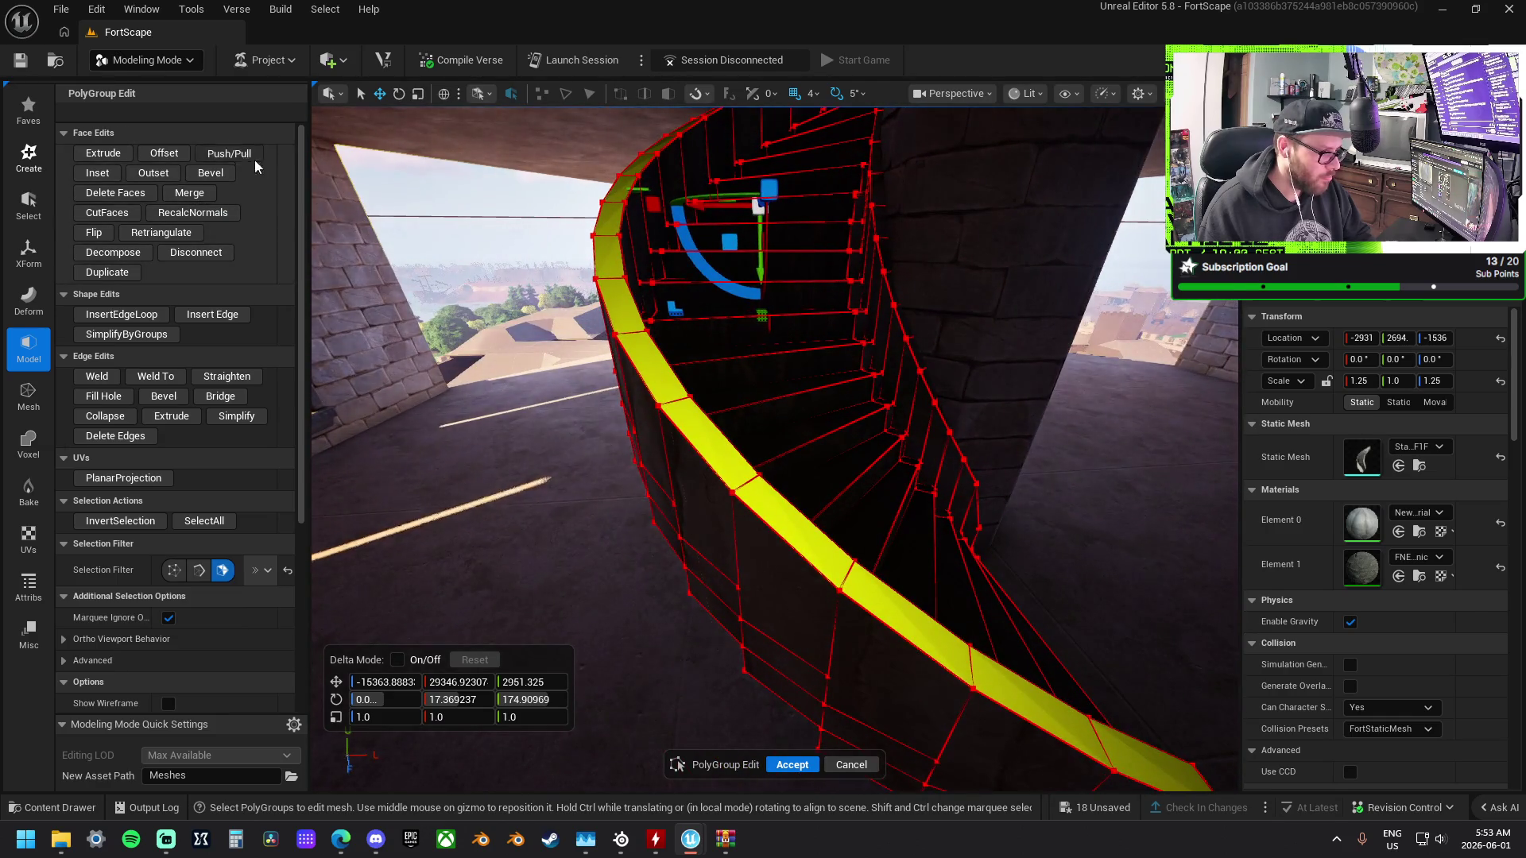
Cancel a Push/Pull attempt and begin an Extrude on the selected wall-top faces.
left_click(241, 154)
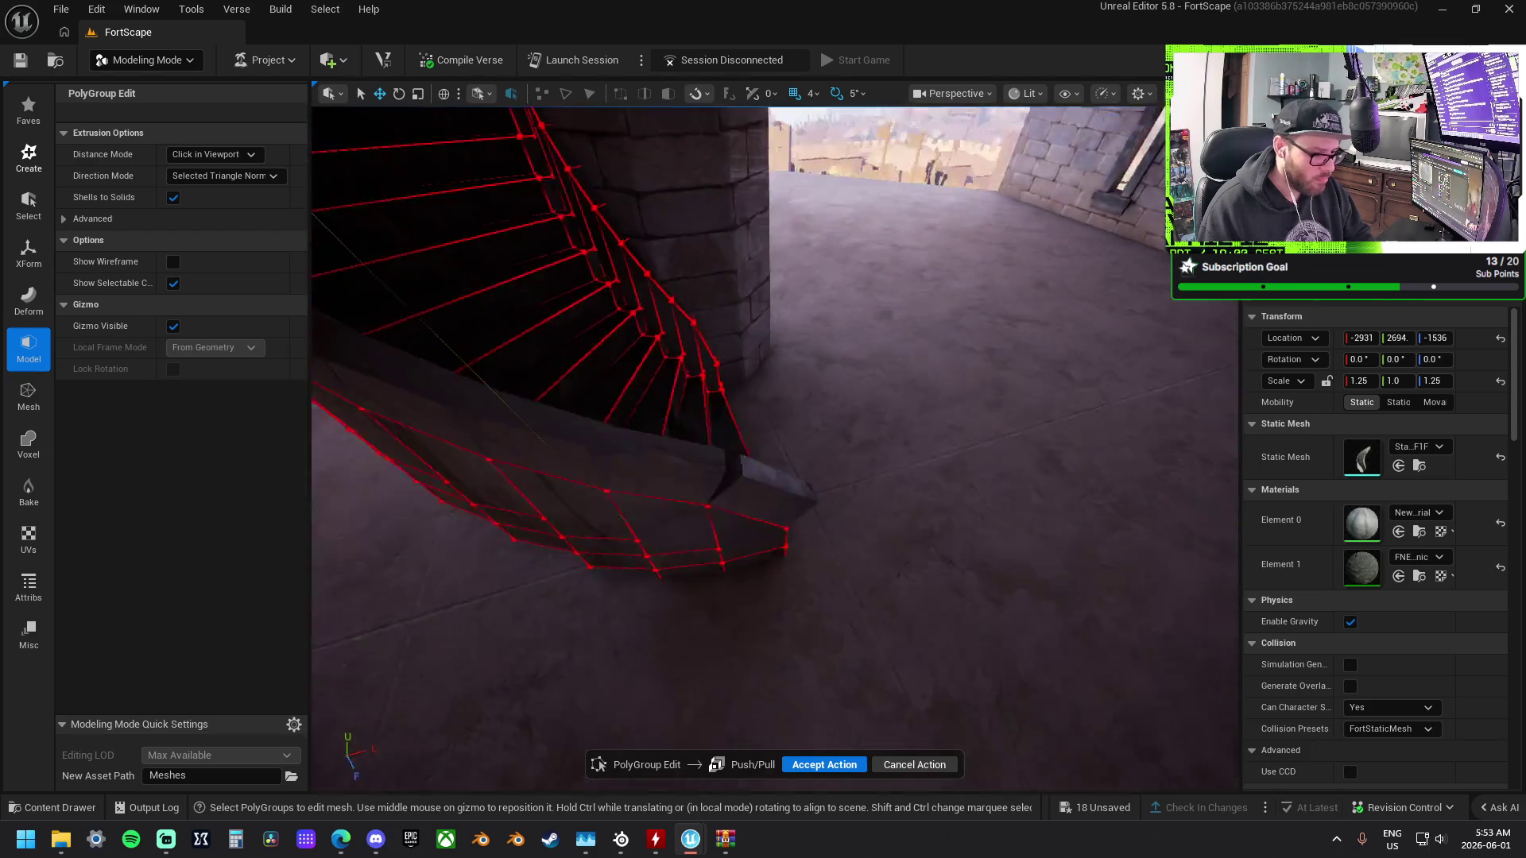
left_click_drag(775, 449, 936, 493)
key("Escape")
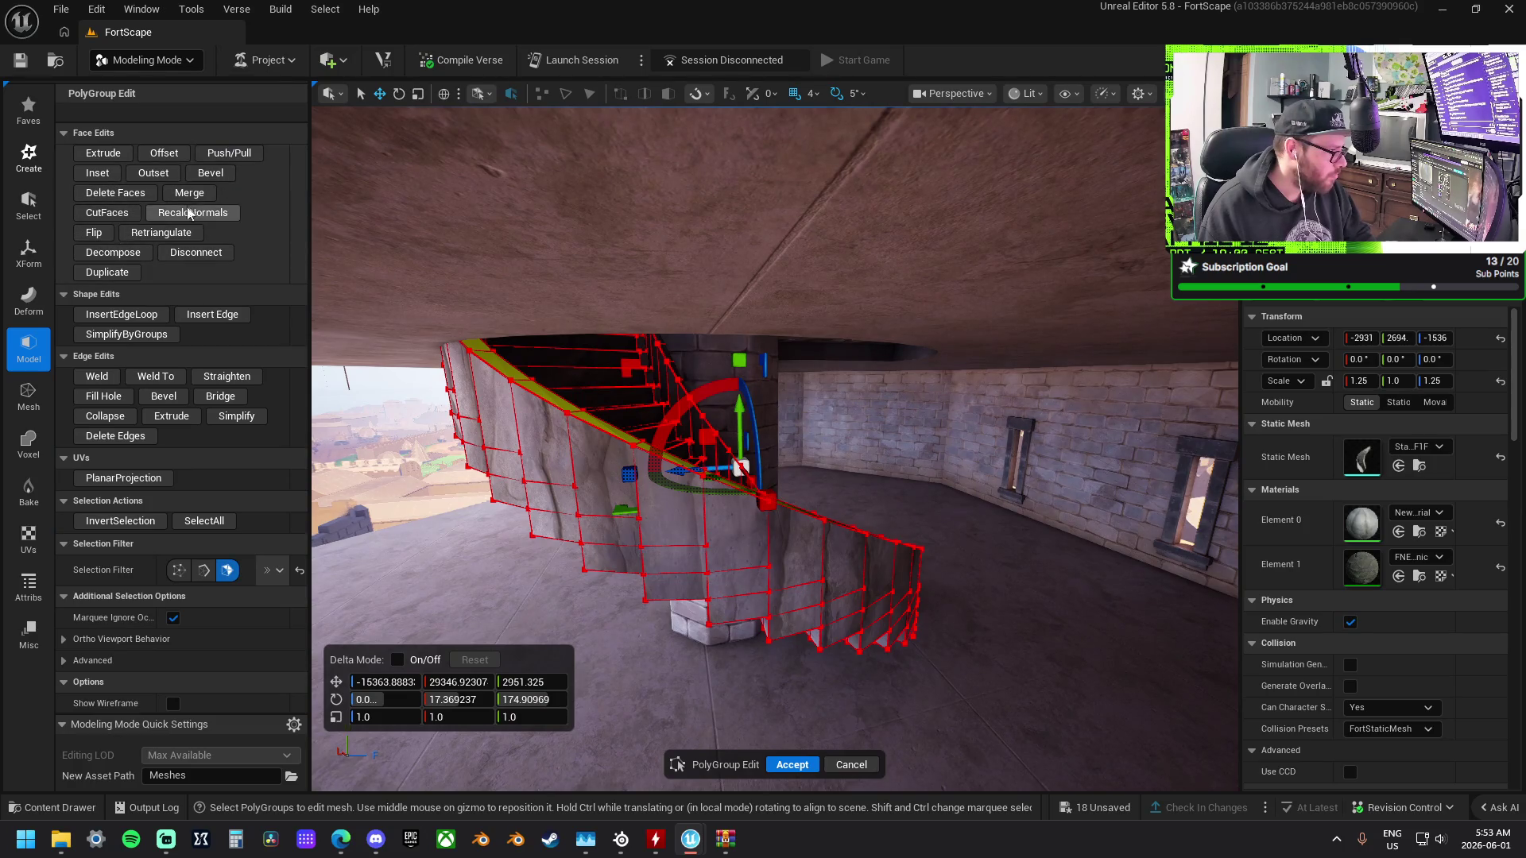
left_click(104, 153)
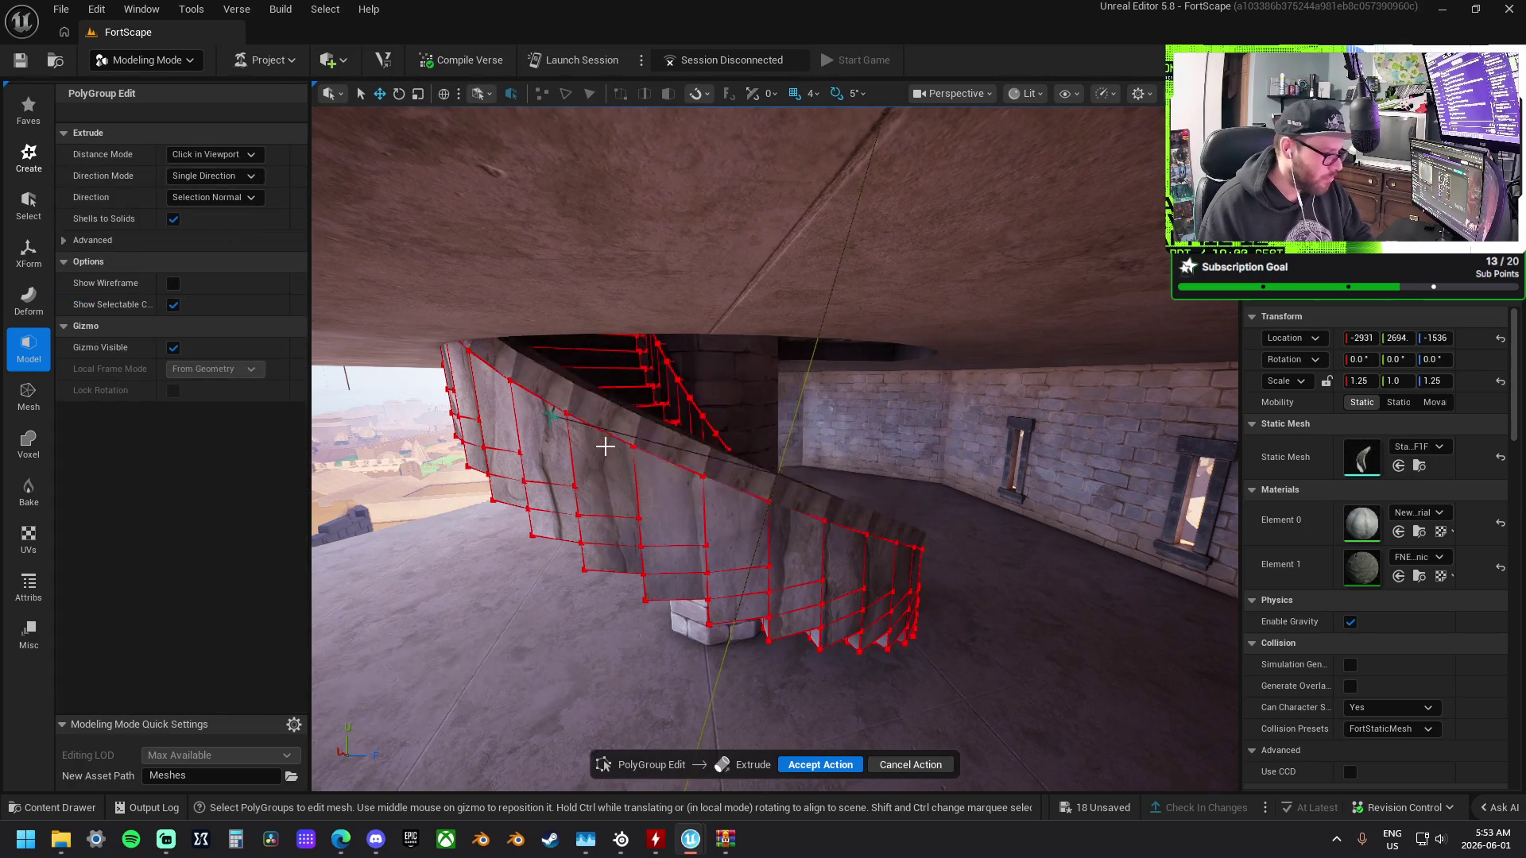
Extrude the outer wall-top faces upward into a side rail and accept the PolyGroup edits.
mouse_move(654, 441)
left_mouse_down()
mouse_move(676, 433)
mouse_move(664, 423)
left_mouse_up()
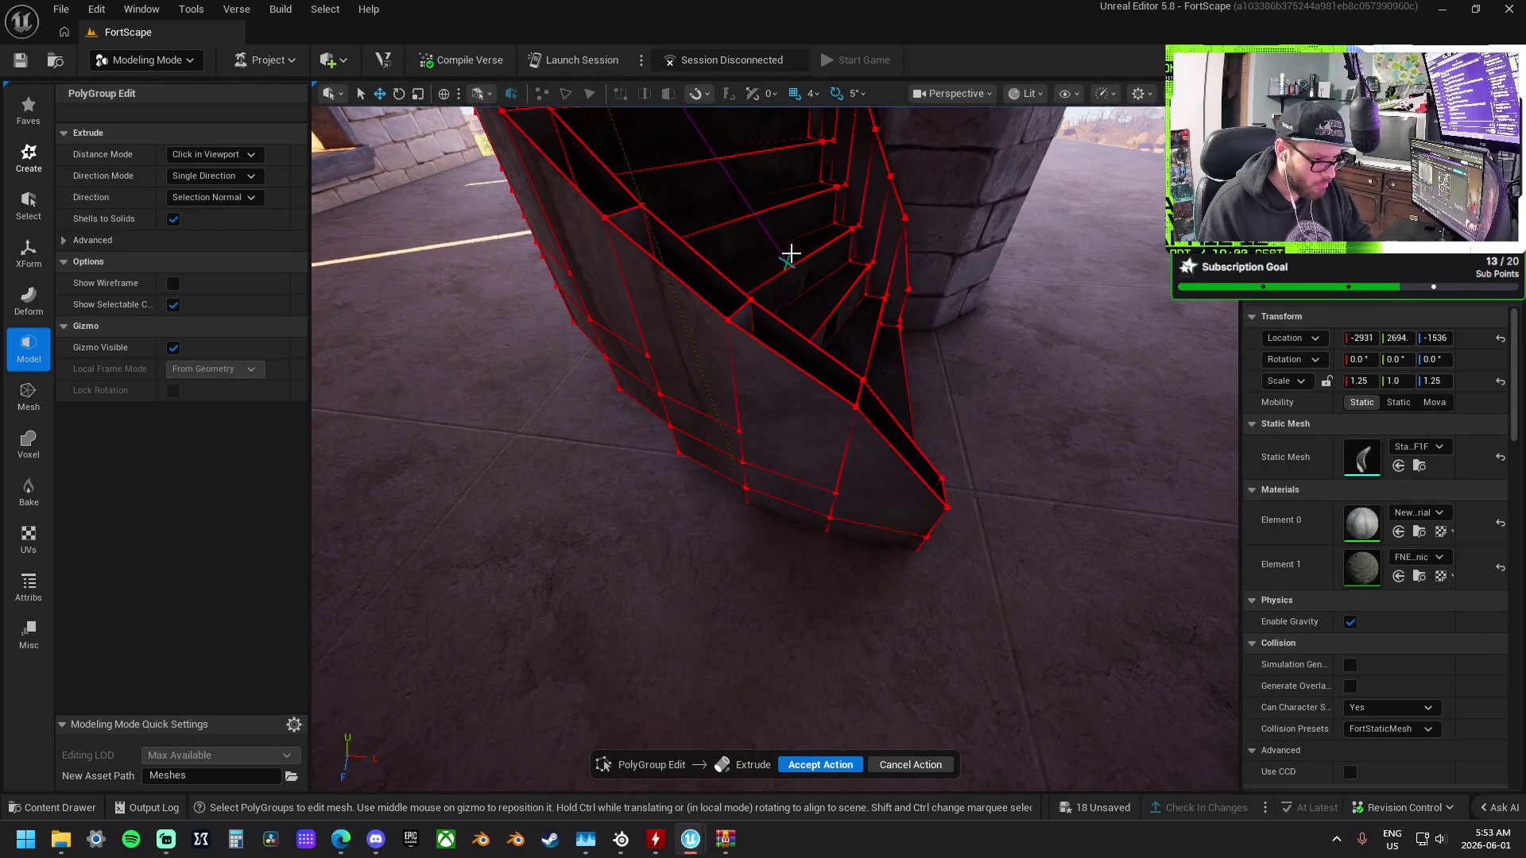
left_click_drag(683, 196, 680, 198)
key("w")
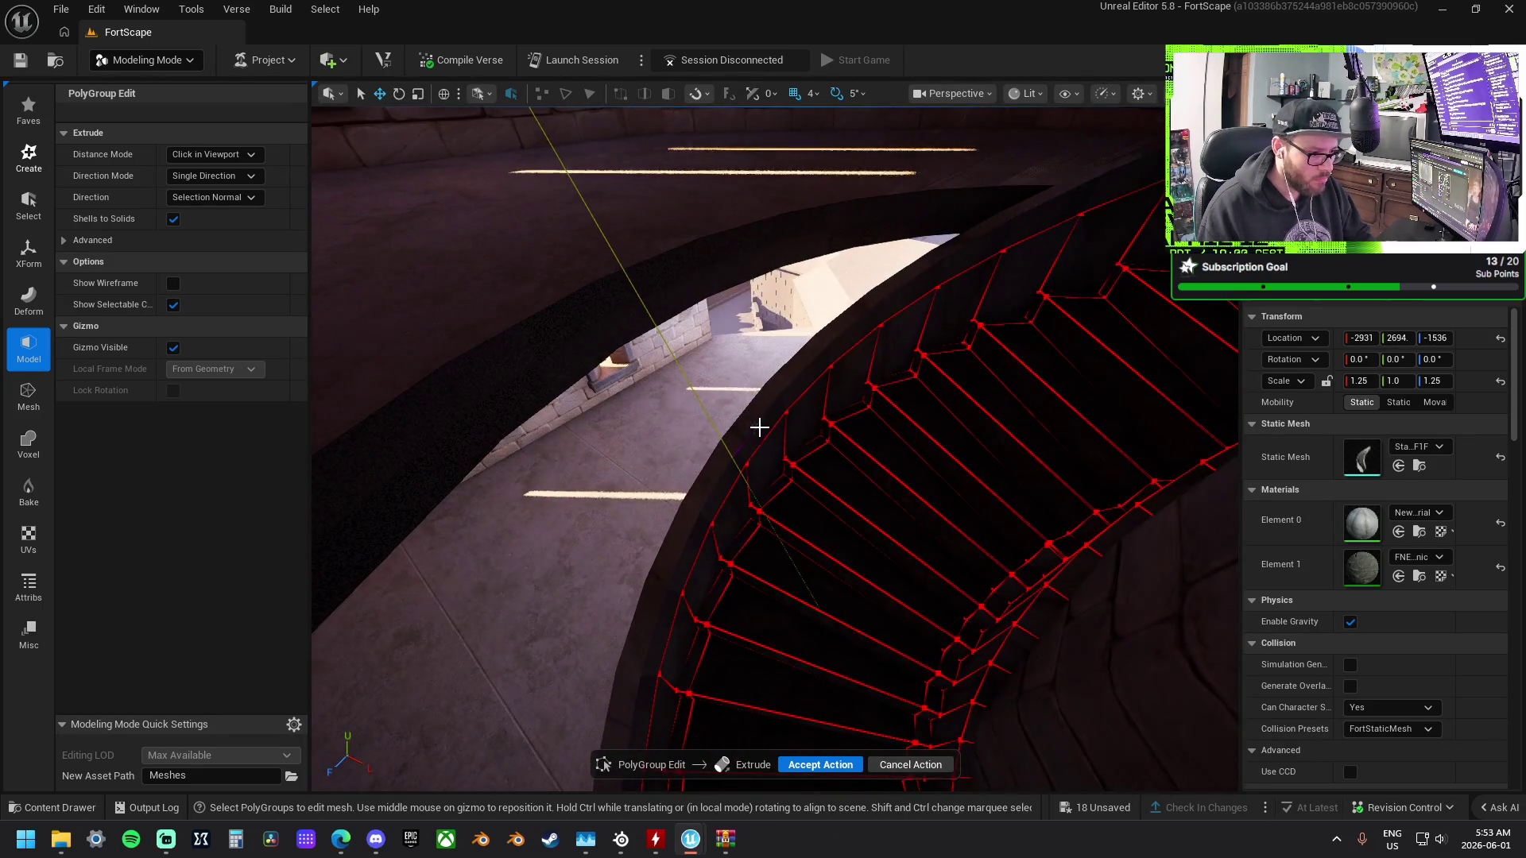
scroll(761, 433, "down", 5)
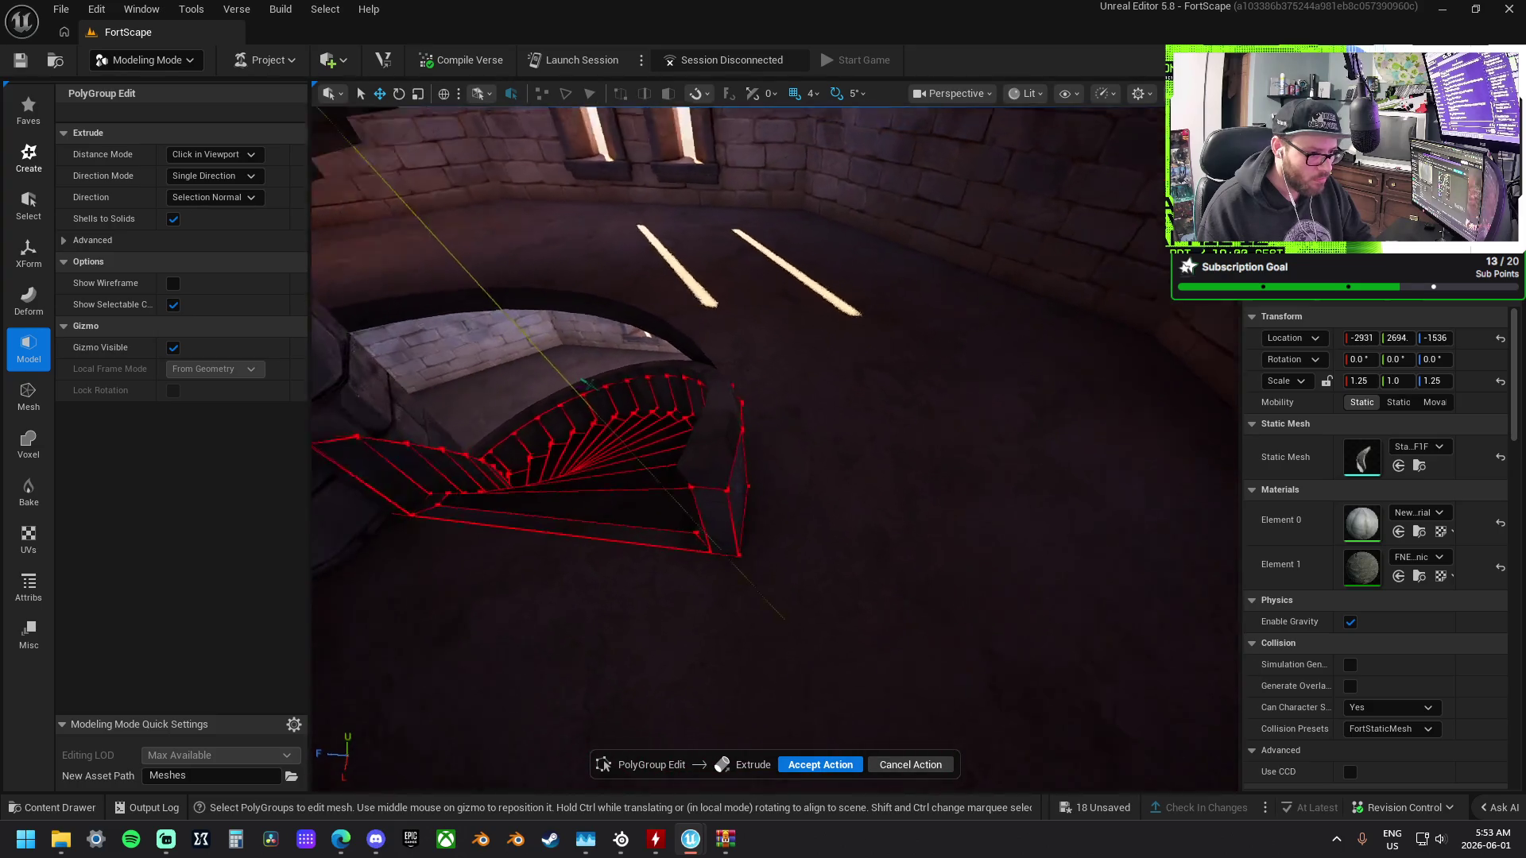
scroll(634, 349, "down", 3)
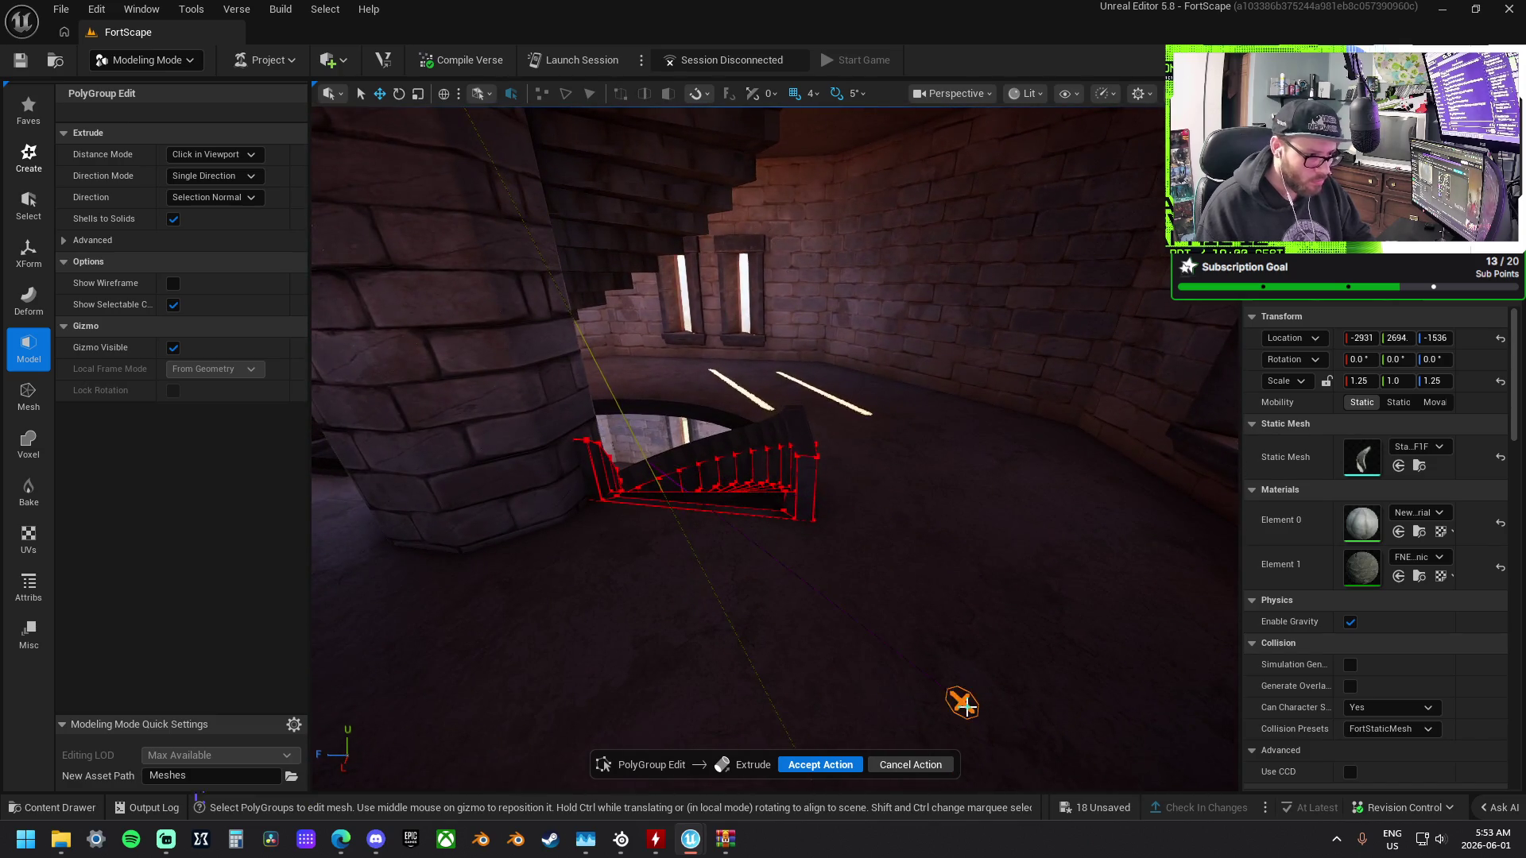
left_click(966, 705)
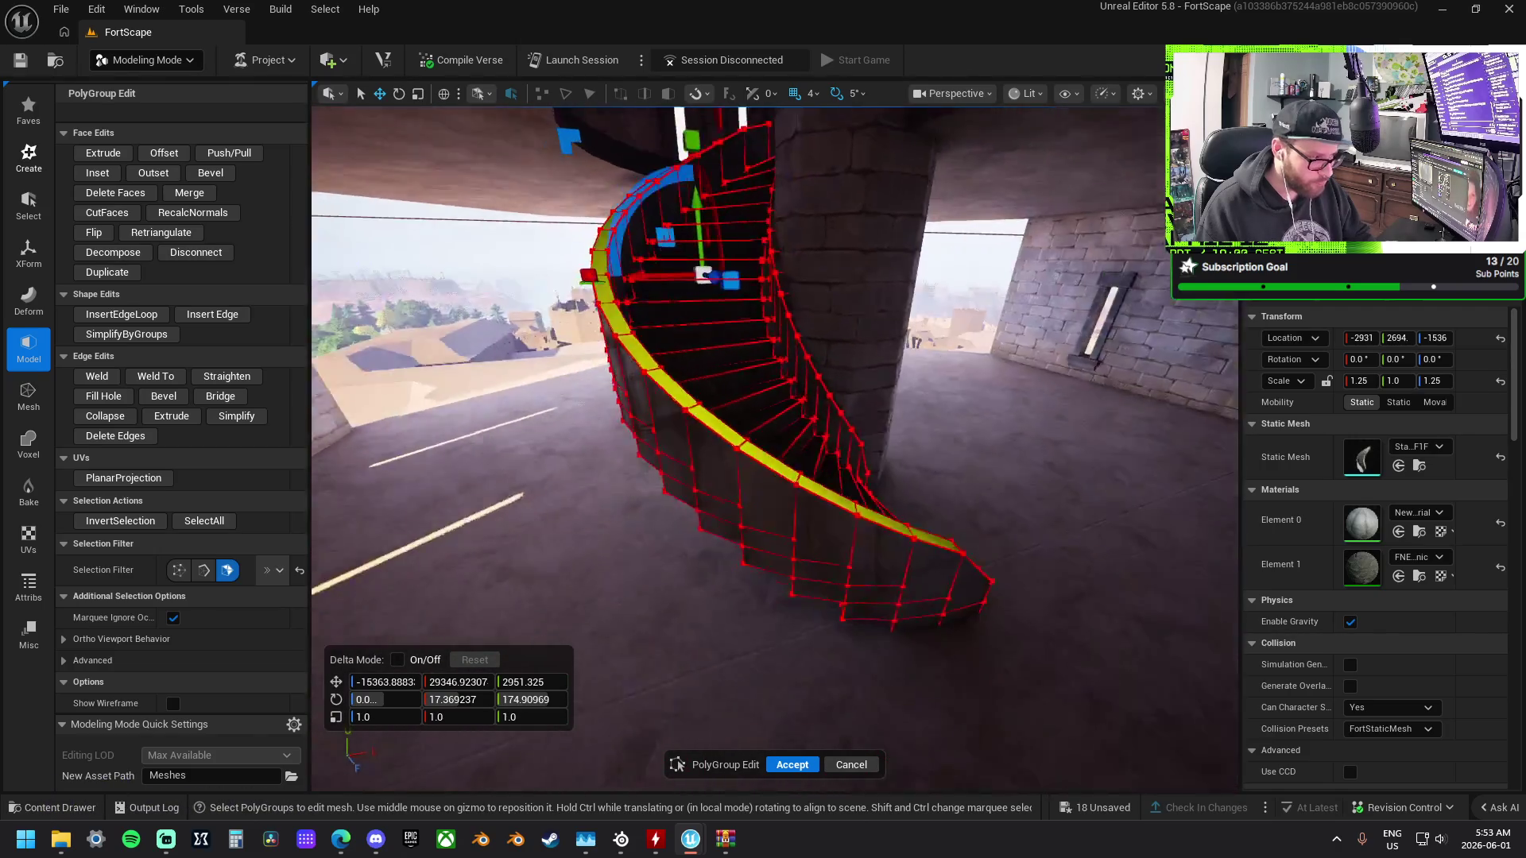
left_click(785, 764)
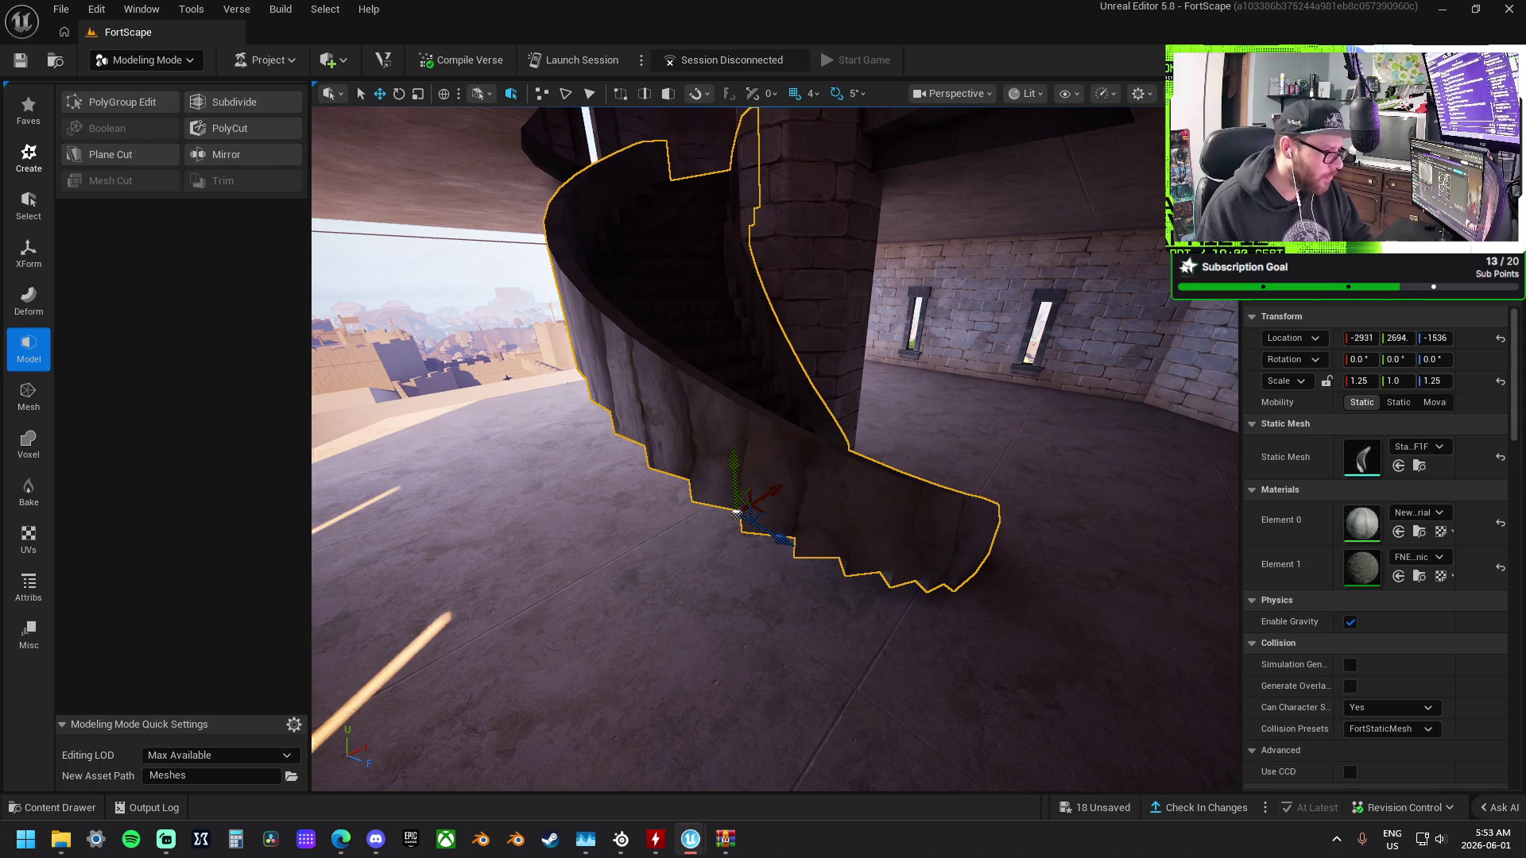
Try the Jacket hidden-triangle removal on the stairs and cancel it.
left_click(28, 399)
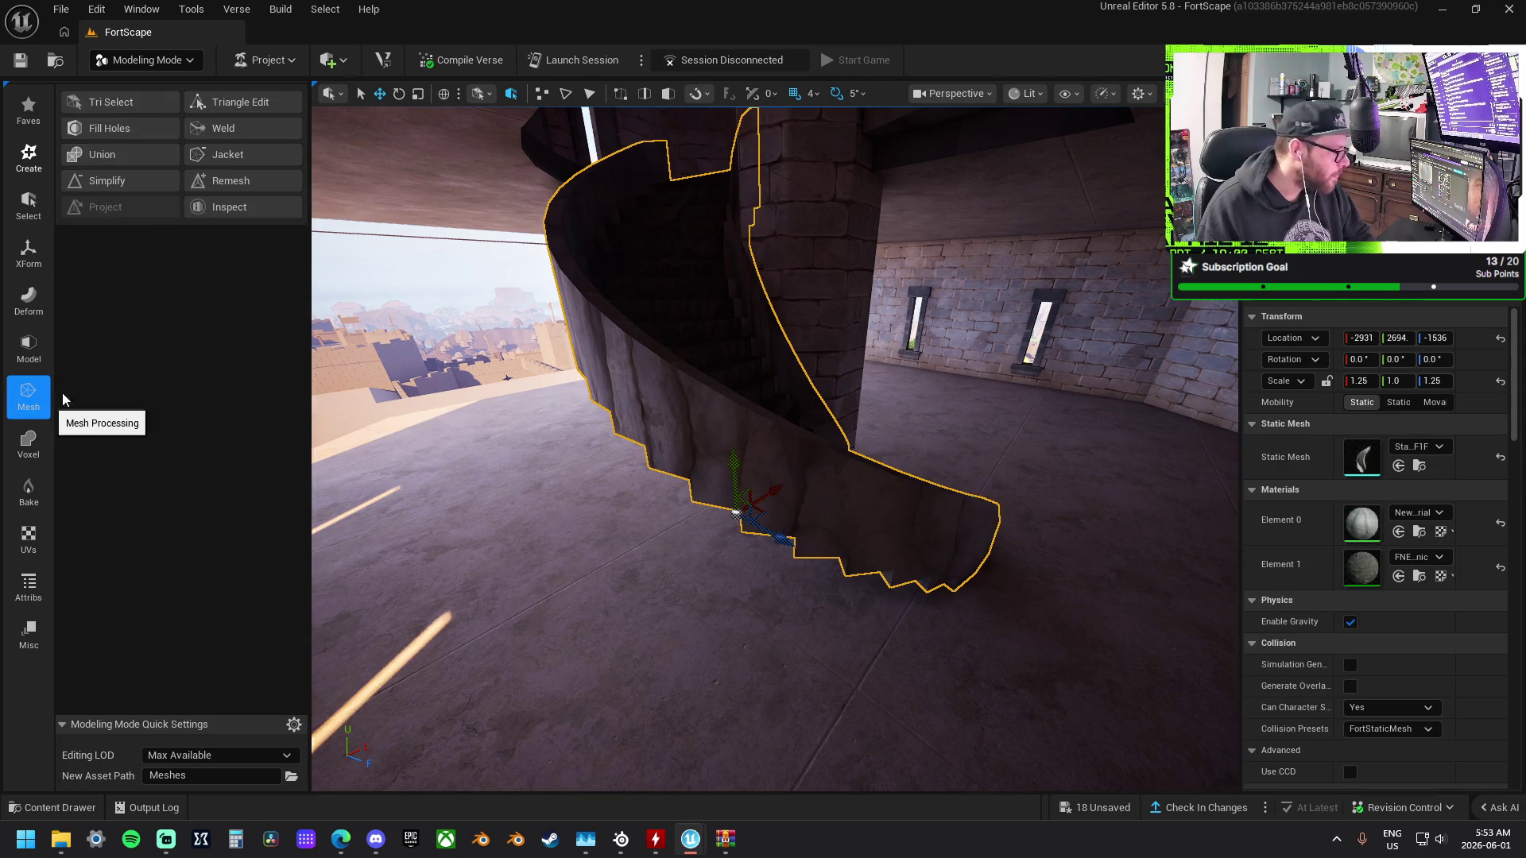
left_click(240, 153)
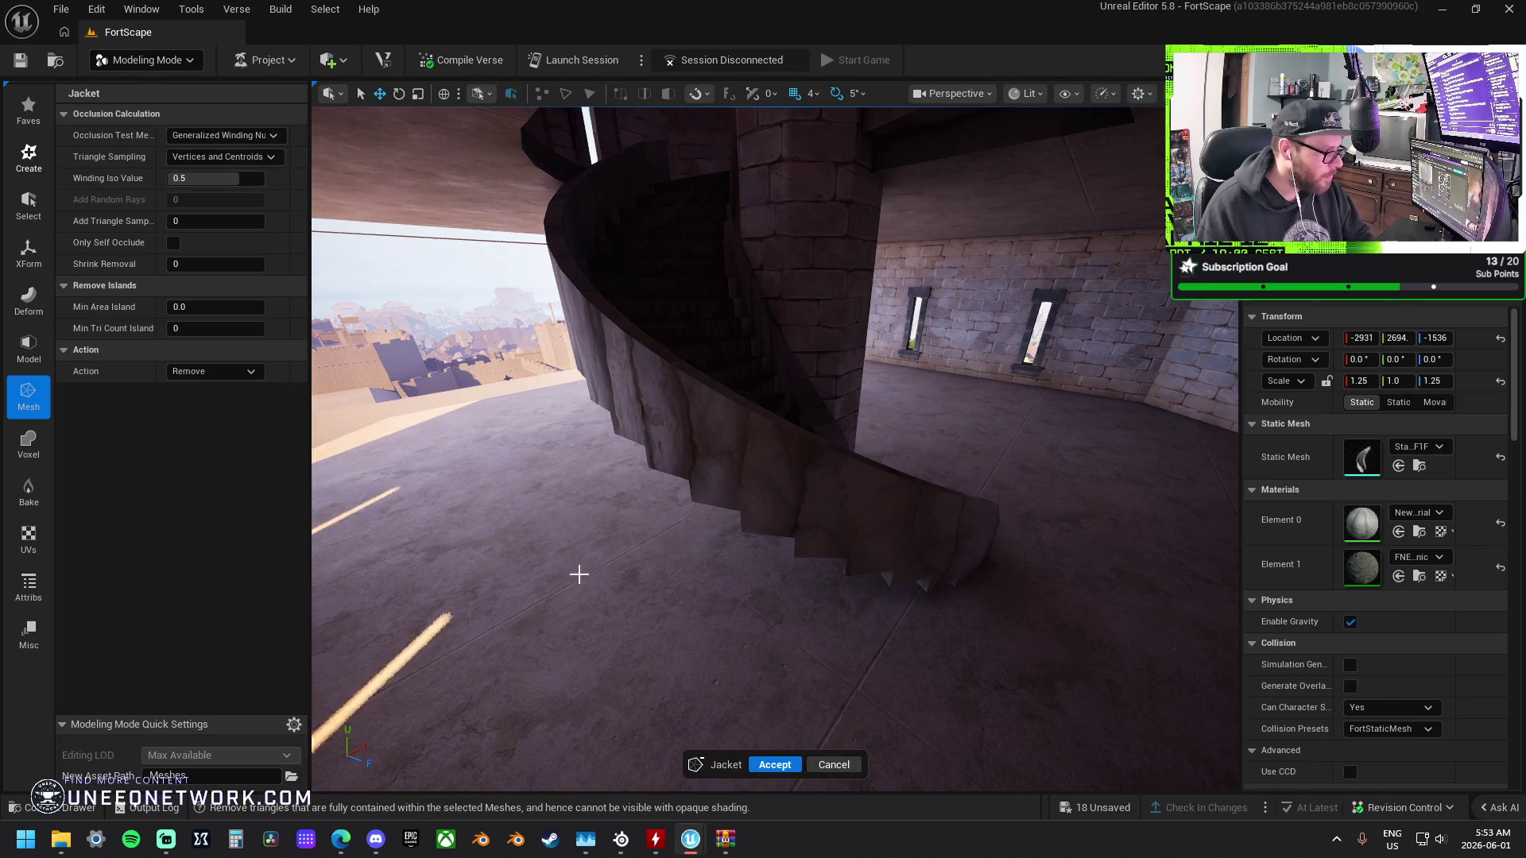
left_click(769, 763)
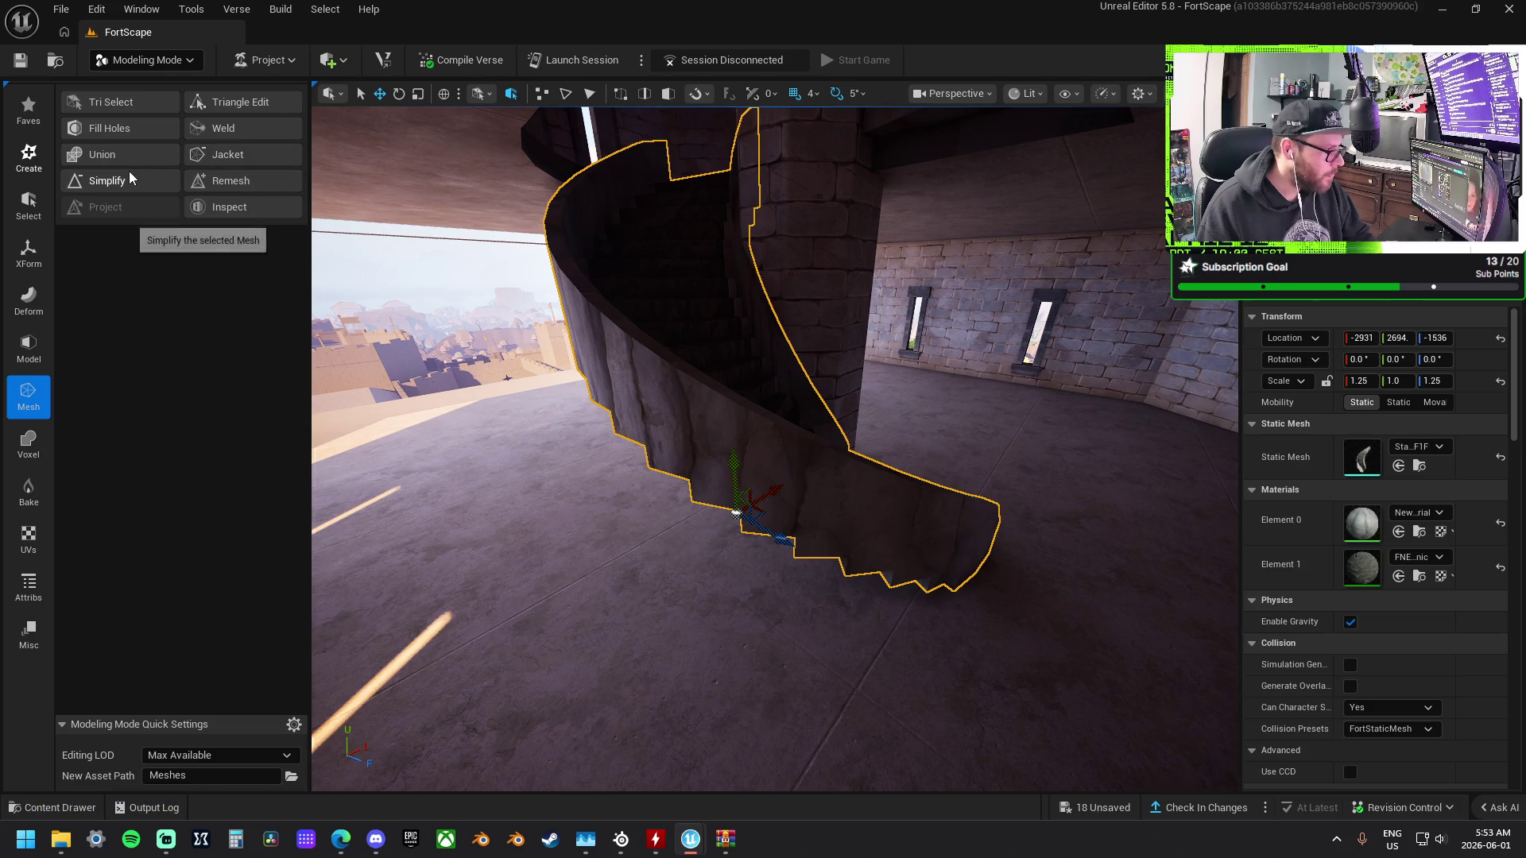
Weld the stair mesh's border edges with a tolerance of 0.01.
left_click(229, 128)
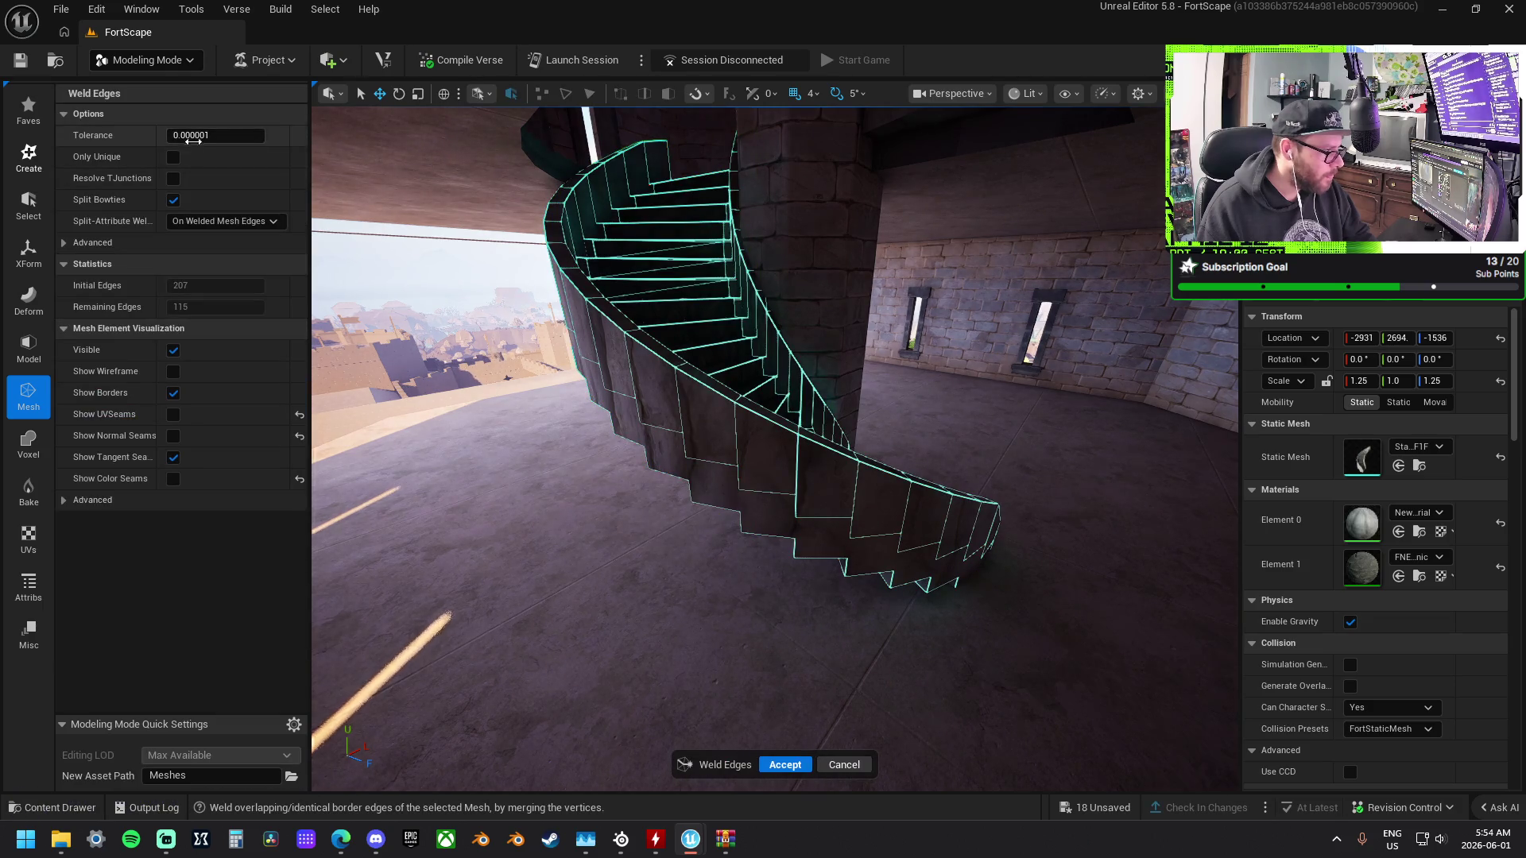
left_click_drag(230, 127, 239, 127)
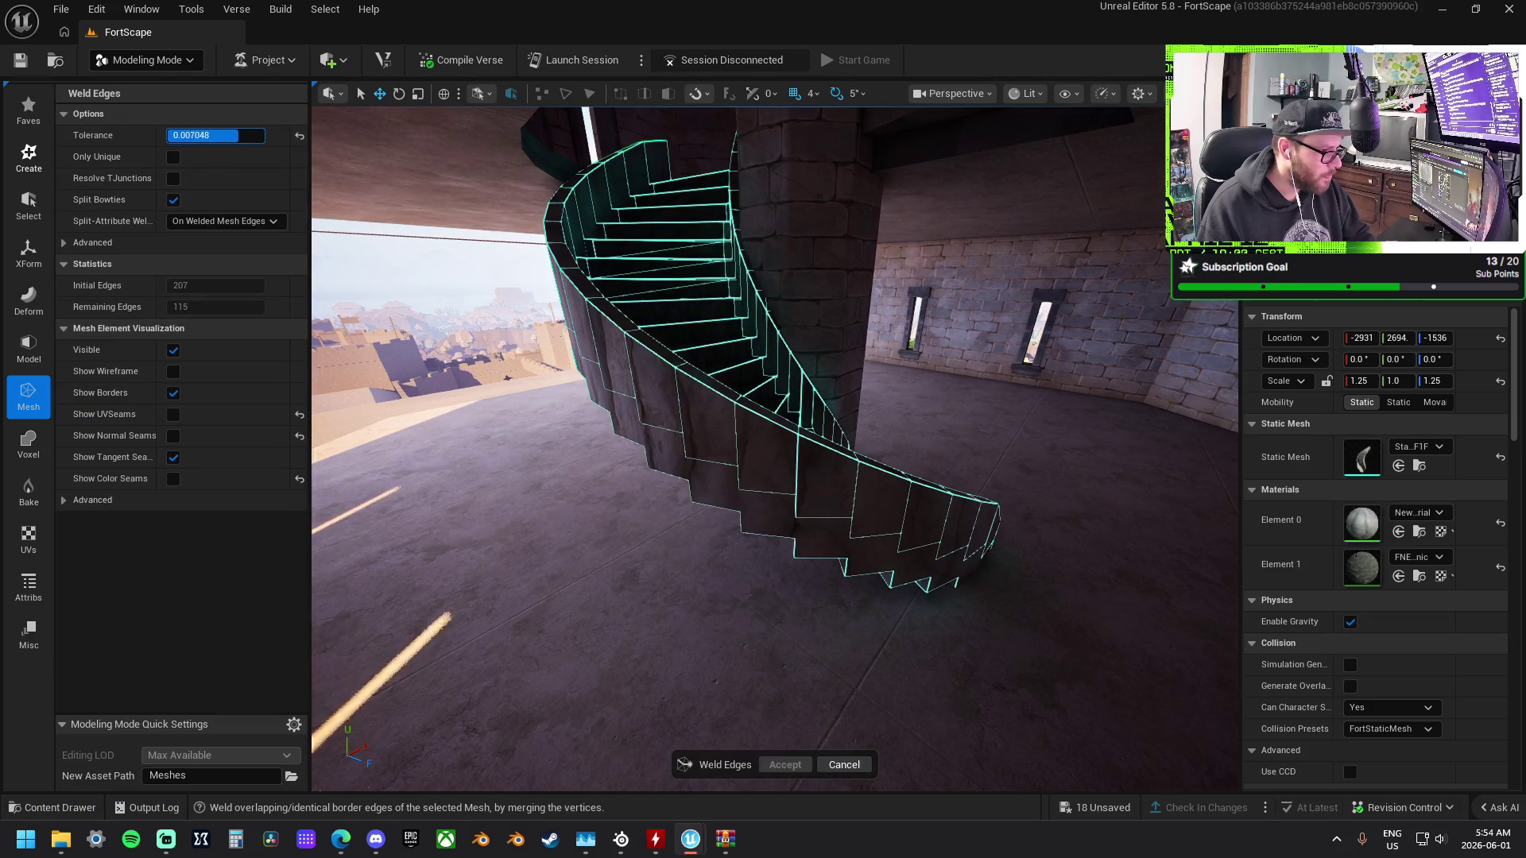
left_click_drag(911, 412, 915, 477)
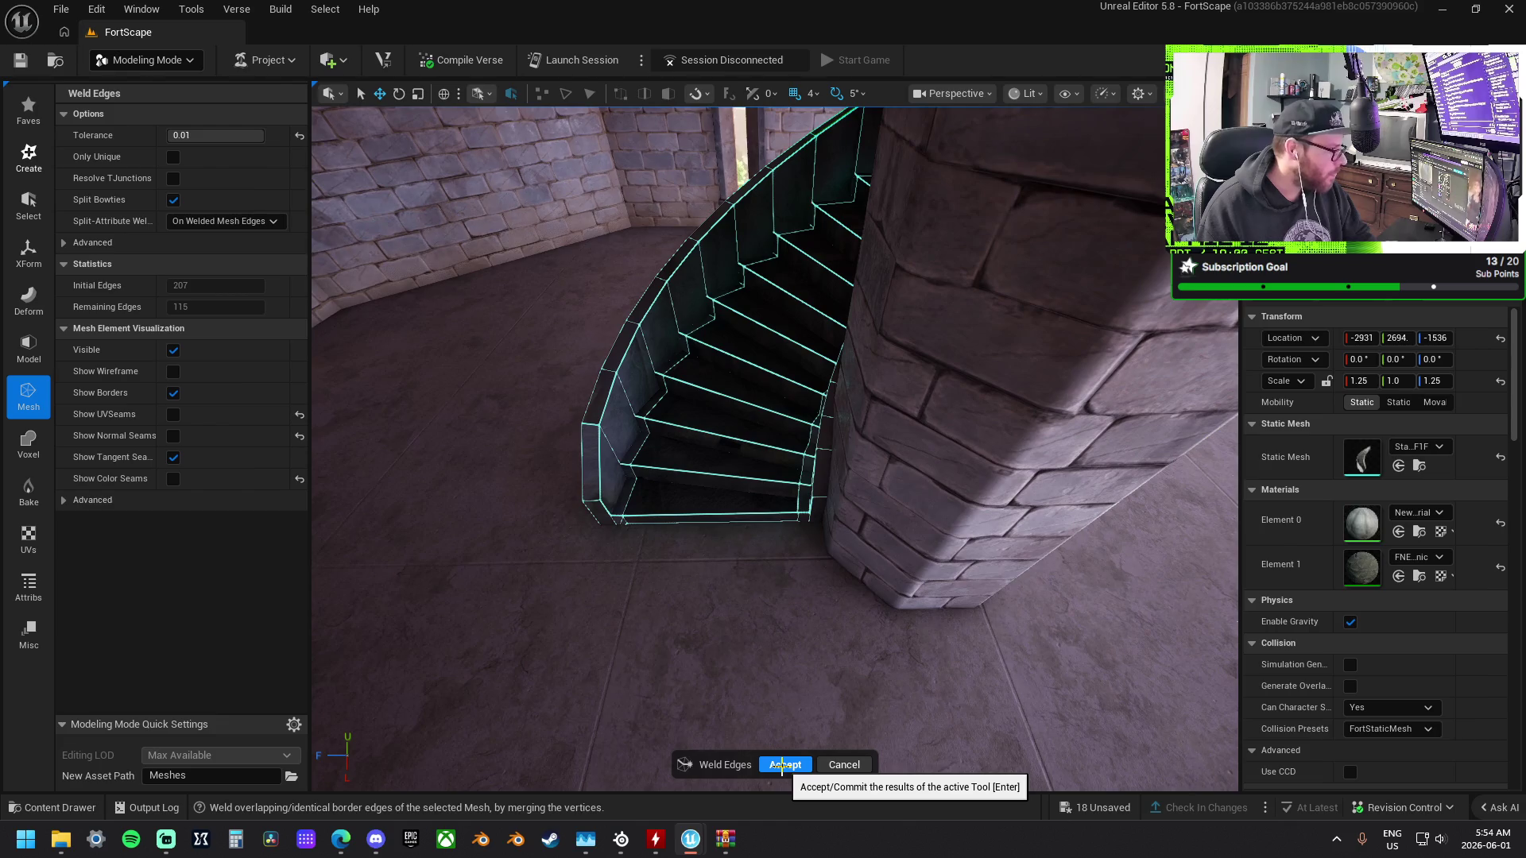
left_click(782, 766)
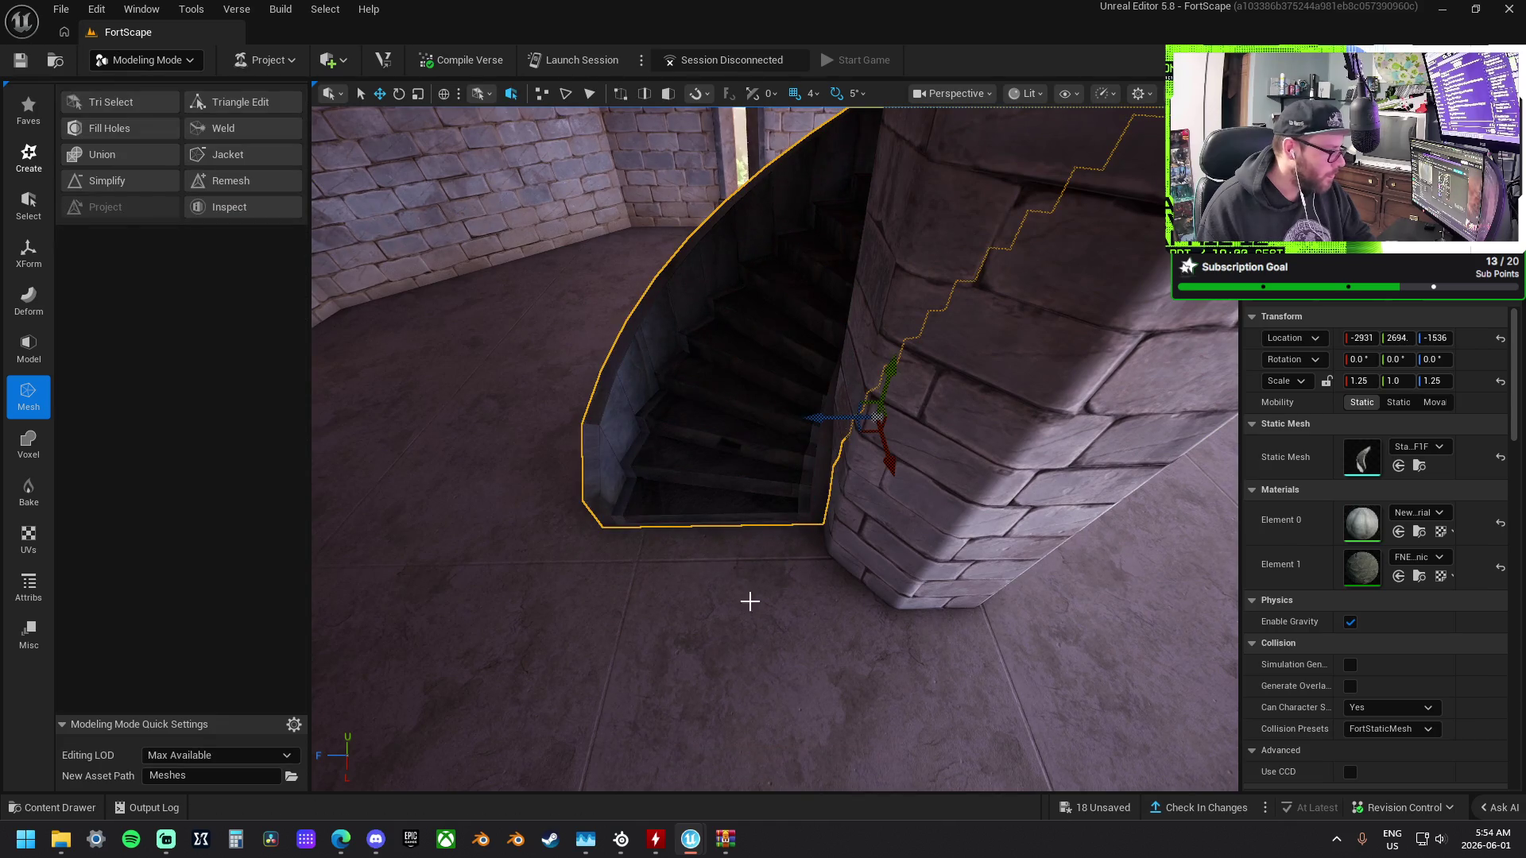
Self-union the stair pieces with Merge into Stairs_Merge, check the result, and accept.
mouse_move(434, 351)
left_mouse_down()
mouse_move(439, 294)
mouse_move(381, 334)
left_mouse_up()
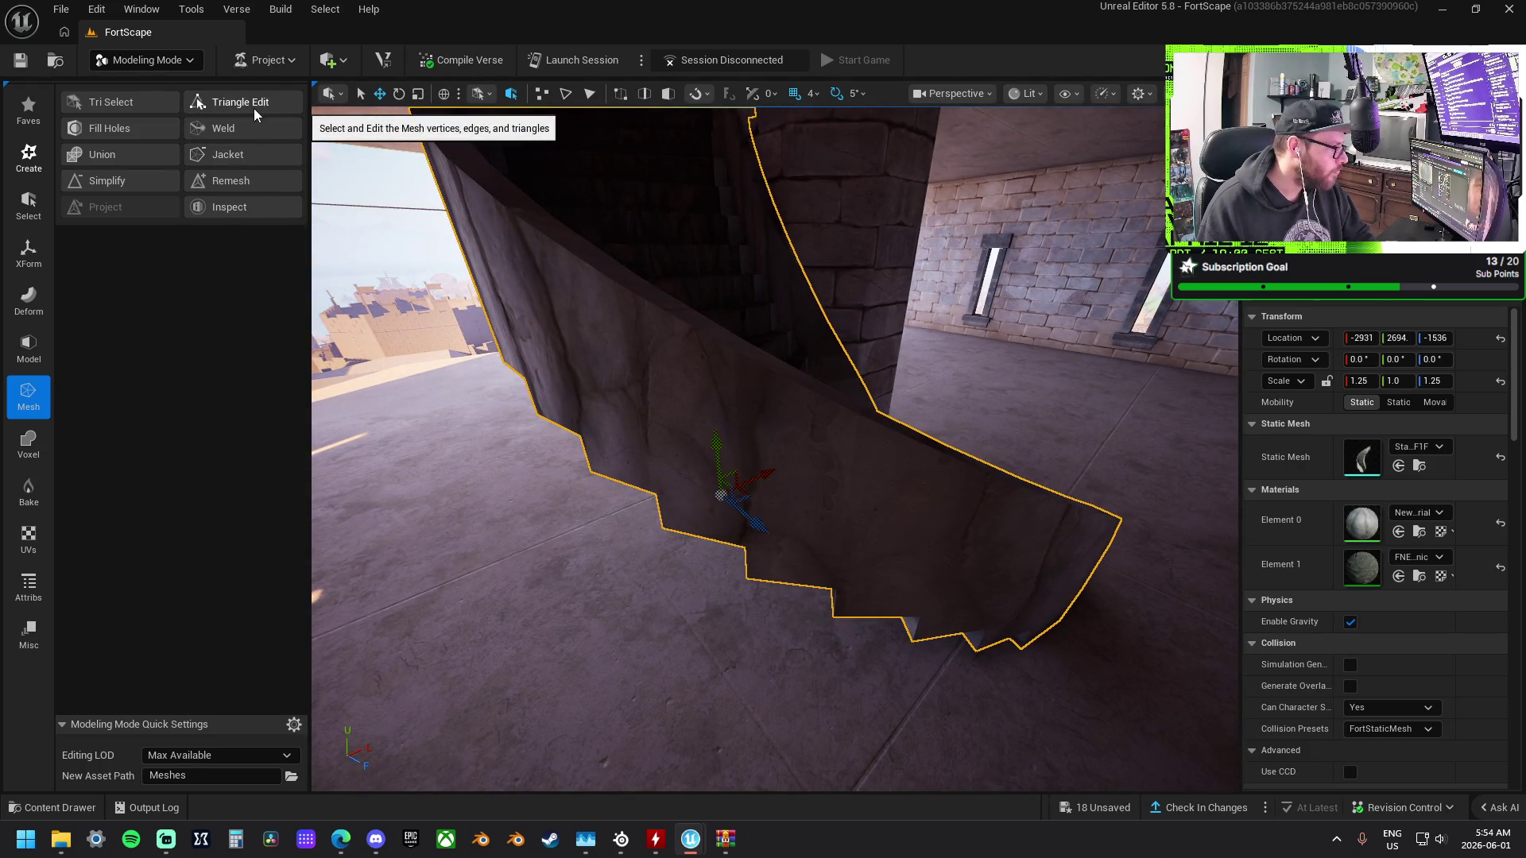
left_click(136, 155)
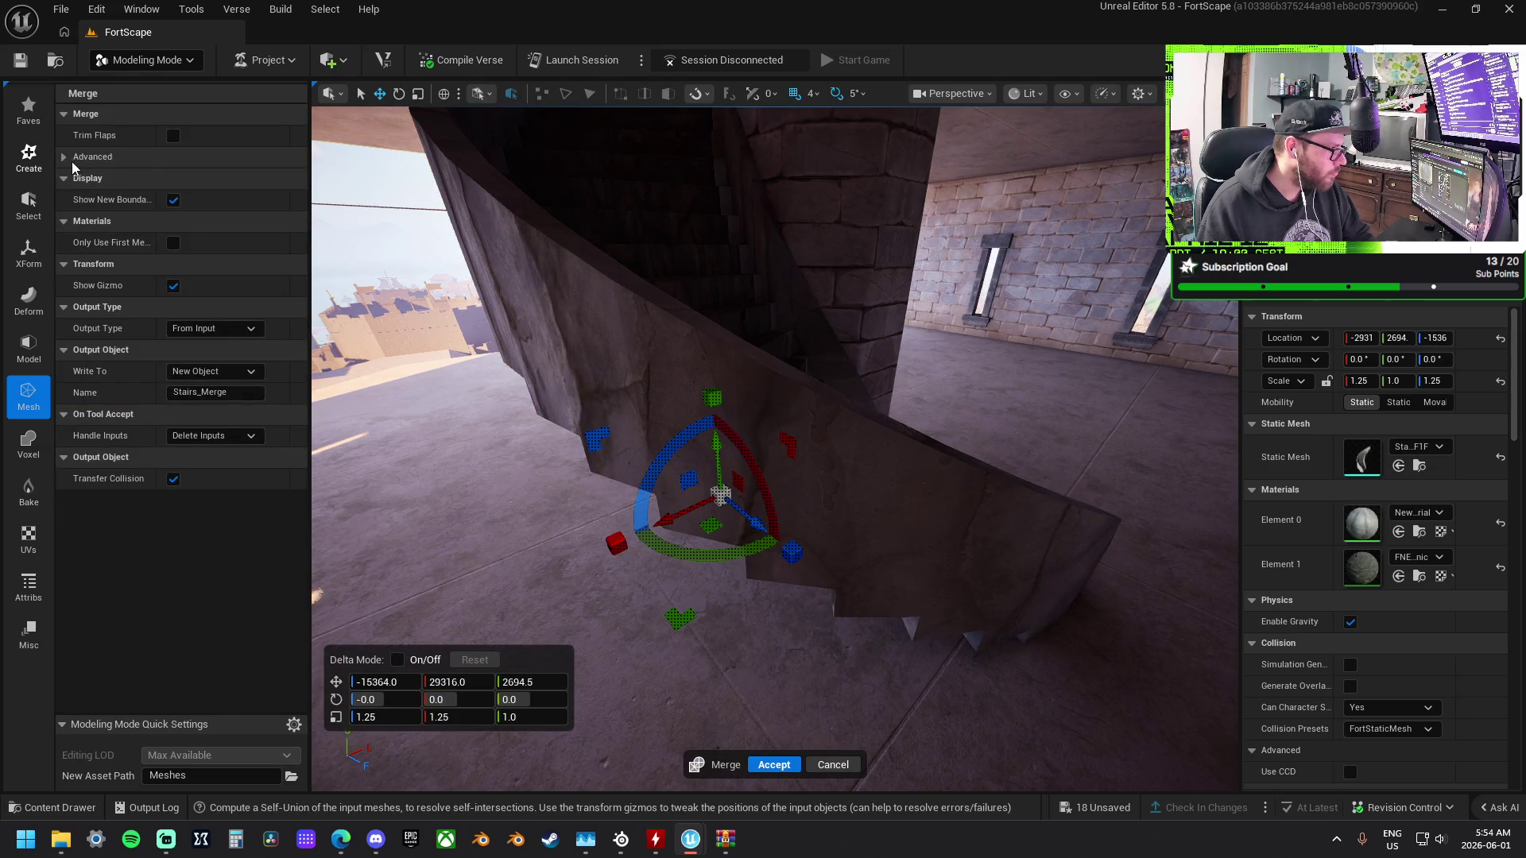
left_click(63, 157)
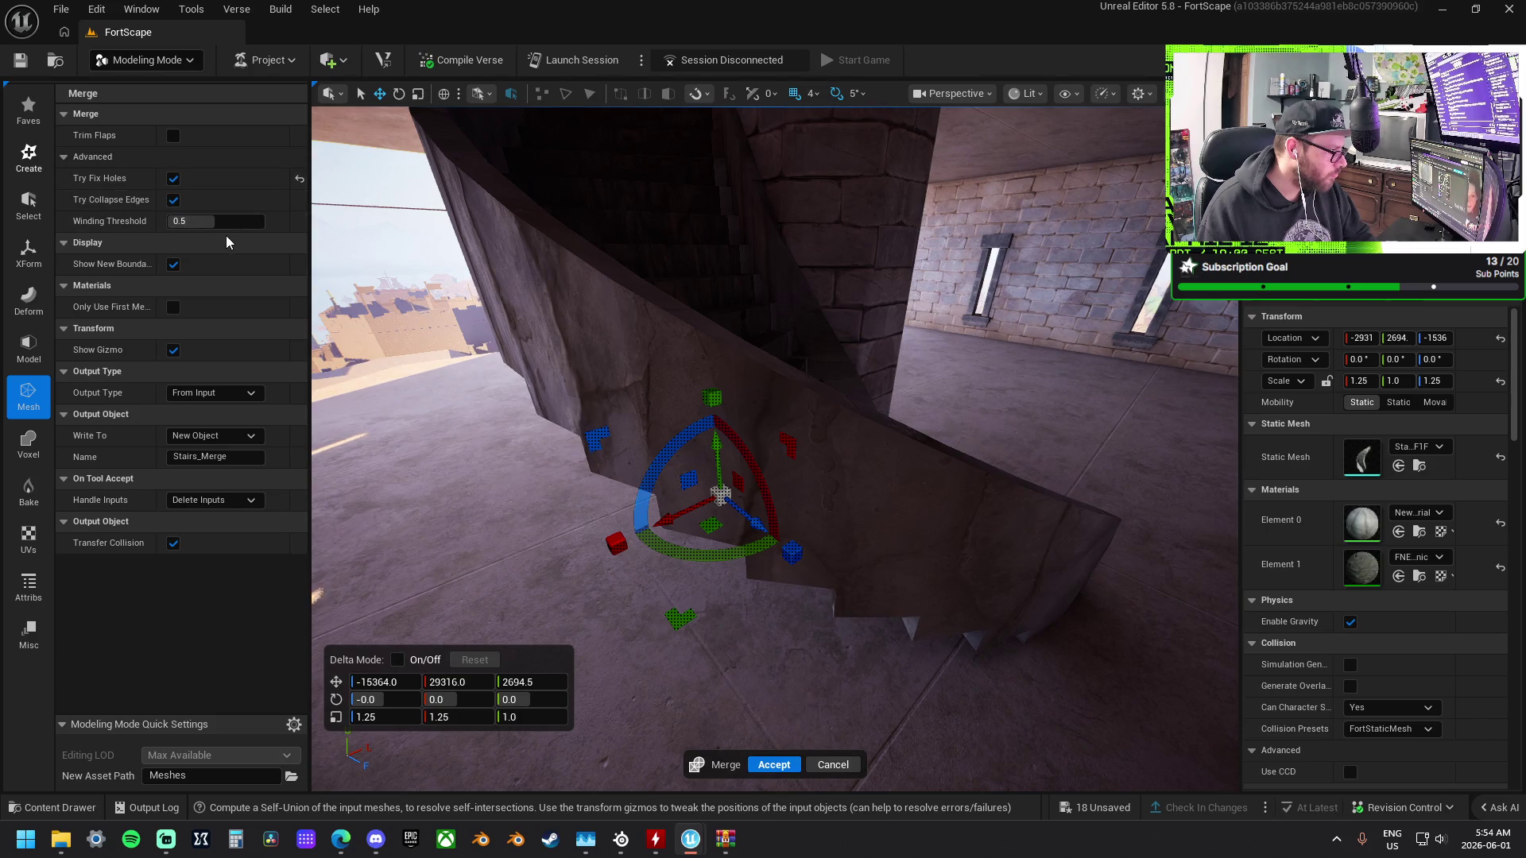
left_click_drag(775, 445, 775, 389)
left_click_drag(680, 694, 680, 694)
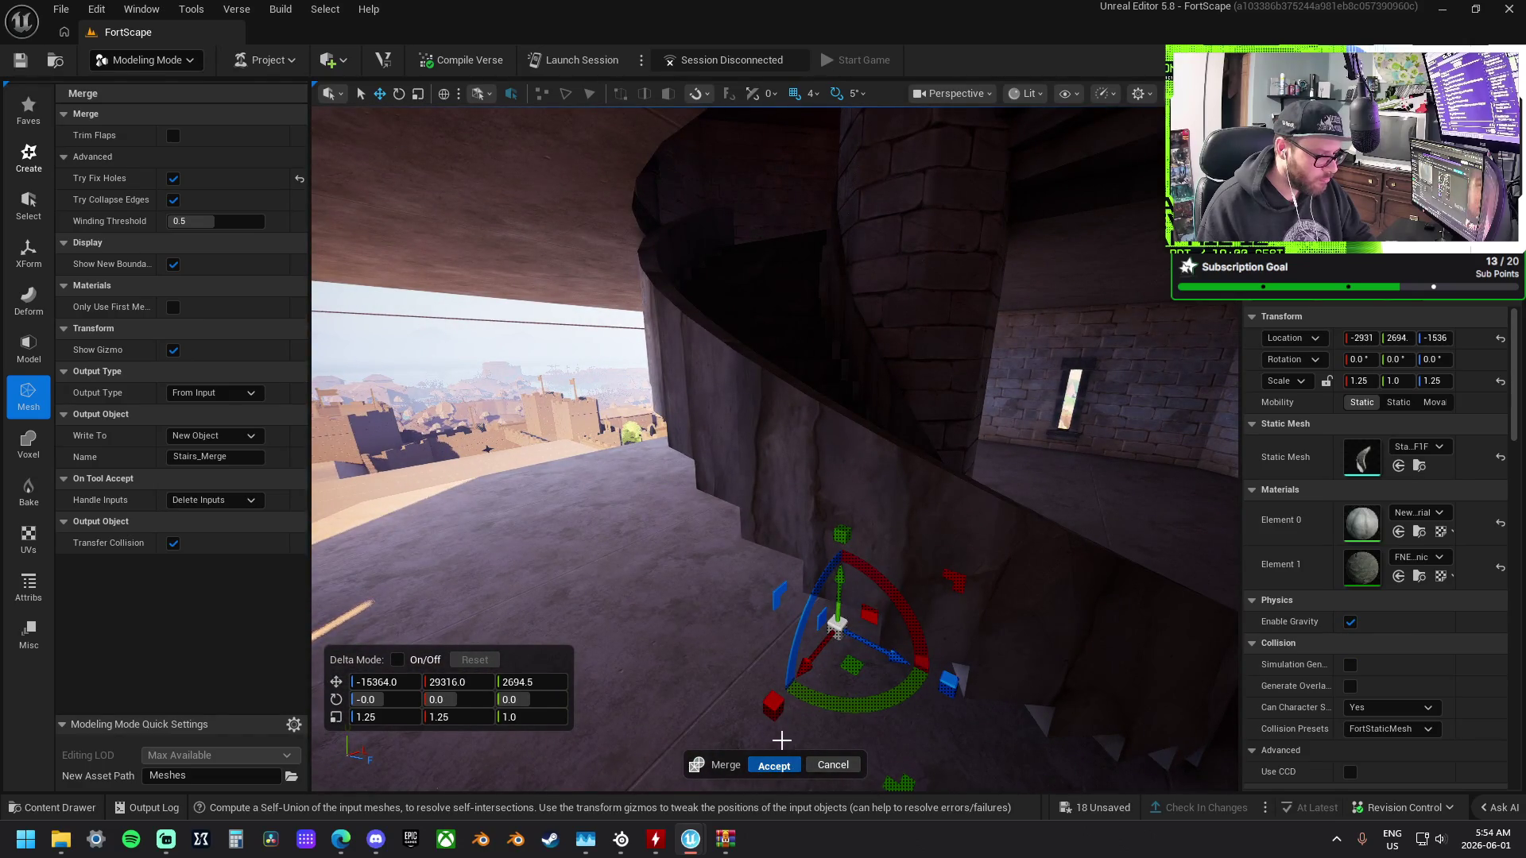
key("Return")
left_click(835, 620)
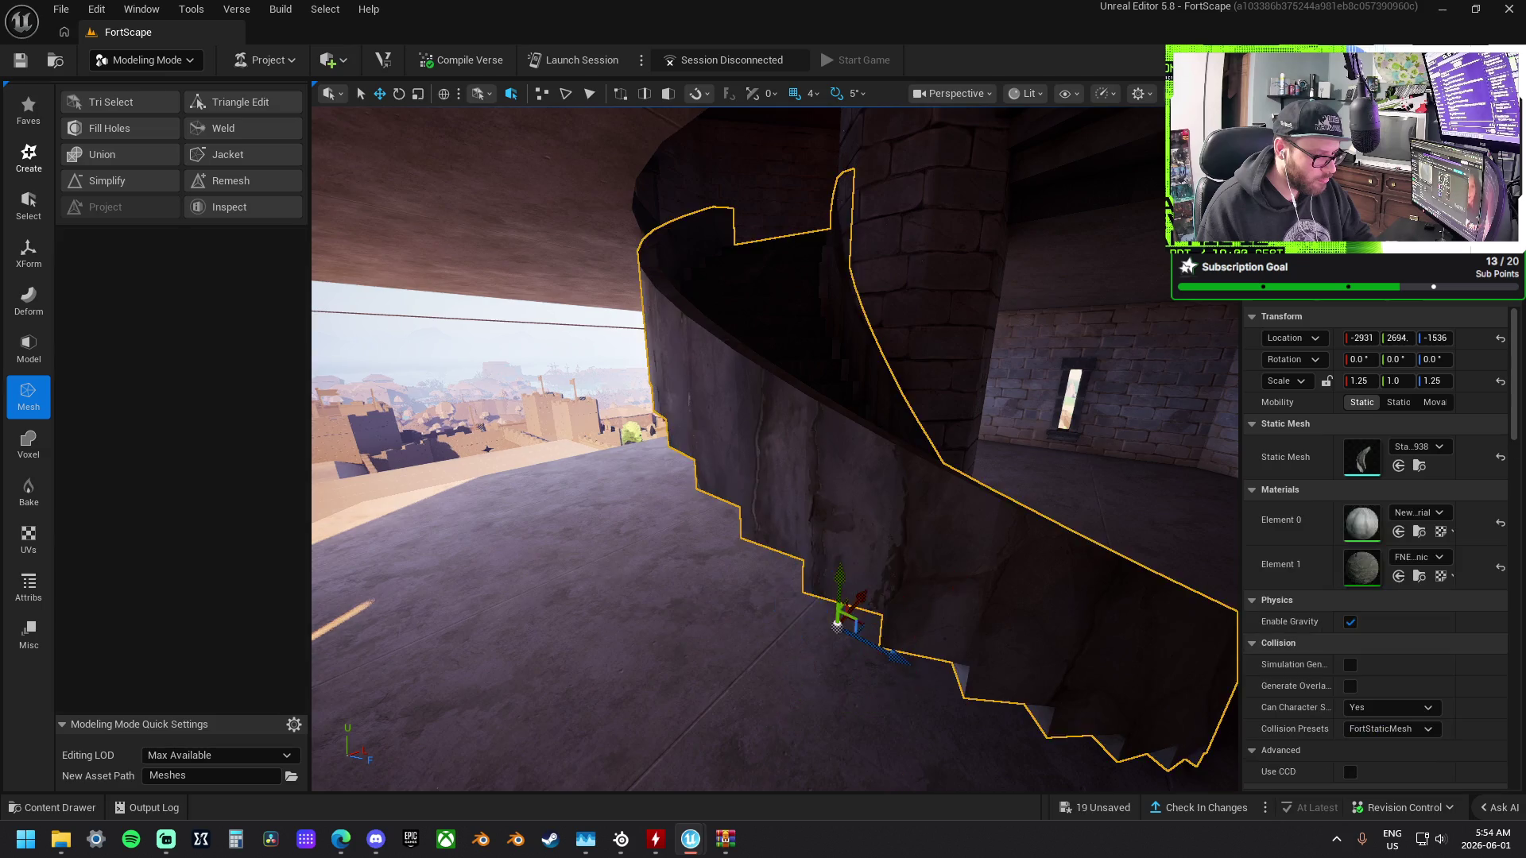
Open PolyGroup Edit on the stair mesh rather than the floor box, and select the wall's top edge loop.
right_click(768, 584)
left_click(679, 577)
mouse_move(617, 545)
left_mouse_down()
mouse_move(608, 572)
mouse_move(602, 519)
left_mouse_up()
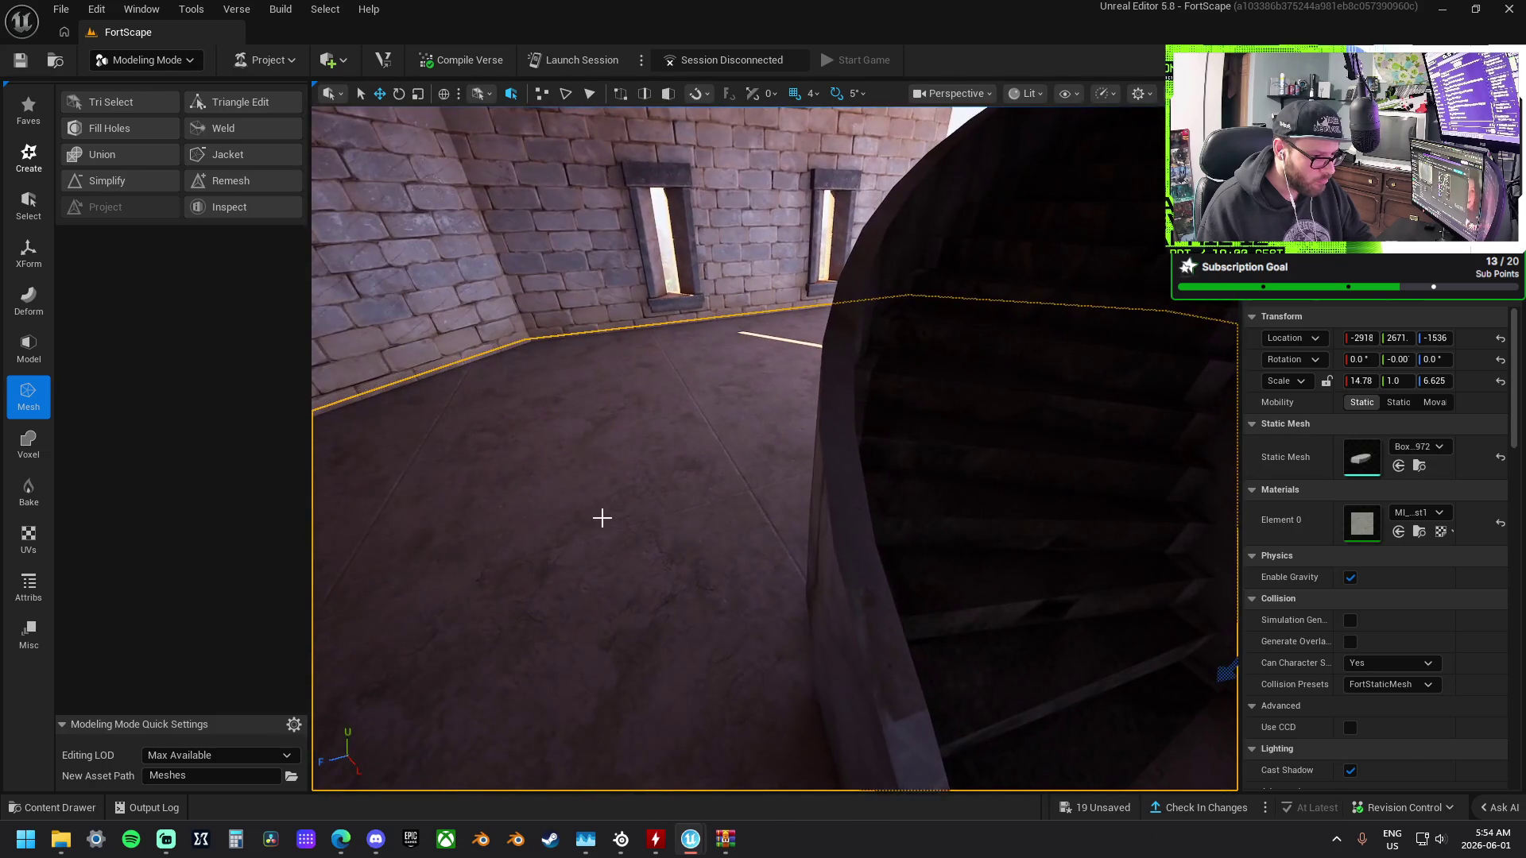
left_click(30, 350)
left_click(127, 104)
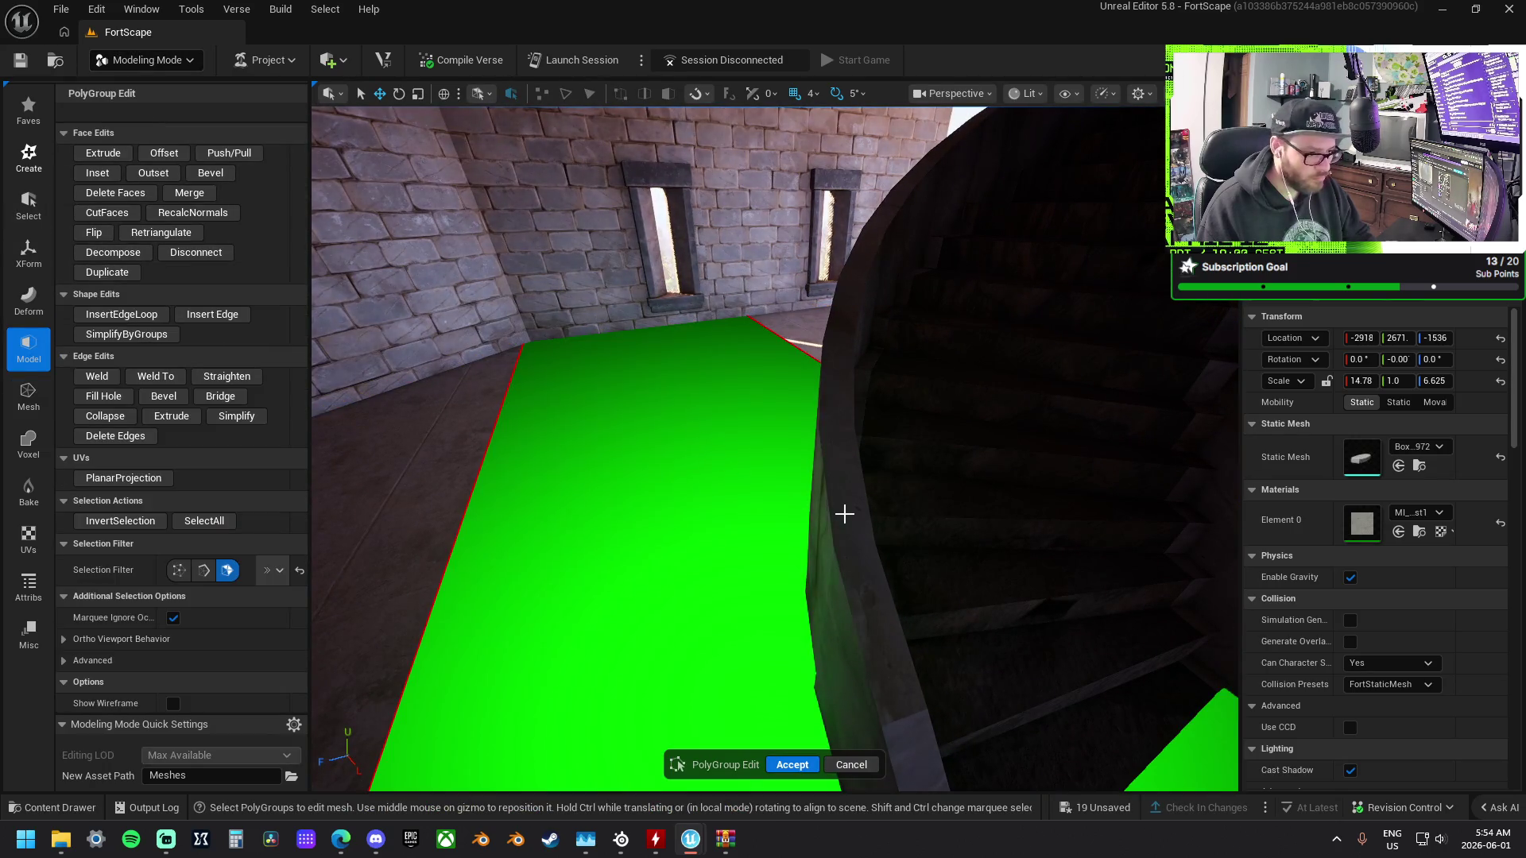
key("Escape")
left_click(914, 557)
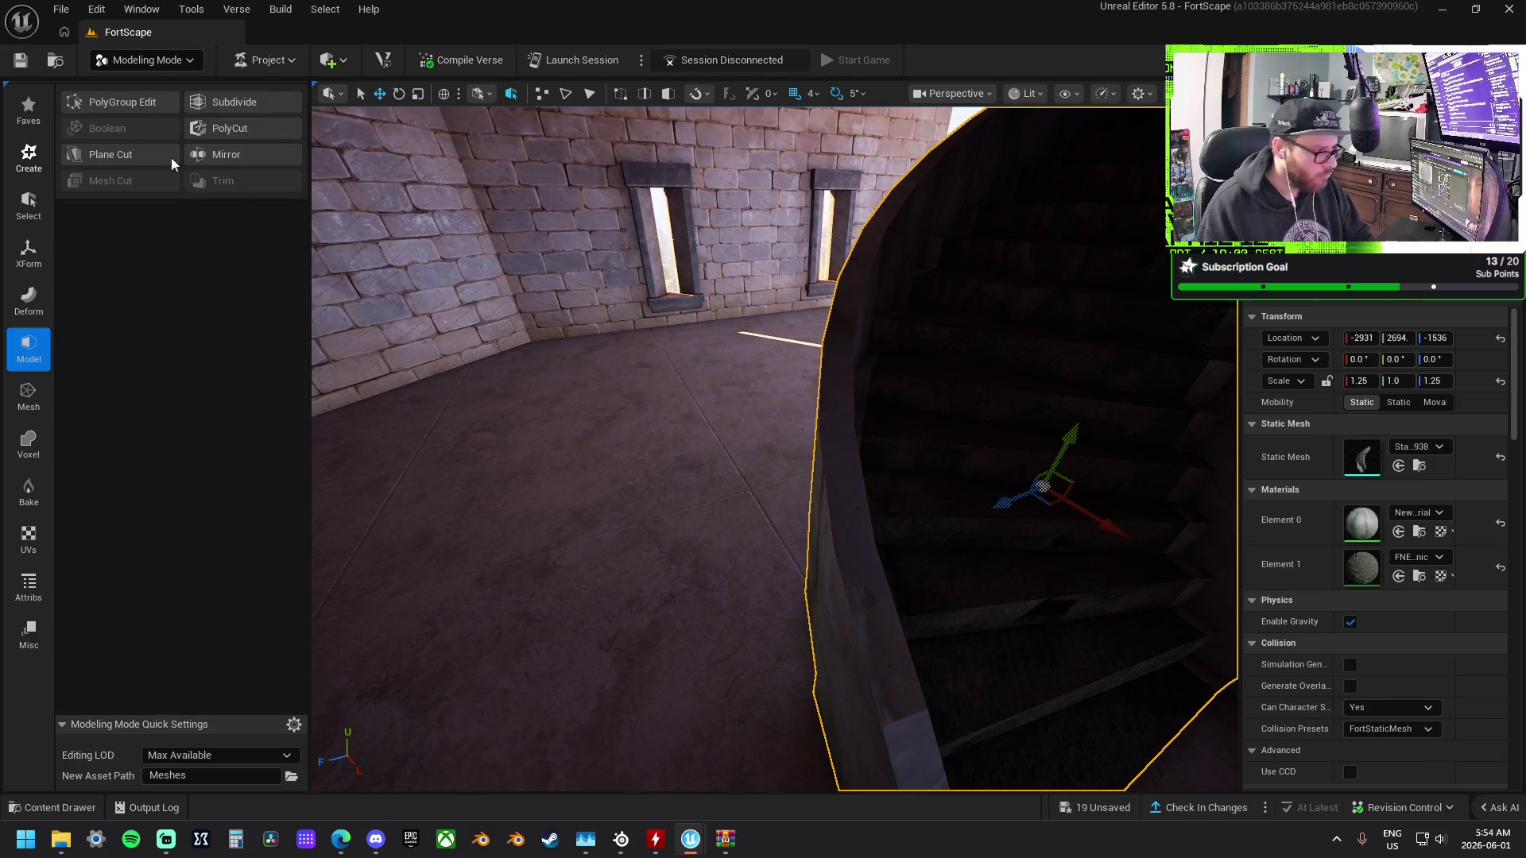
left_click(112, 103)
left_click(864, 616)
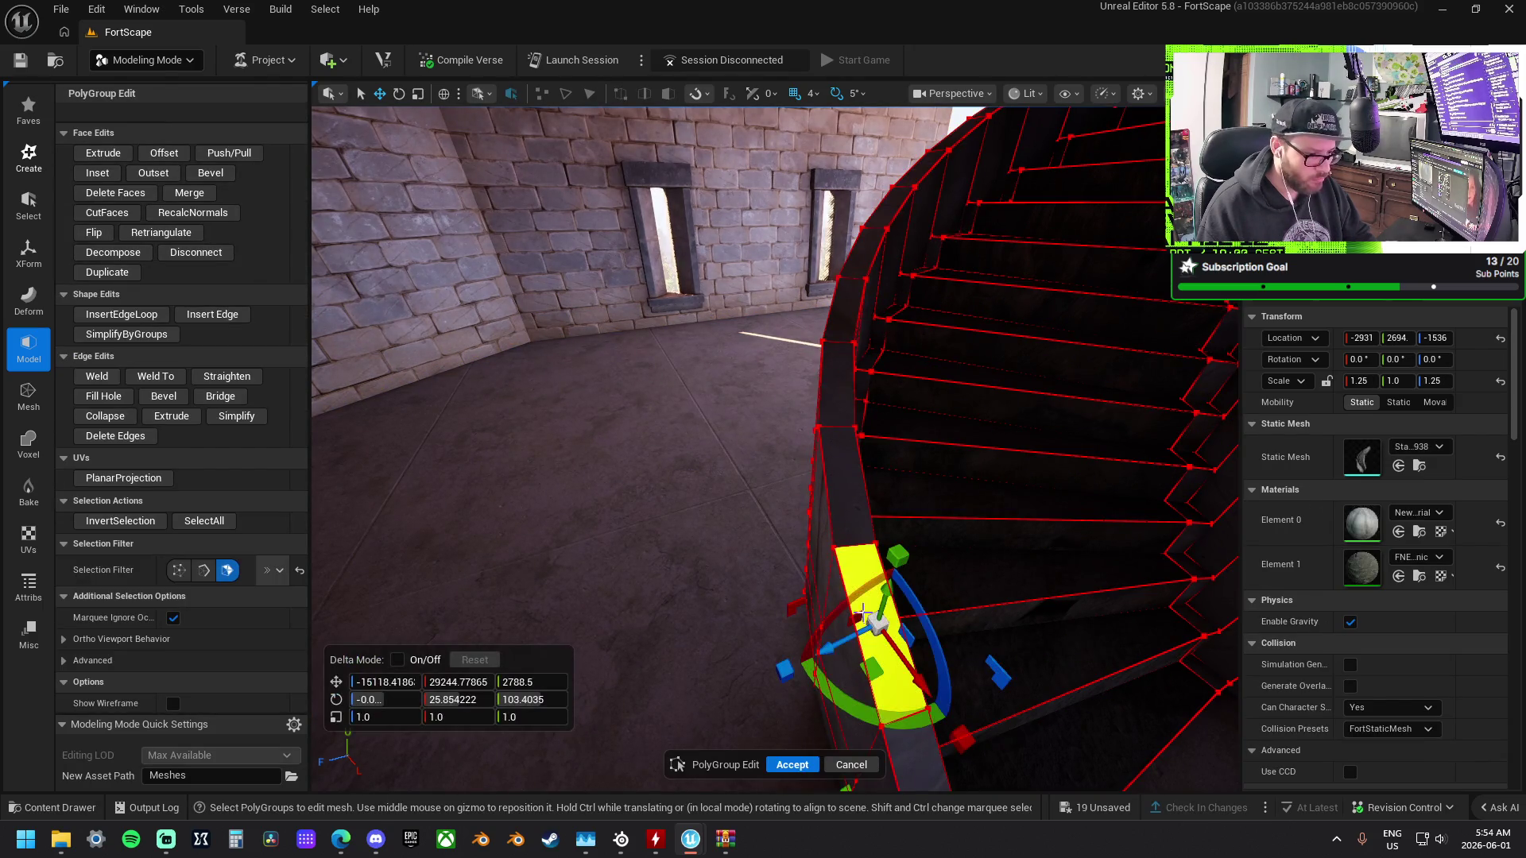
double_click(842, 582)
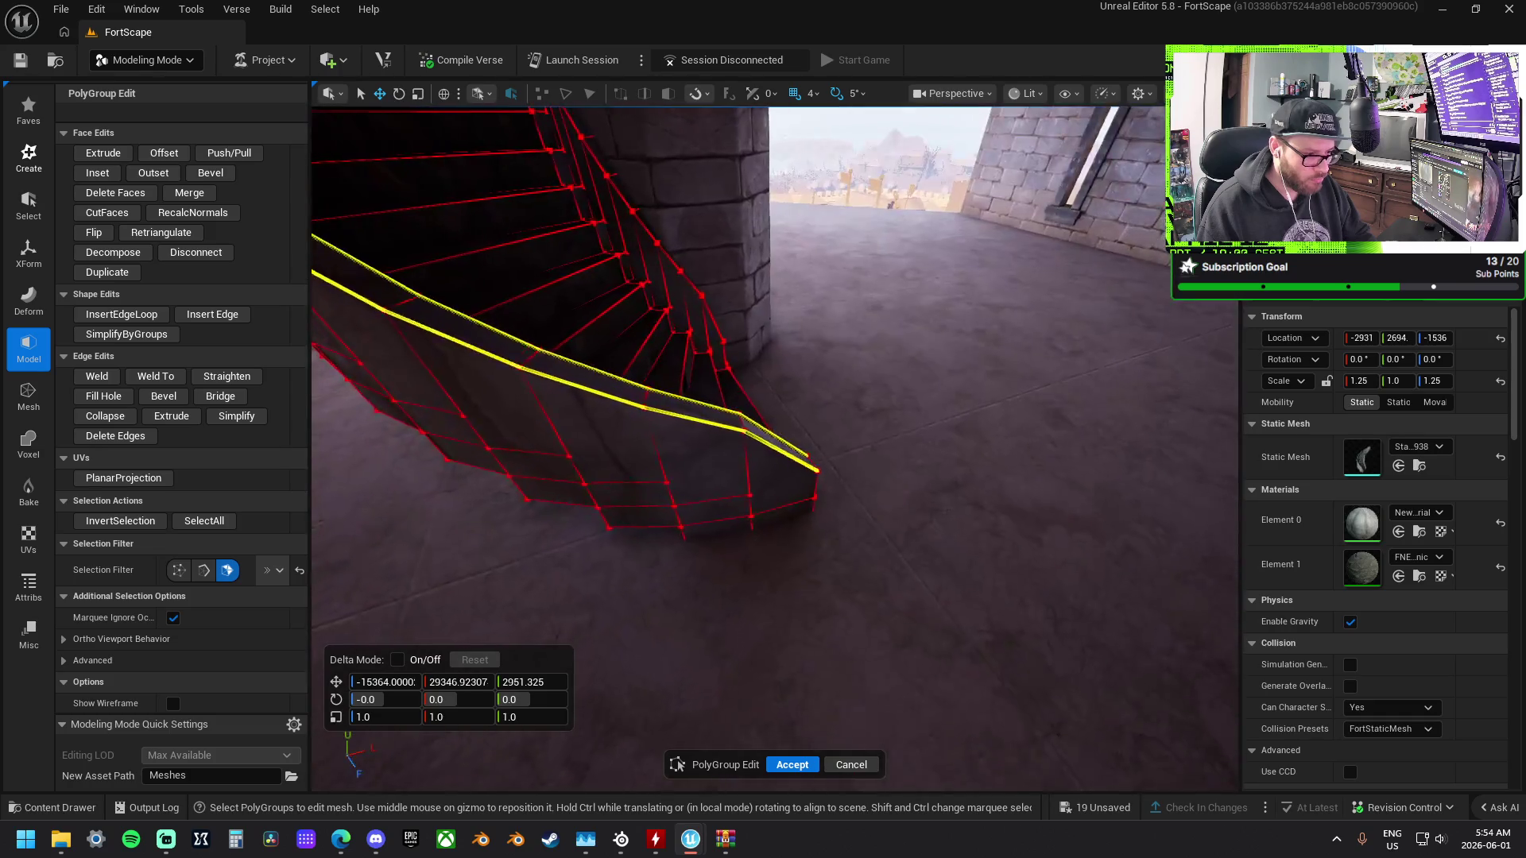
Select the wall-top faces of the curved stair wall, working up toward the pillar.
scroll(775, 445, "up", 10)
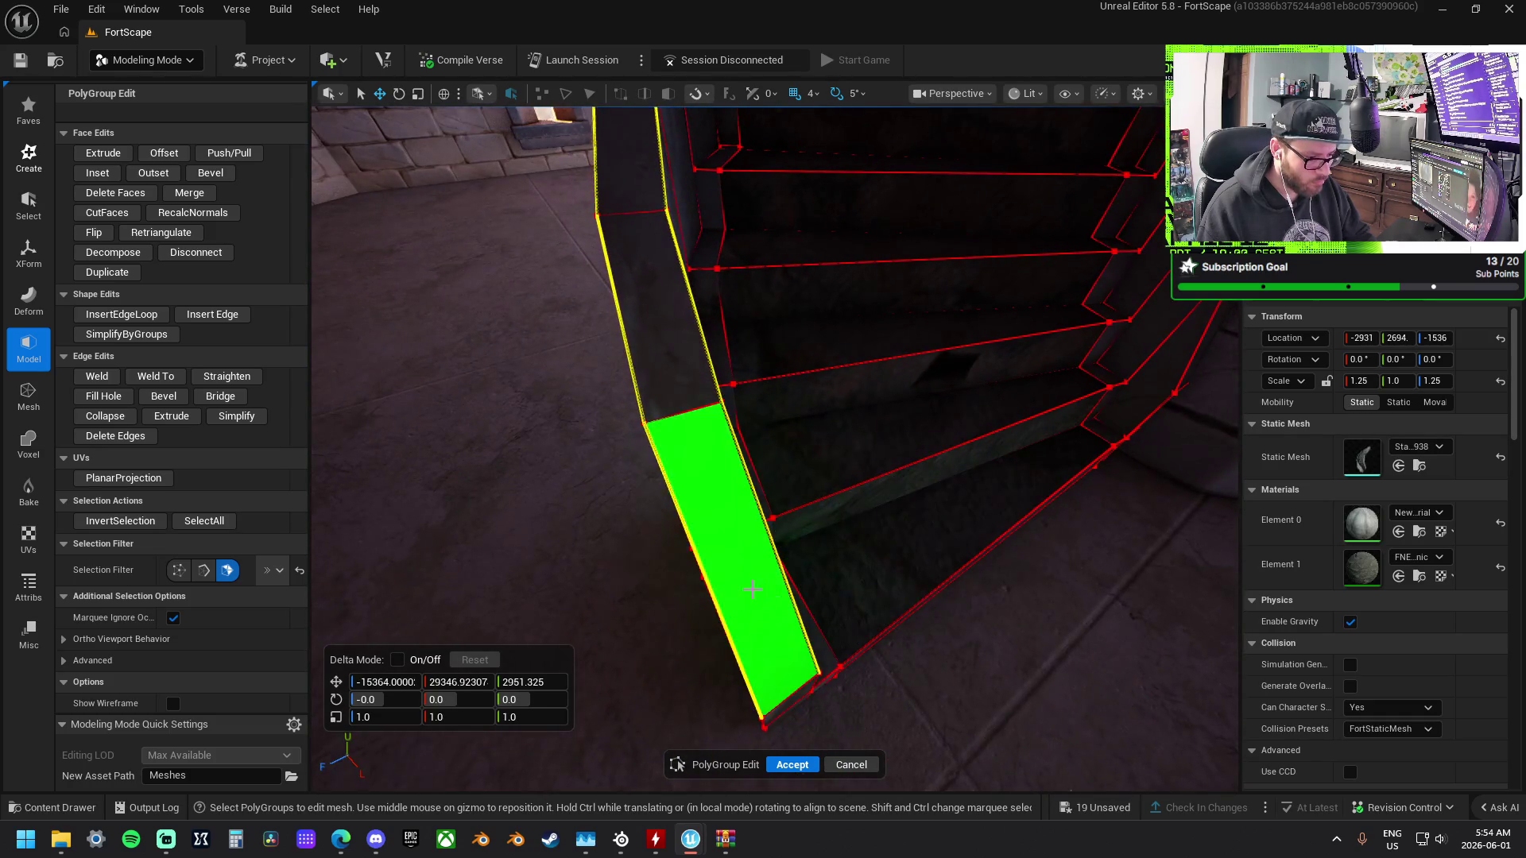
left_click(764, 631)
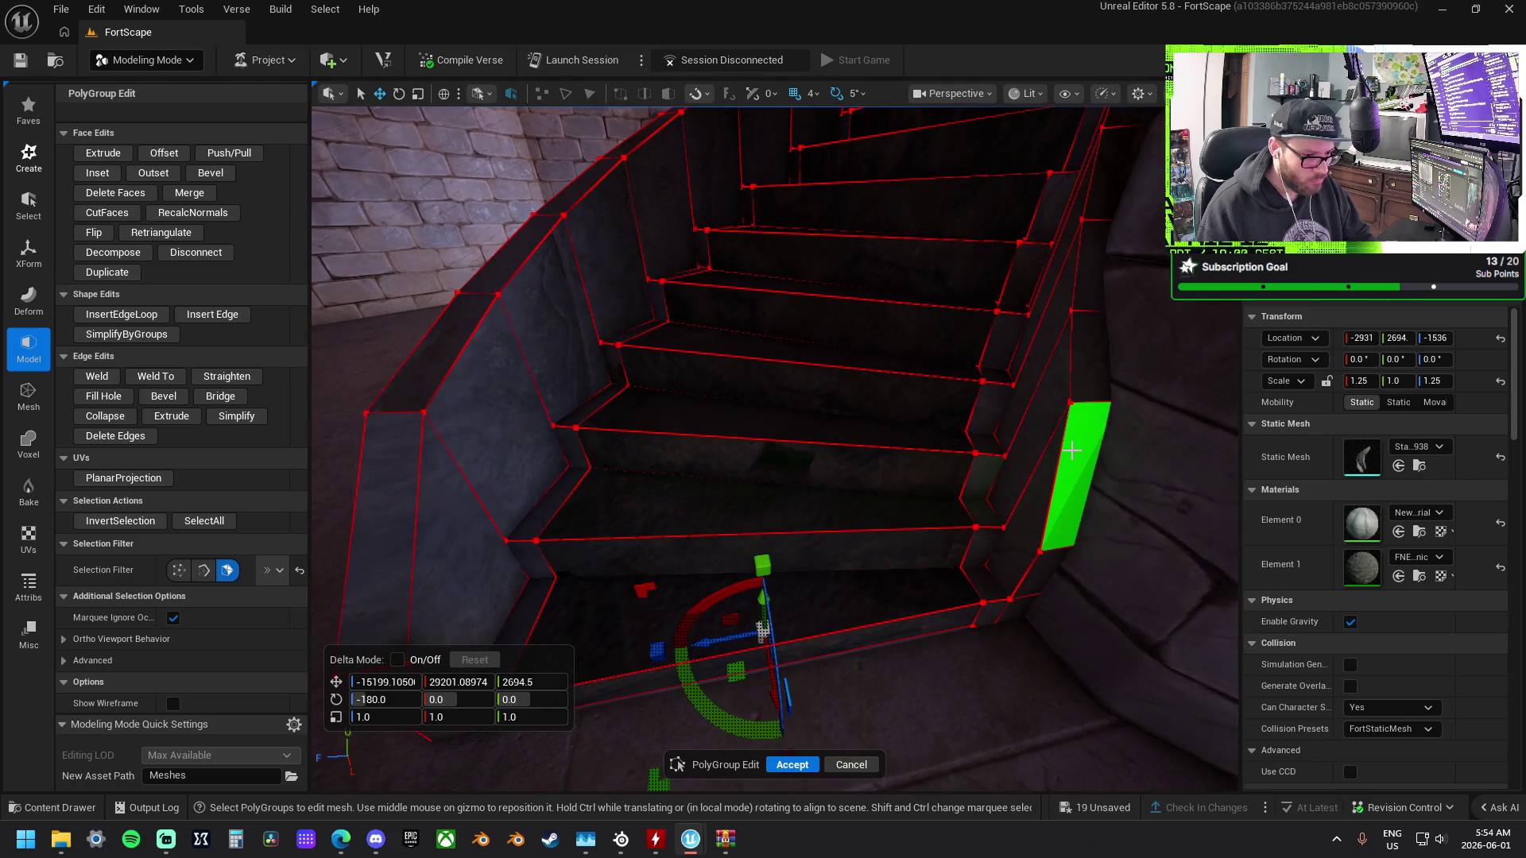
left_click(1072, 450)
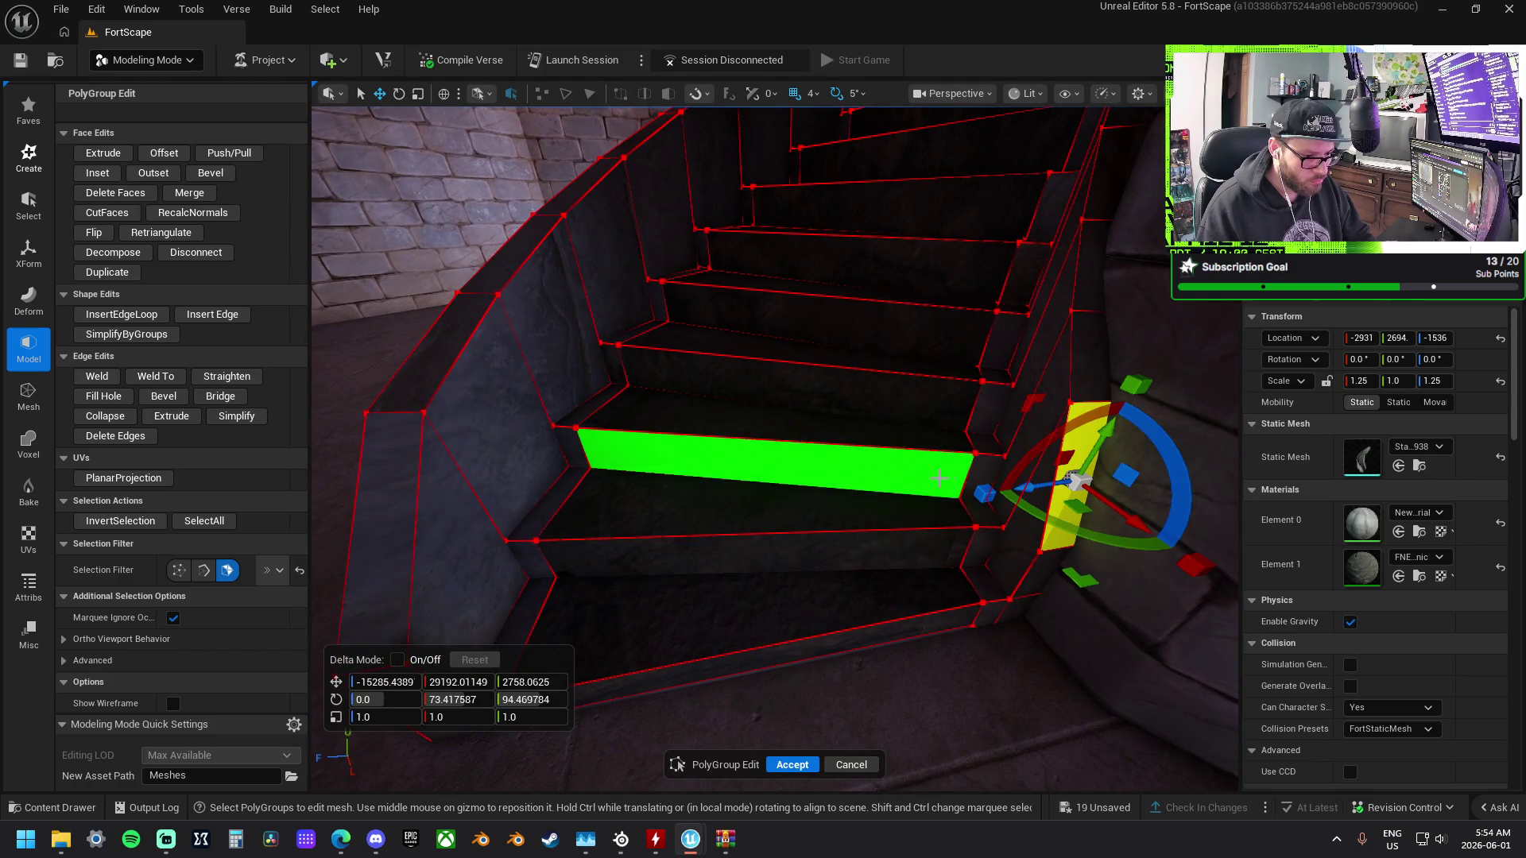
left_click_drag(493, 508, 523, 525)
left_click(705, 596)
left_click(588, 517, "shift")
left_click(468, 405, "shift")
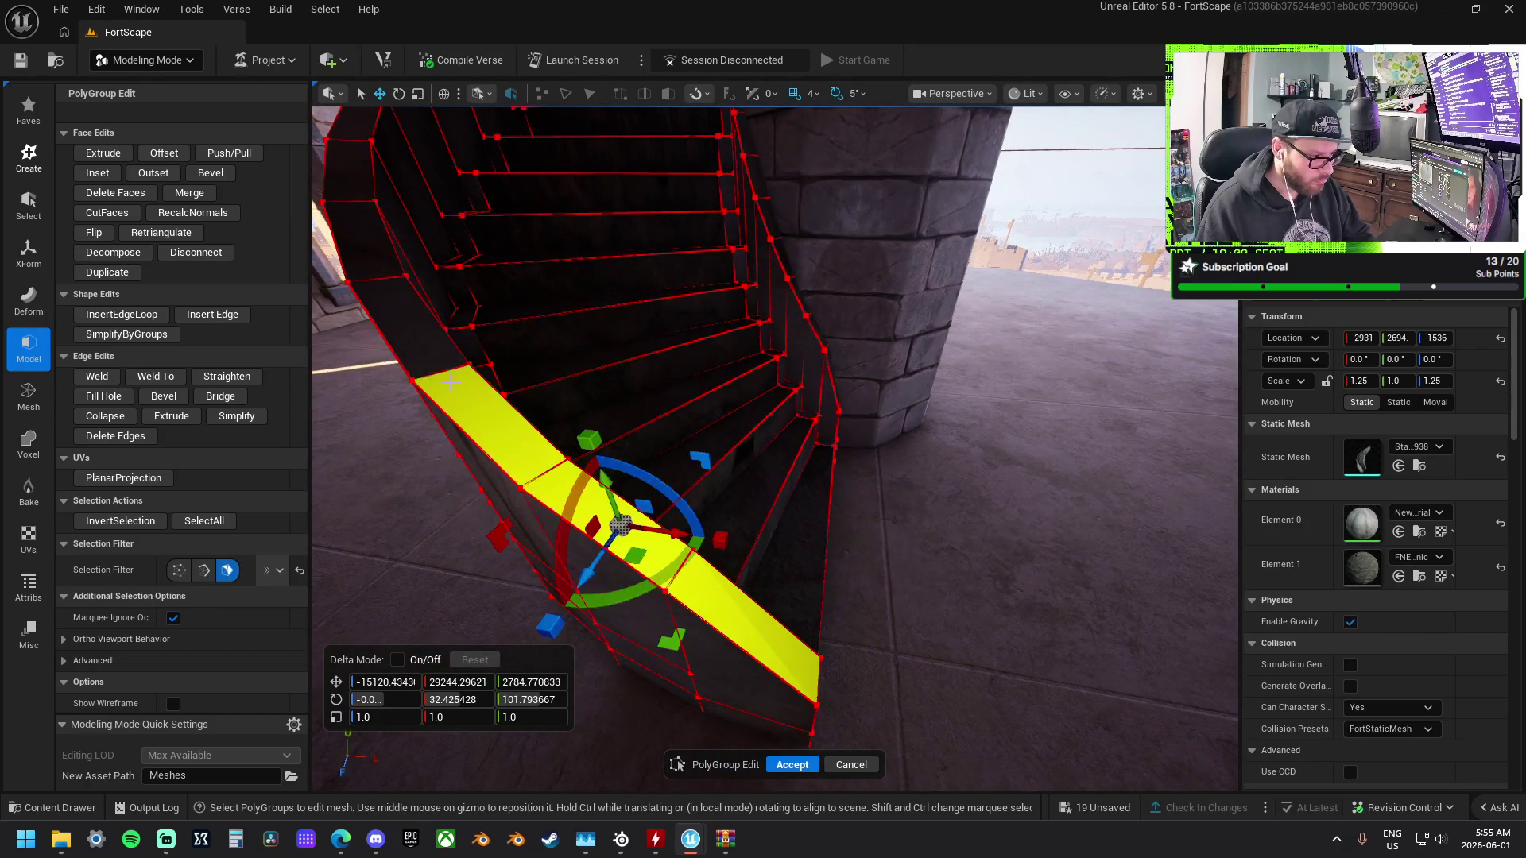
left_click(373, 318, "shift")
left_click(354, 239, "shift")
left_click(350, 164, "shift")
Add the remaining rim faces along the wall and start Push/Pull on the full rim.
left_click_drag(350, 164, 502, 330)
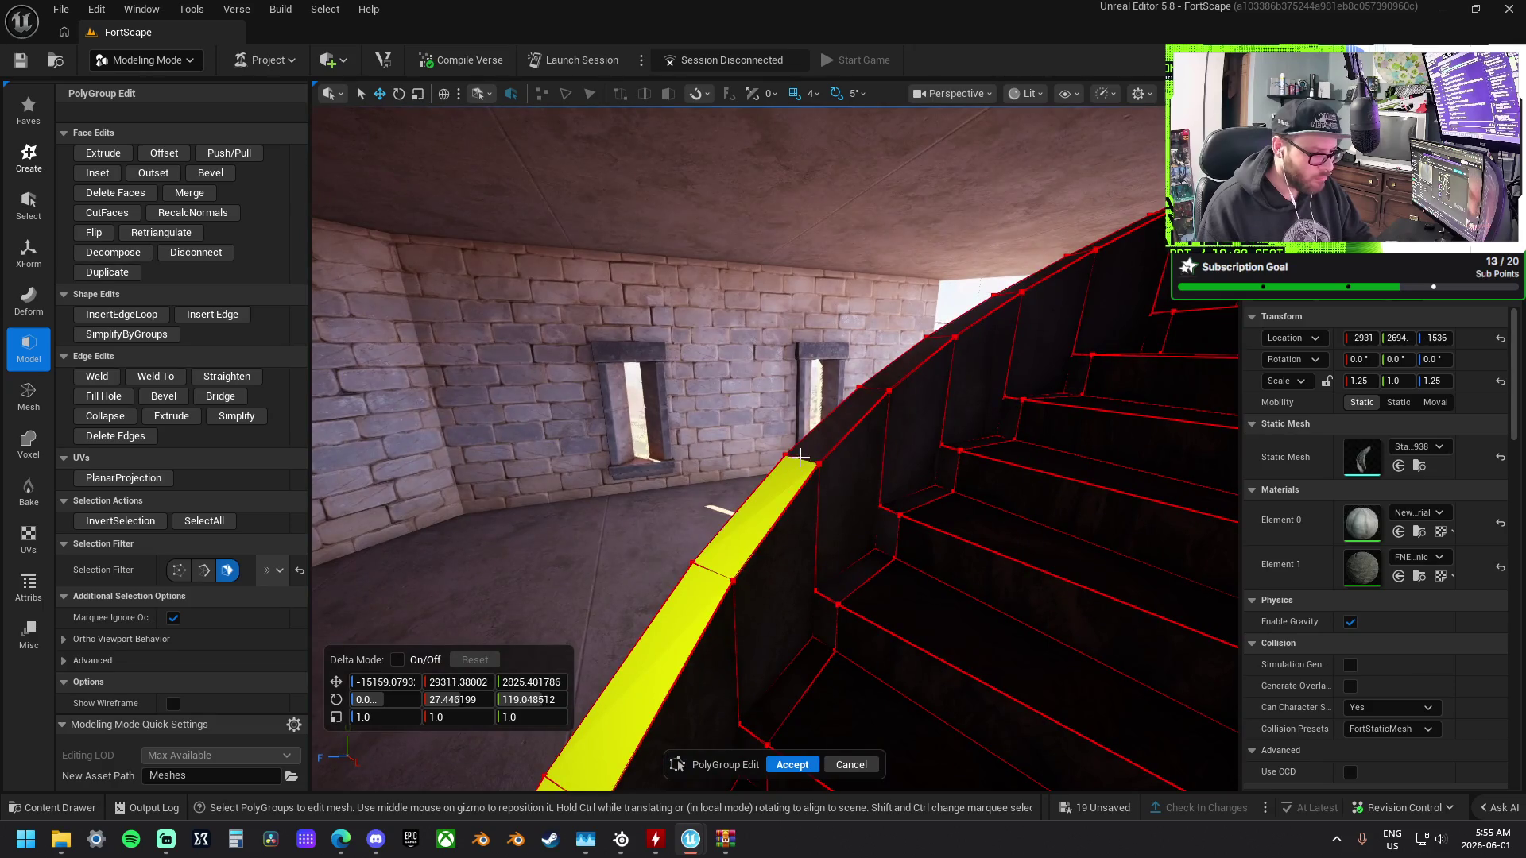
left_click_drag(970, 320, 831, 451)
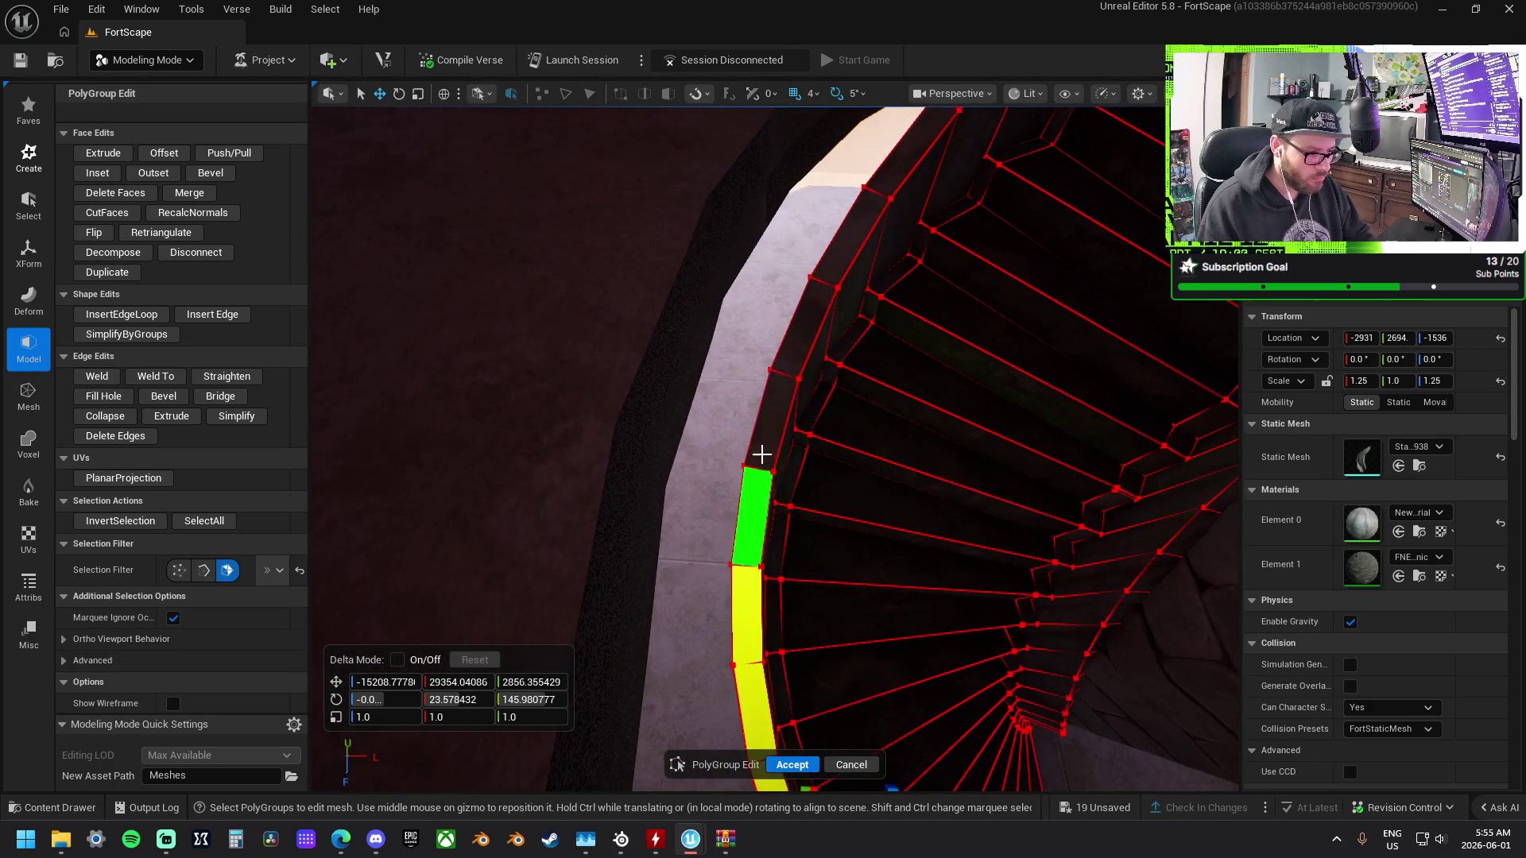
mouse_move(755, 492)
left_mouse_down()
mouse_move(818, 575)
mouse_move(810, 557)
mouse_move(741, 564)
left_mouse_up()
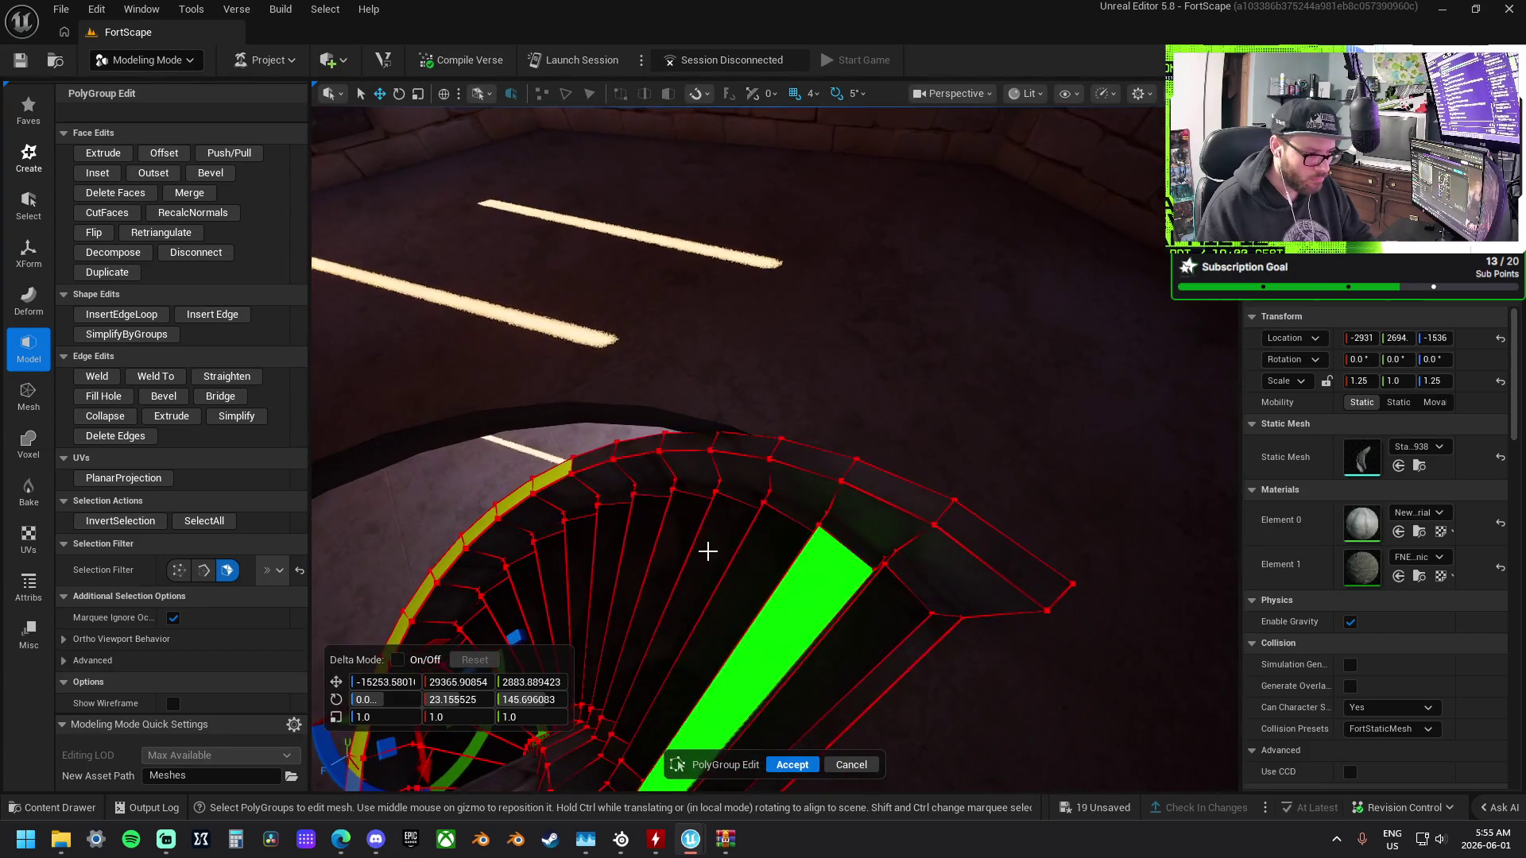
left_click(688, 440, "shift")
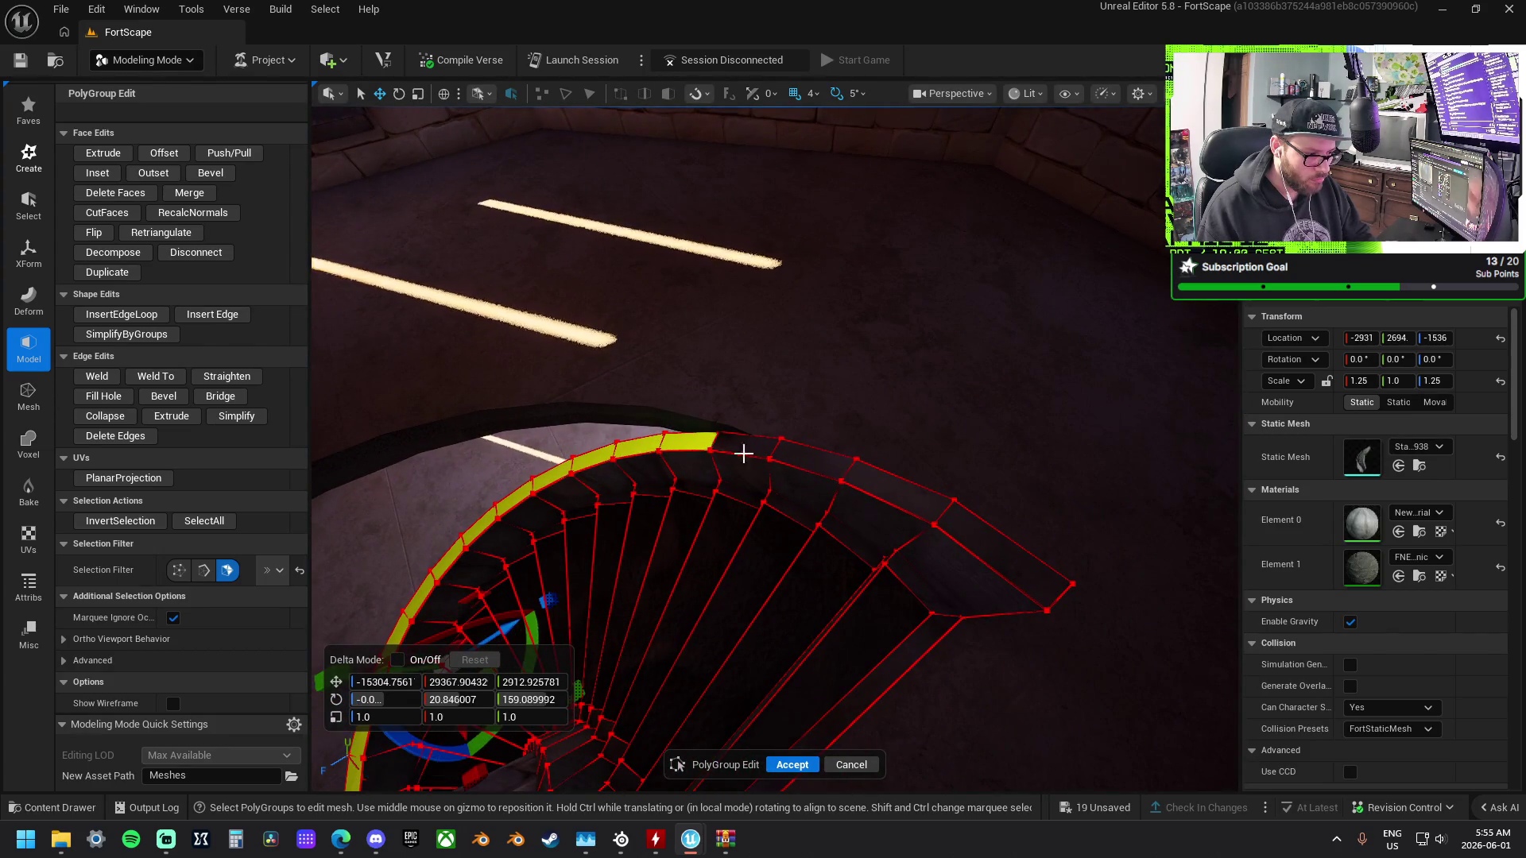
left_click(807, 460, "shift")
left_click(741, 449, "shift")
left_click(898, 481, "shift")
left_click(1013, 543, "shift")
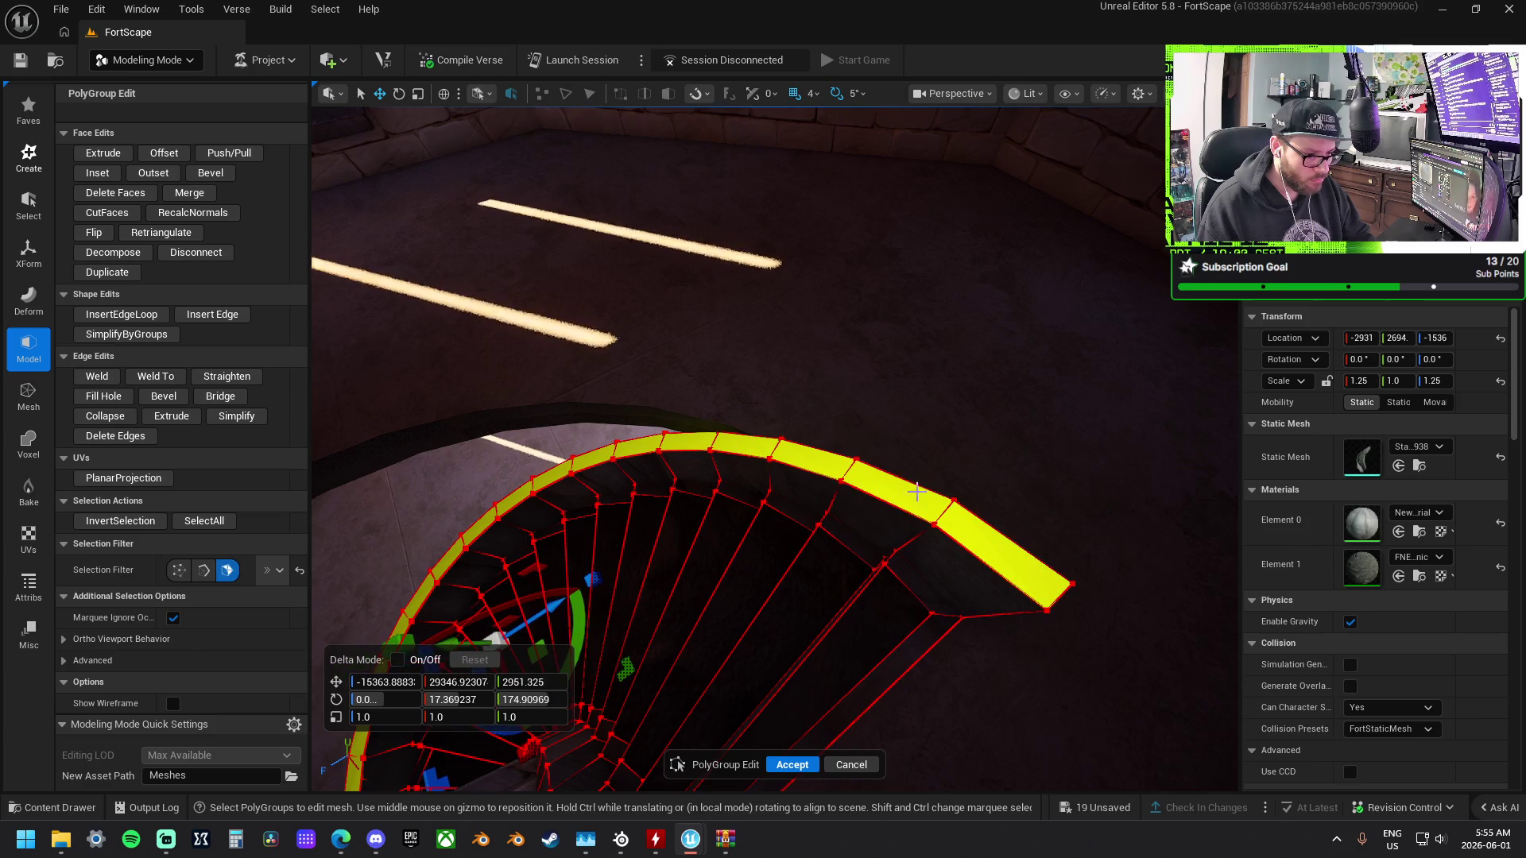
left_click(229, 152)
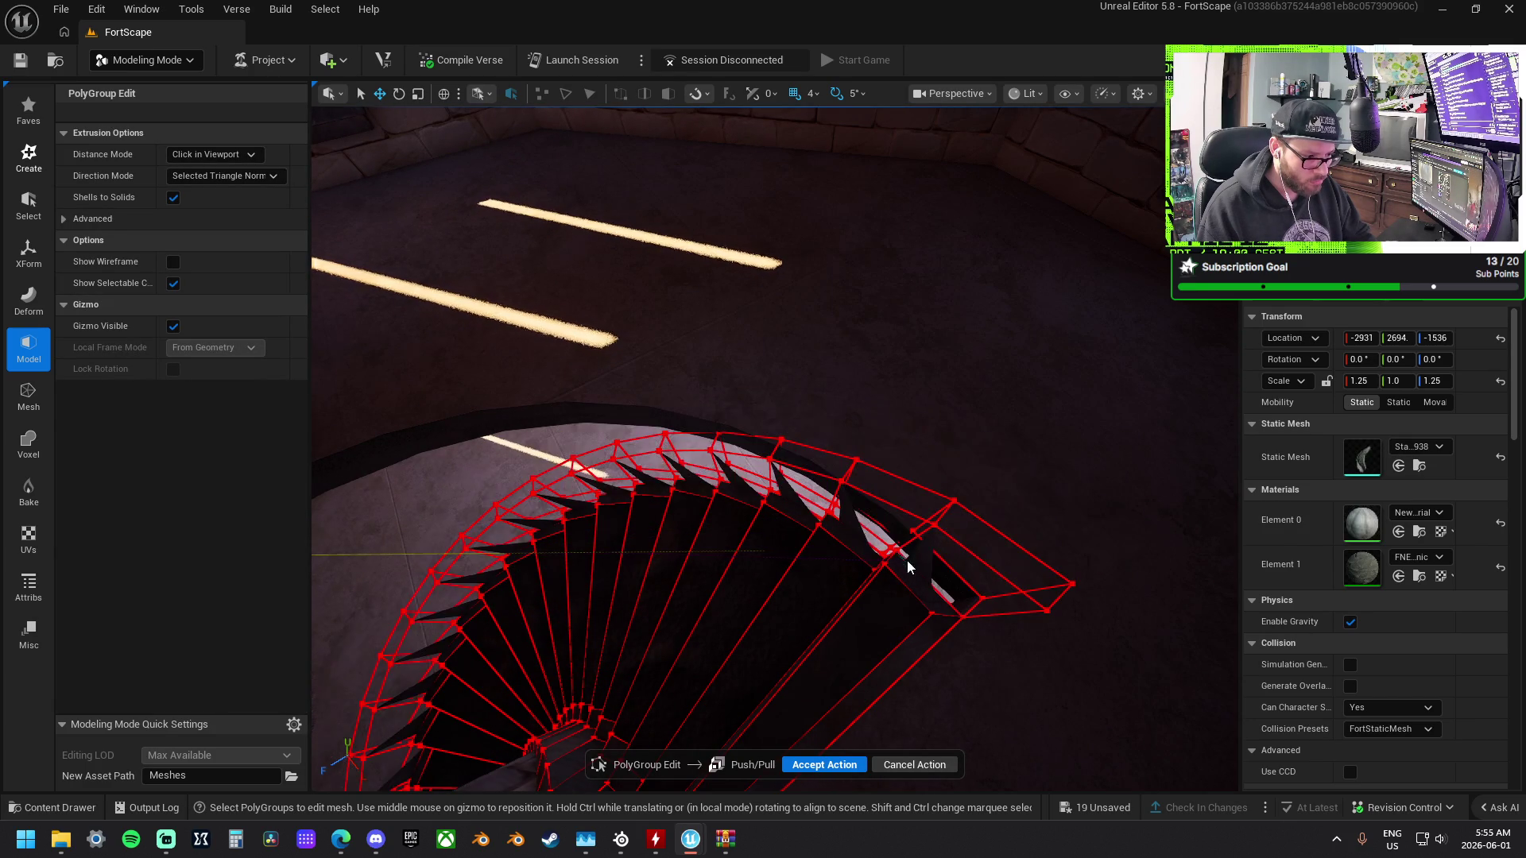
Set the rim extrusion height, then Push/Pull the new rail top again to a second height.
mouse_move(917, 556)
left_mouse_down()
mouse_move(763, 525)
mouse_move(790, 520)
left_mouse_up()
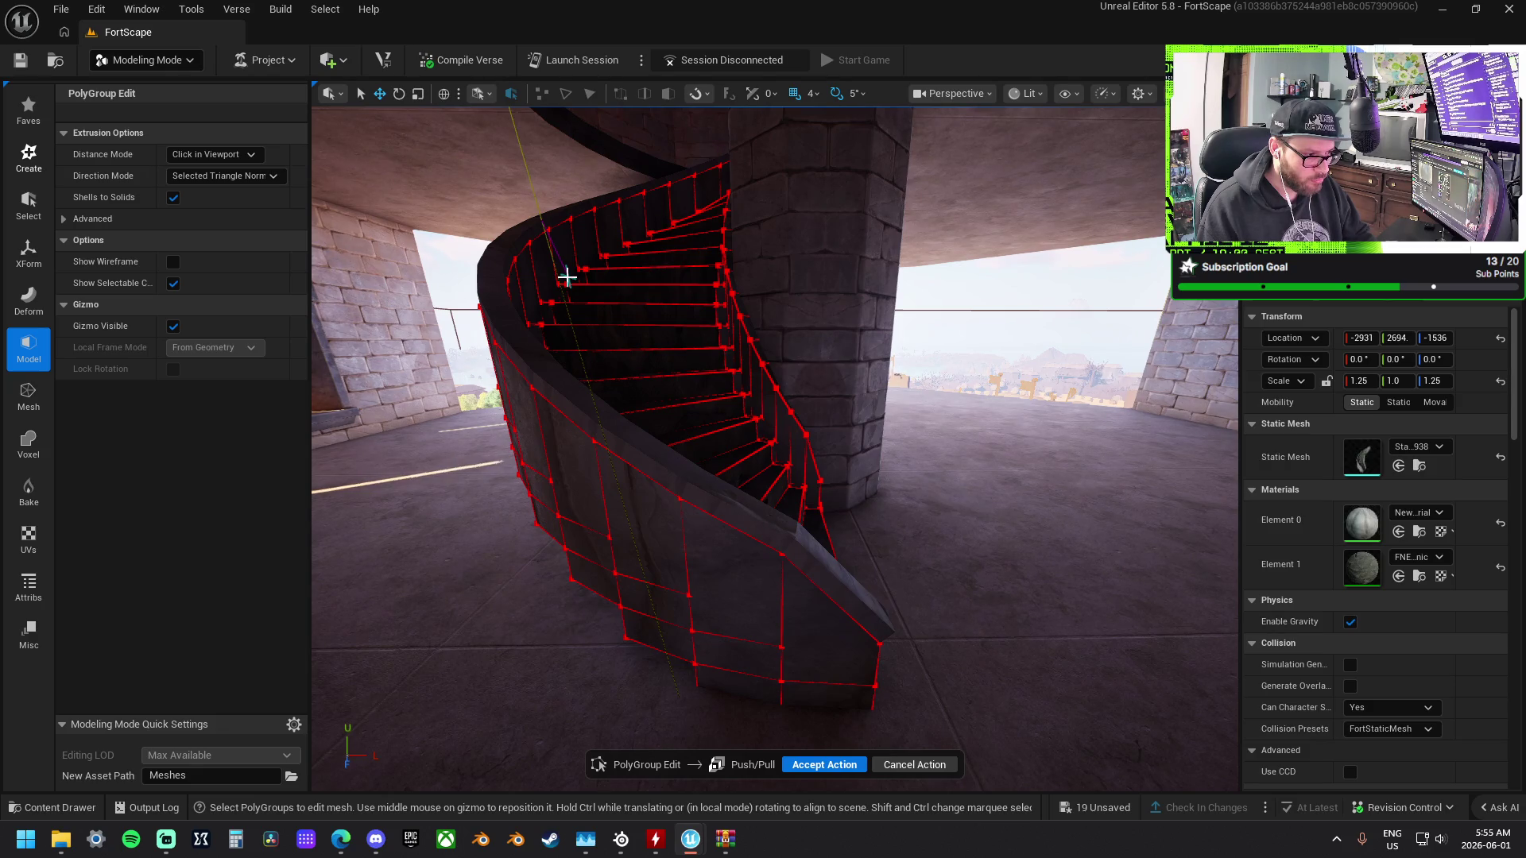
left_click(567, 275)
left_click(563, 392)
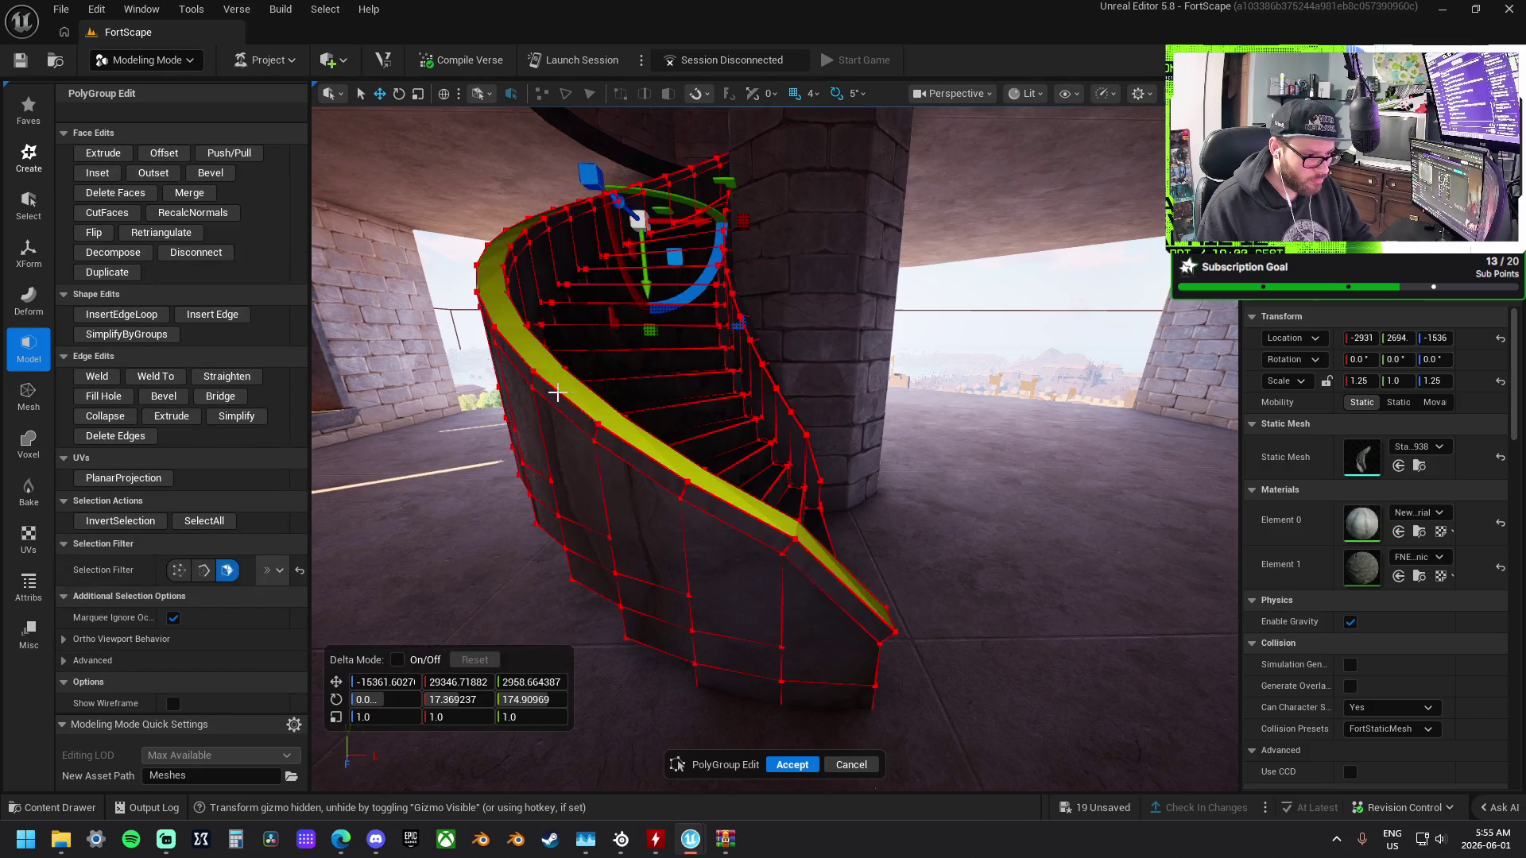
left_click(231, 153)
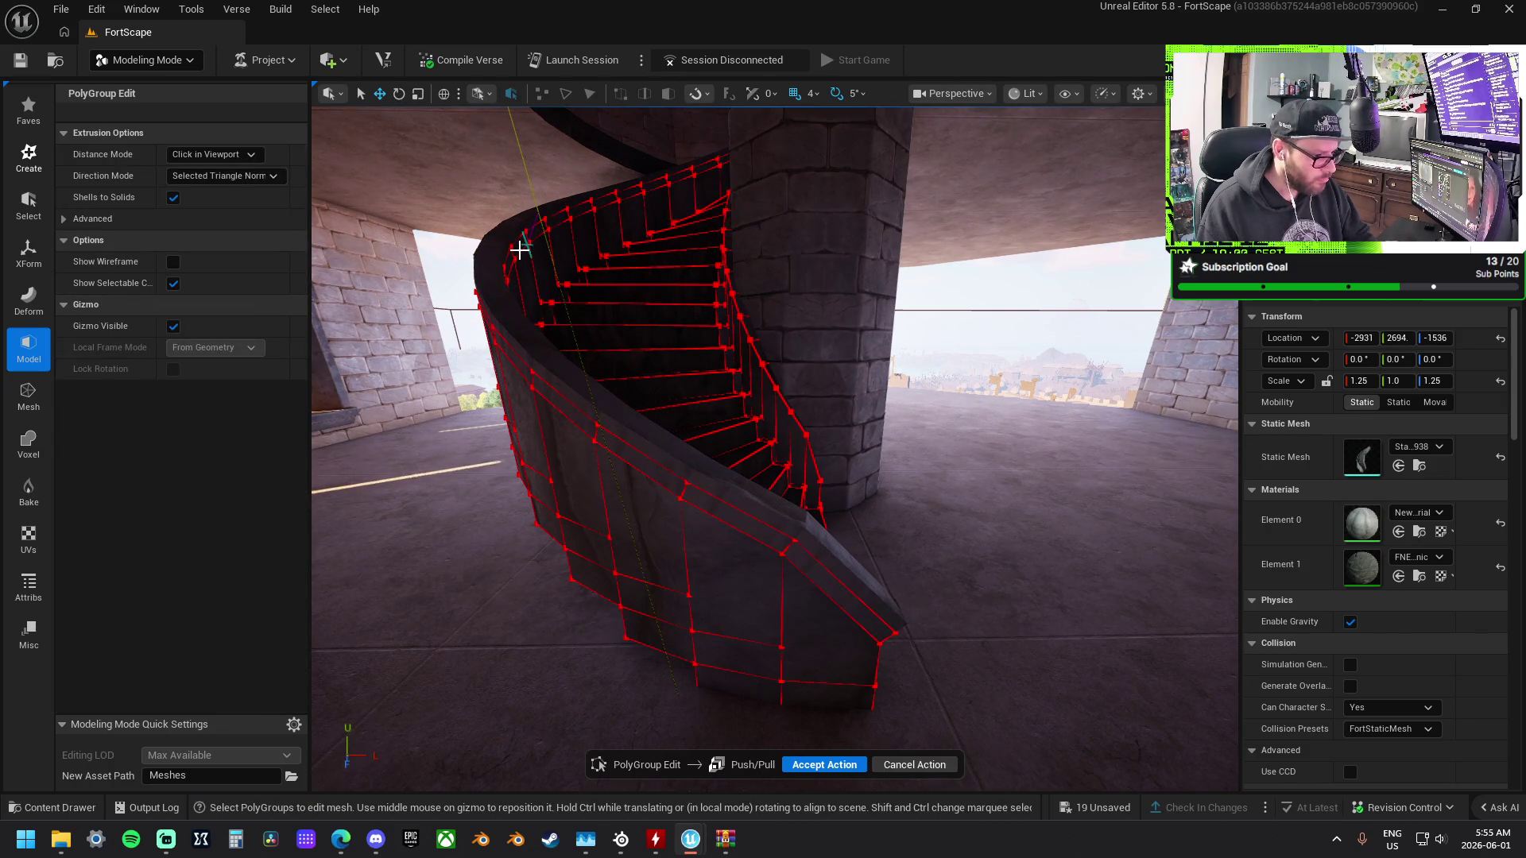
left_click(519, 250)
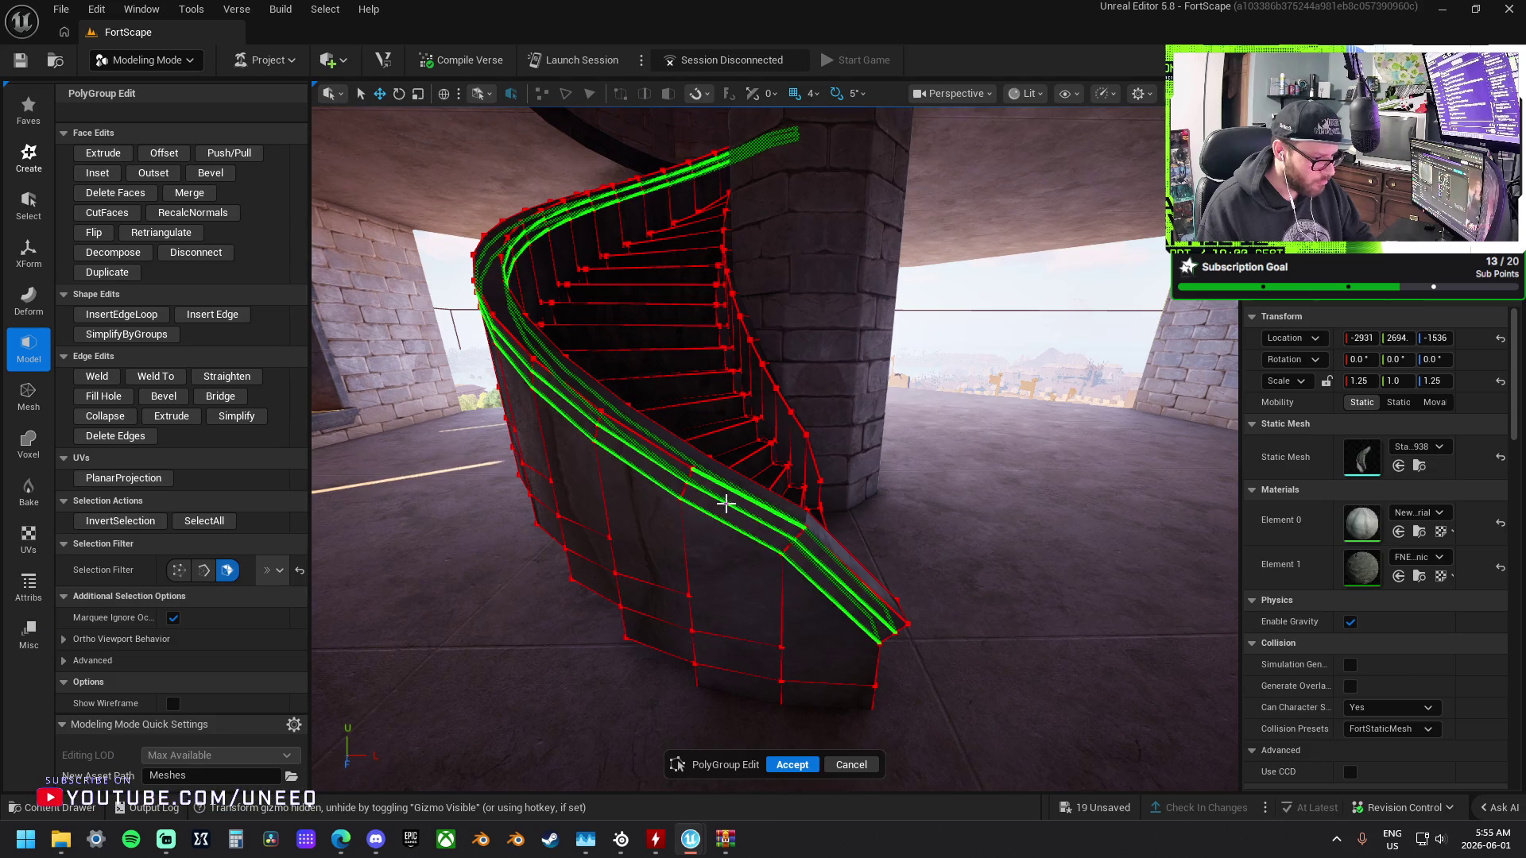
Frame the rail and select its top faces along the lower flight of stairs.
left_click(725, 502)
key("f")
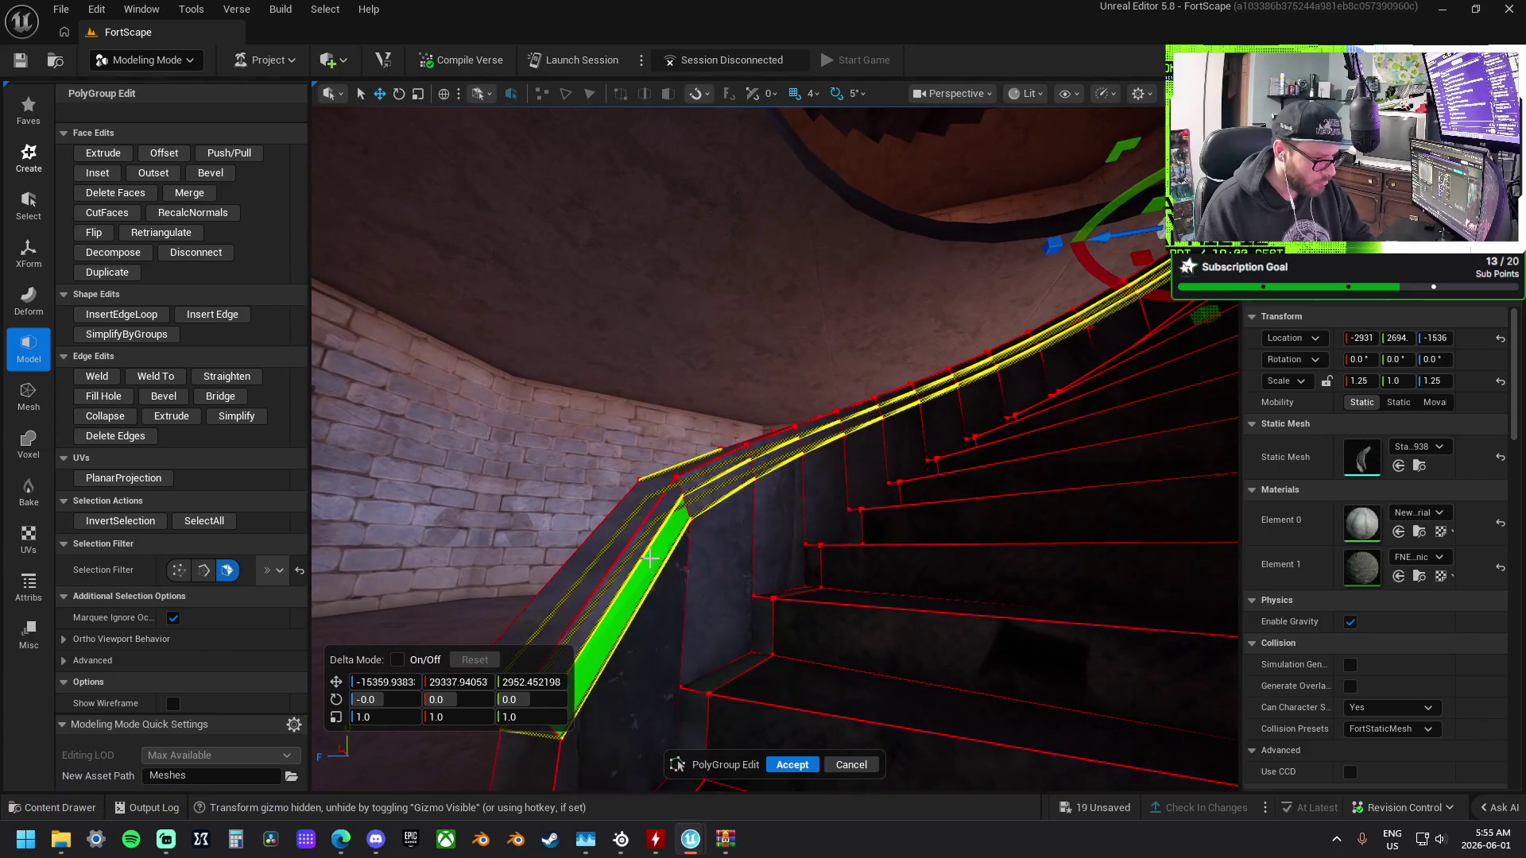
left_click(689, 538)
left_click(719, 482, "shift")
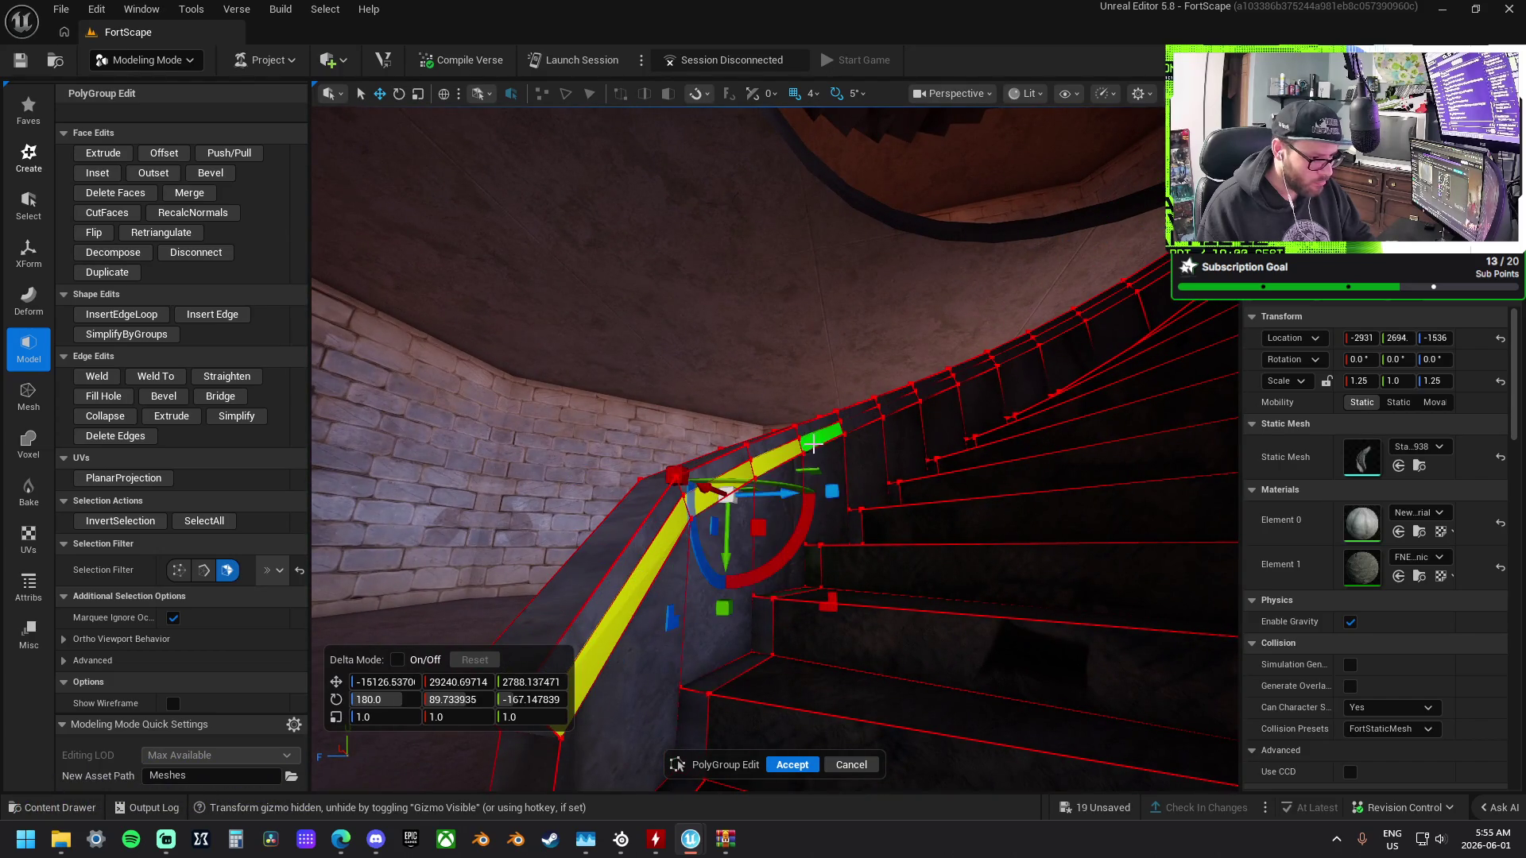
left_click(859, 430, "shift")
left_click(897, 404, "shift")
left_click(936, 386, "shift")
left_click(976, 370, "shift")
left_click(1062, 331, "shift")
left_click(1103, 310, "shift")
left_click(1133, 288, "shift")
left_click(1145, 272, "shift")
Extend the railing face selection further up the spiral staircase.
mouse_move(1141, 341)
left_mouse_down()
mouse_move(1054, 318)
mouse_move(772, 415)
left_mouse_up()
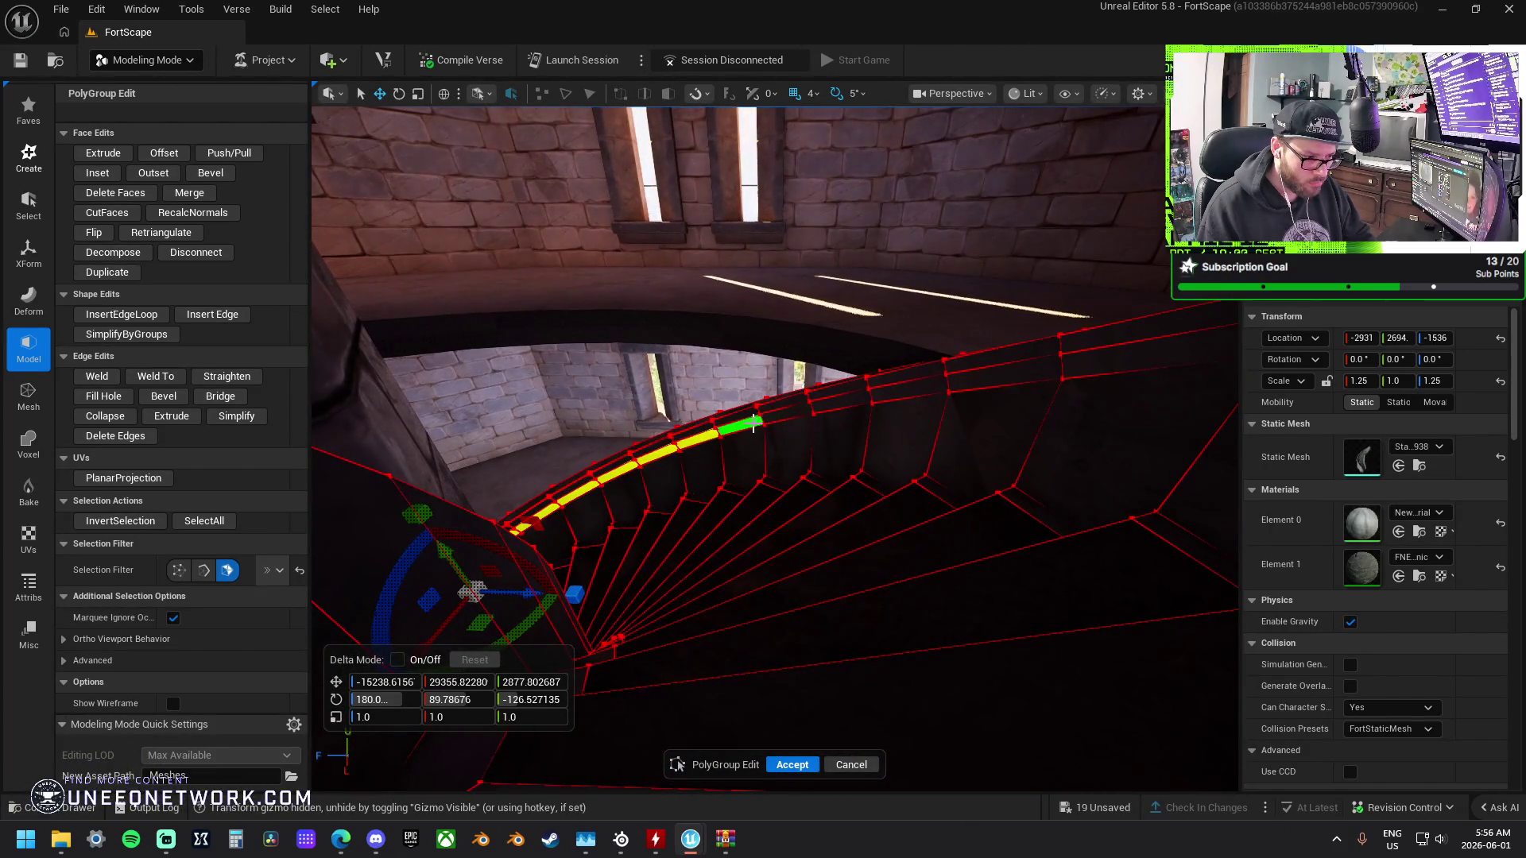
left_click(755, 423, "shift")
left_click(787, 409, "shift")
left_click(839, 393, "shift")
left_click(906, 381, "shift")
left_click(1006, 368, "shift")
left_click(1102, 360, "shift")
mouse_move(1102, 360)
left_mouse_down()
mouse_move(961, 355)
mouse_move(875, 320)
left_mouse_up()
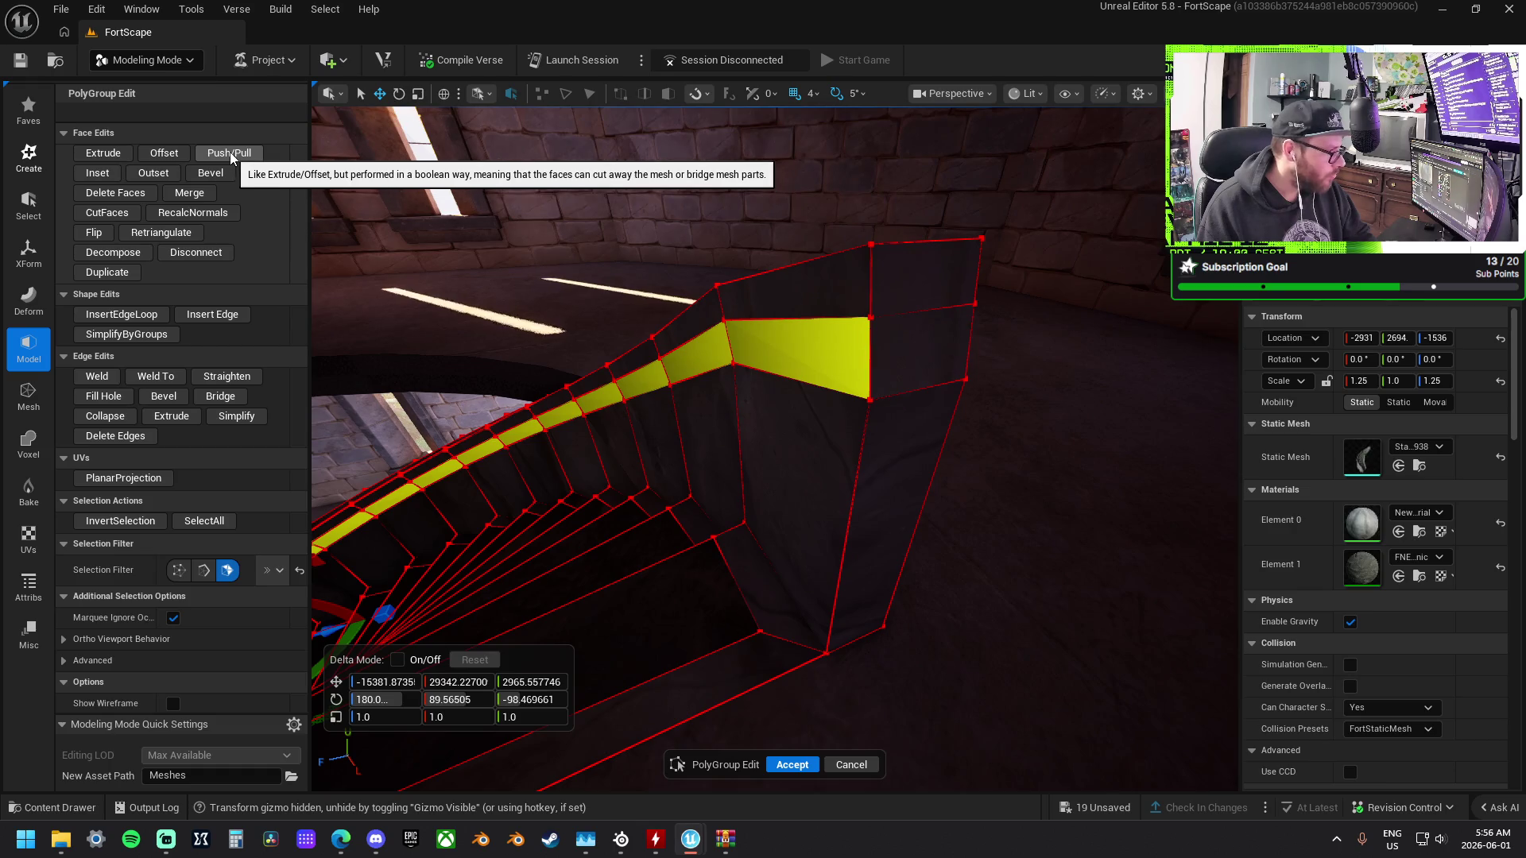
Push/Pull the selected railing faces upward and commit the taller rail.
left_click(230, 152)
mouse_move(539, 658)
left_mouse_down()
mouse_move(588, 589)
mouse_move(580, 606)
mouse_move(753, 480)
mouse_move(715, 517)
mouse_move(609, 497)
mouse_move(515, 521)
mouse_move(783, 505)
mouse_move(454, 513)
left_mouse_up()
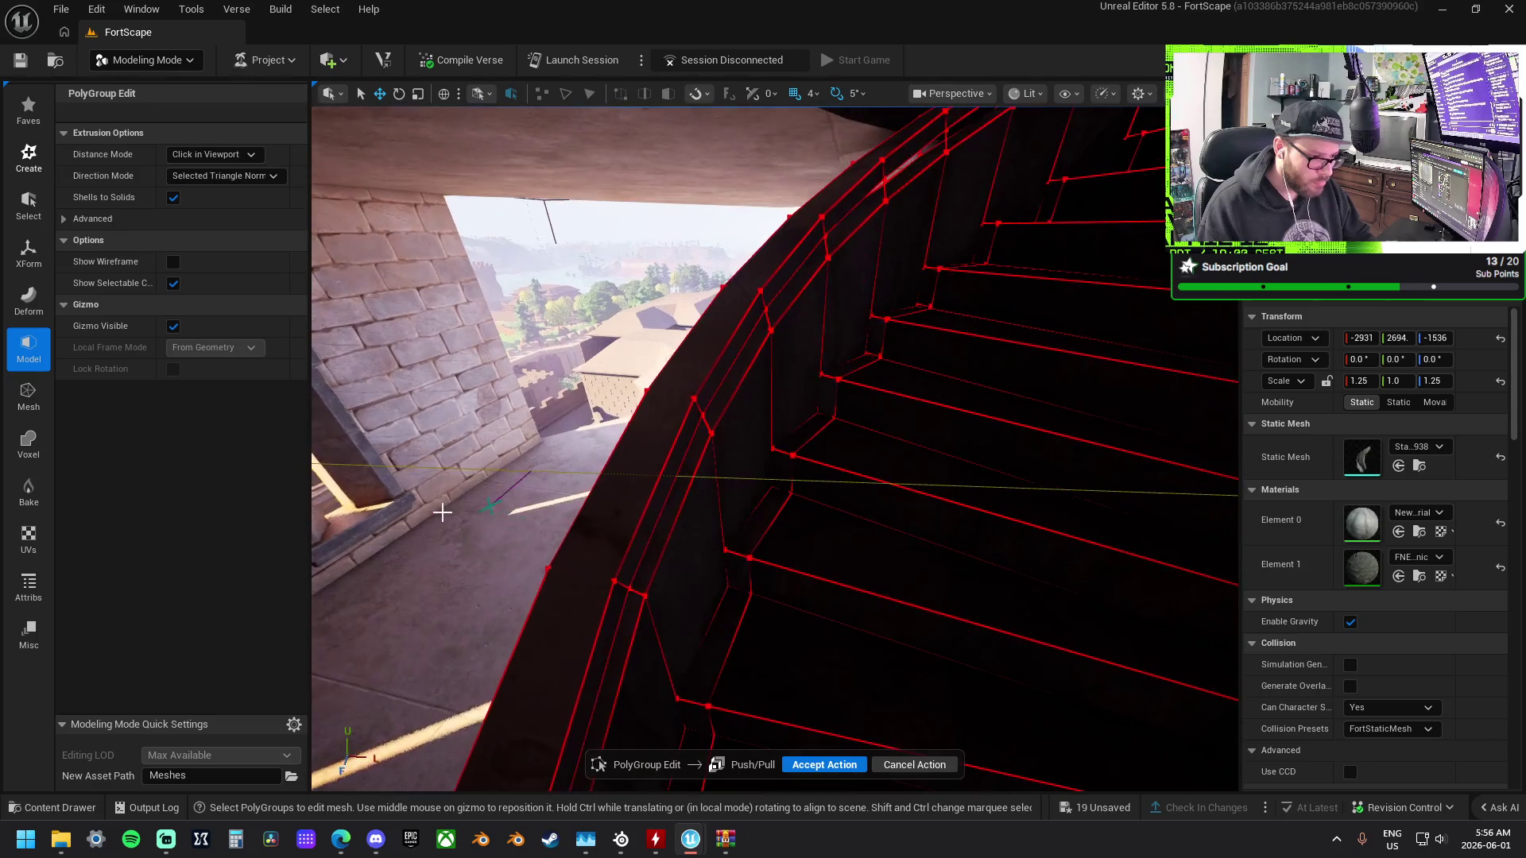
mouse_move(667, 492)
left_mouse_down()
mouse_move(706, 421)
mouse_move(668, 491)
left_mouse_up()
left_click_drag(736, 452, 845, 421)
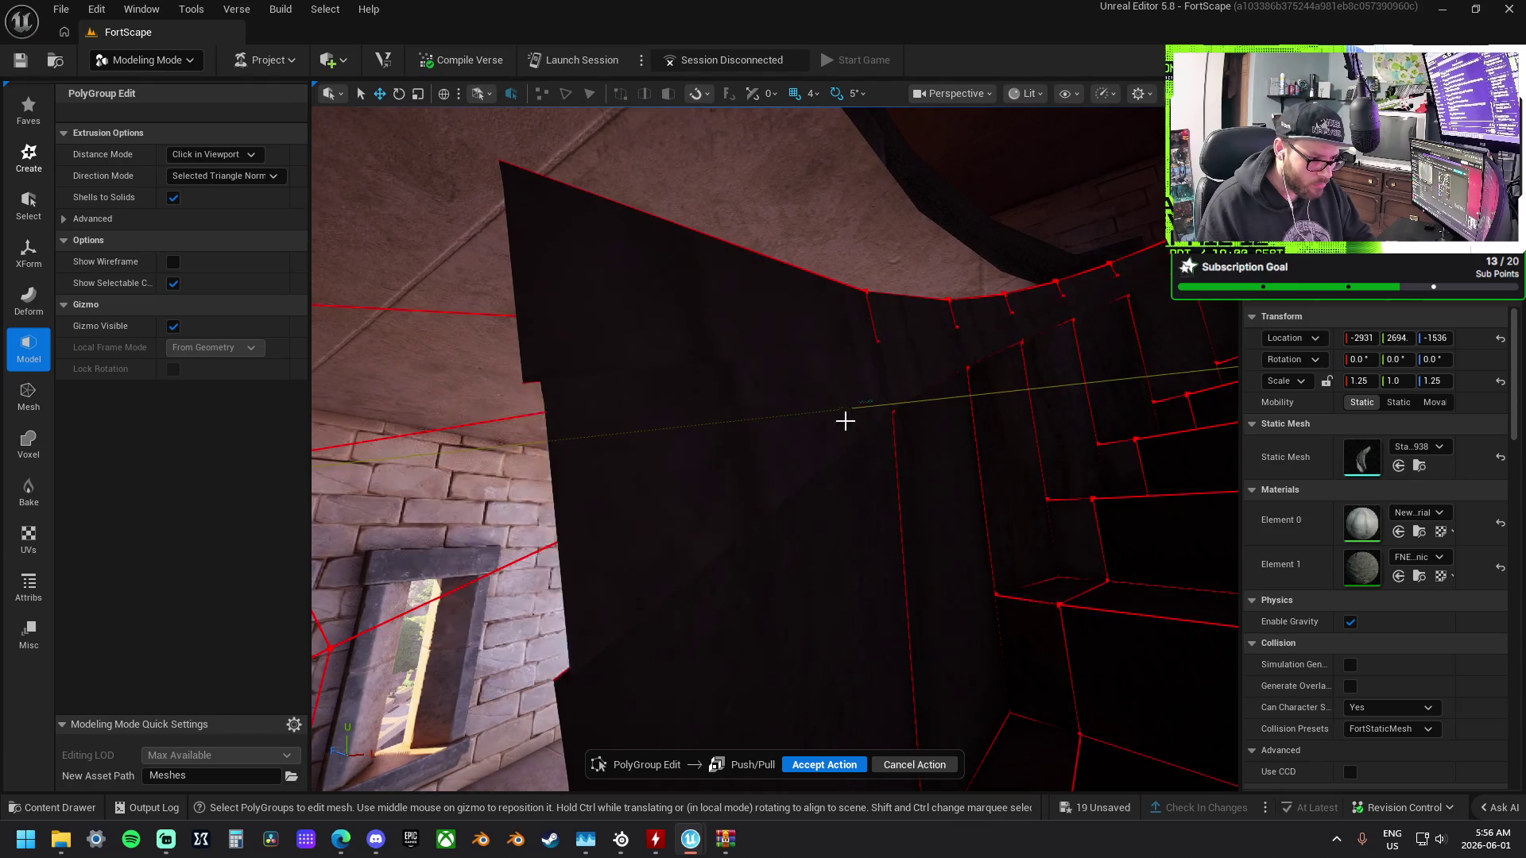
left_click(780, 473)
left_click_drag(775, 449, 843, 449)
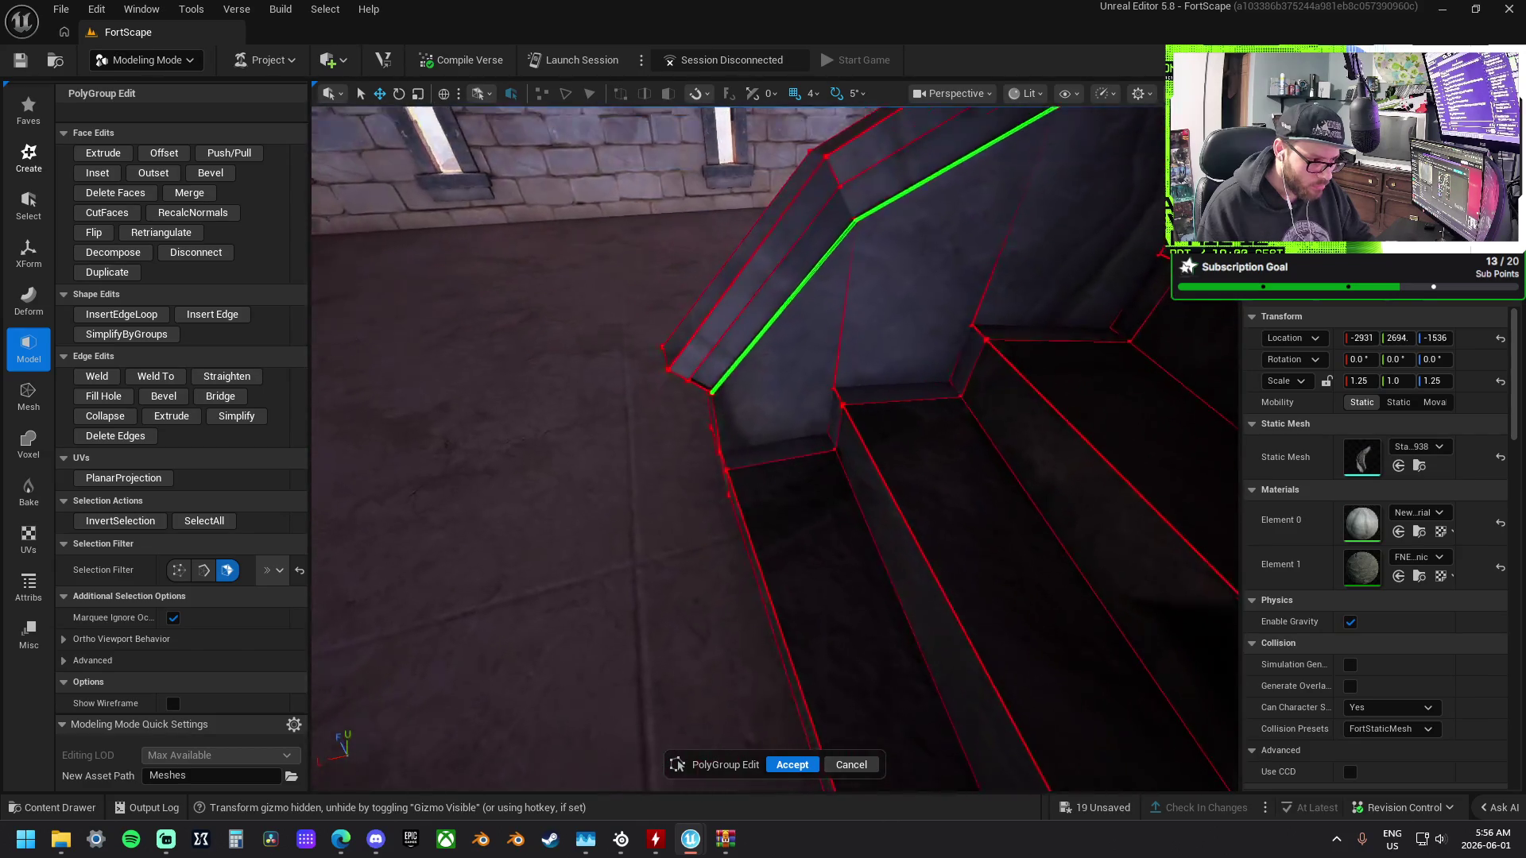
Select the stair strip face and the long edges up the stair rim.
left_click(729, 380)
left_click(720, 345)
mouse_move(721, 341)
left_mouse_down()
mouse_move(711, 413)
mouse_move(705, 396)
left_mouse_up()
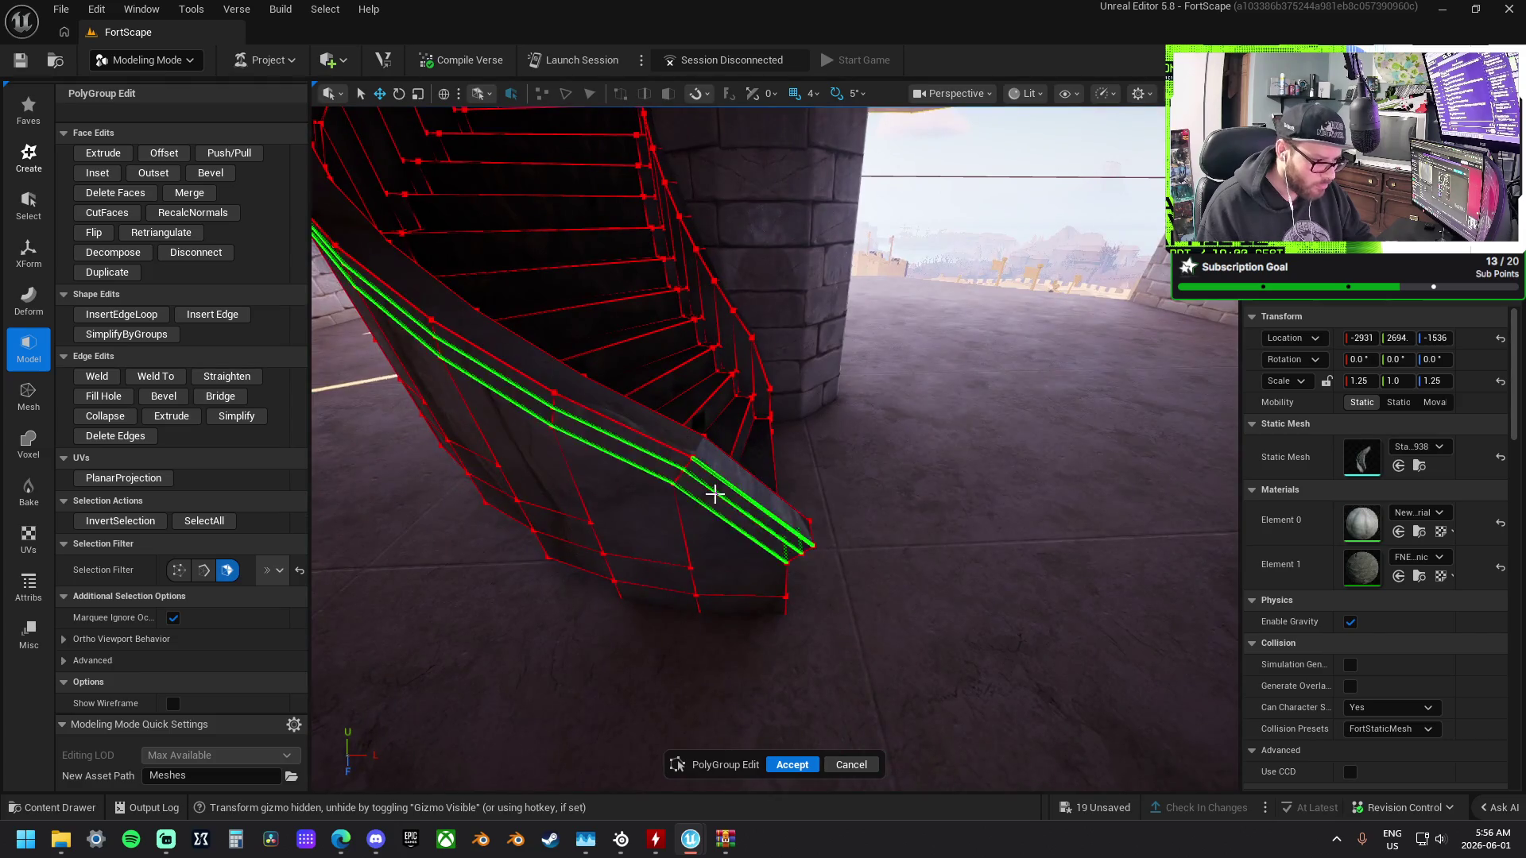
left_click(715, 494)
left_click_drag(714, 494, 665, 427)
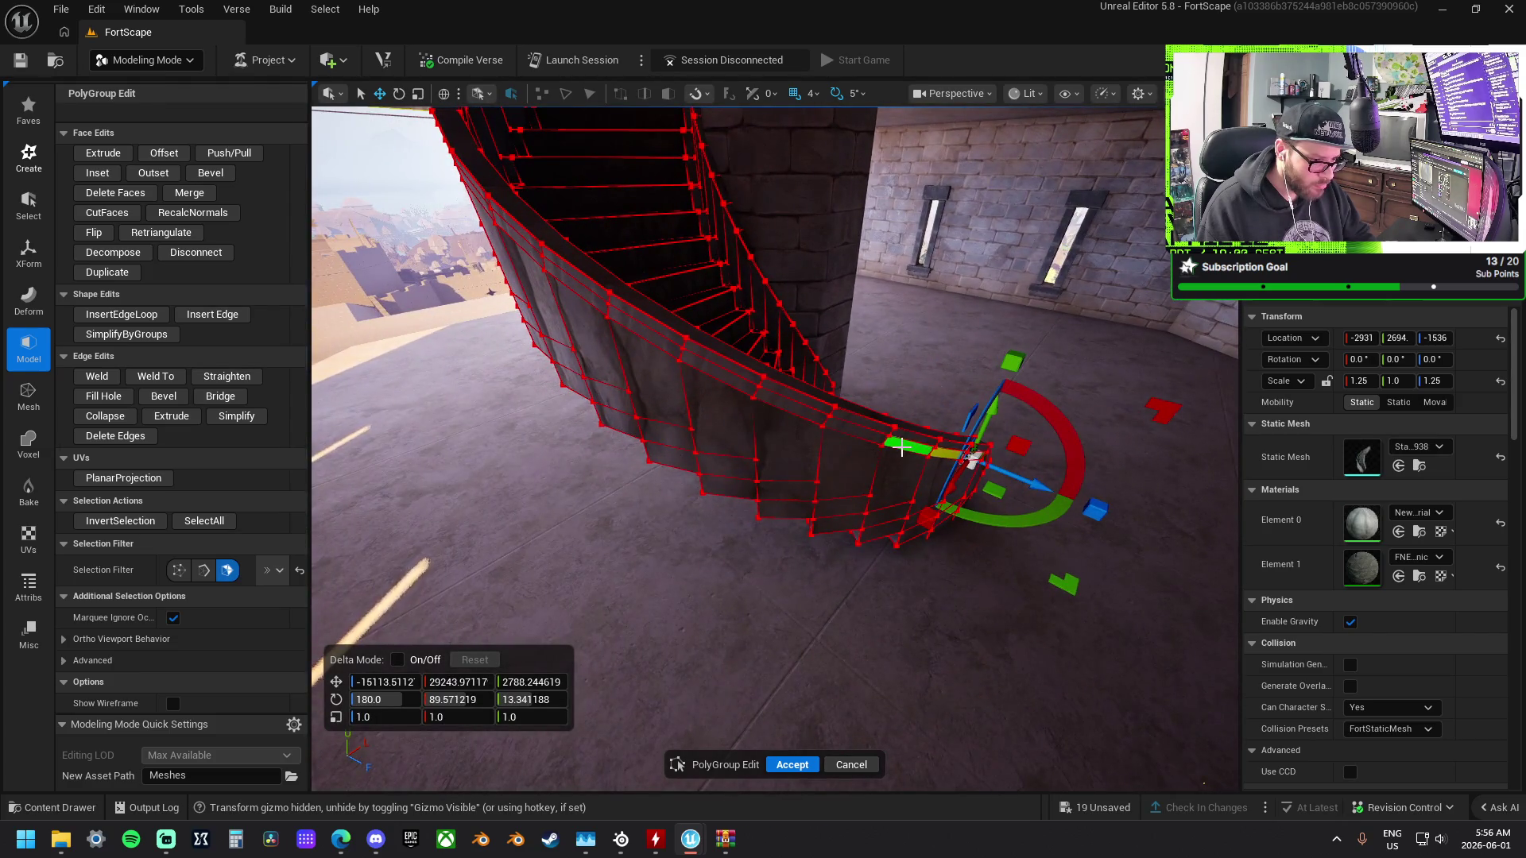
left_click(756, 391)
left_click(606, 306, "shift")
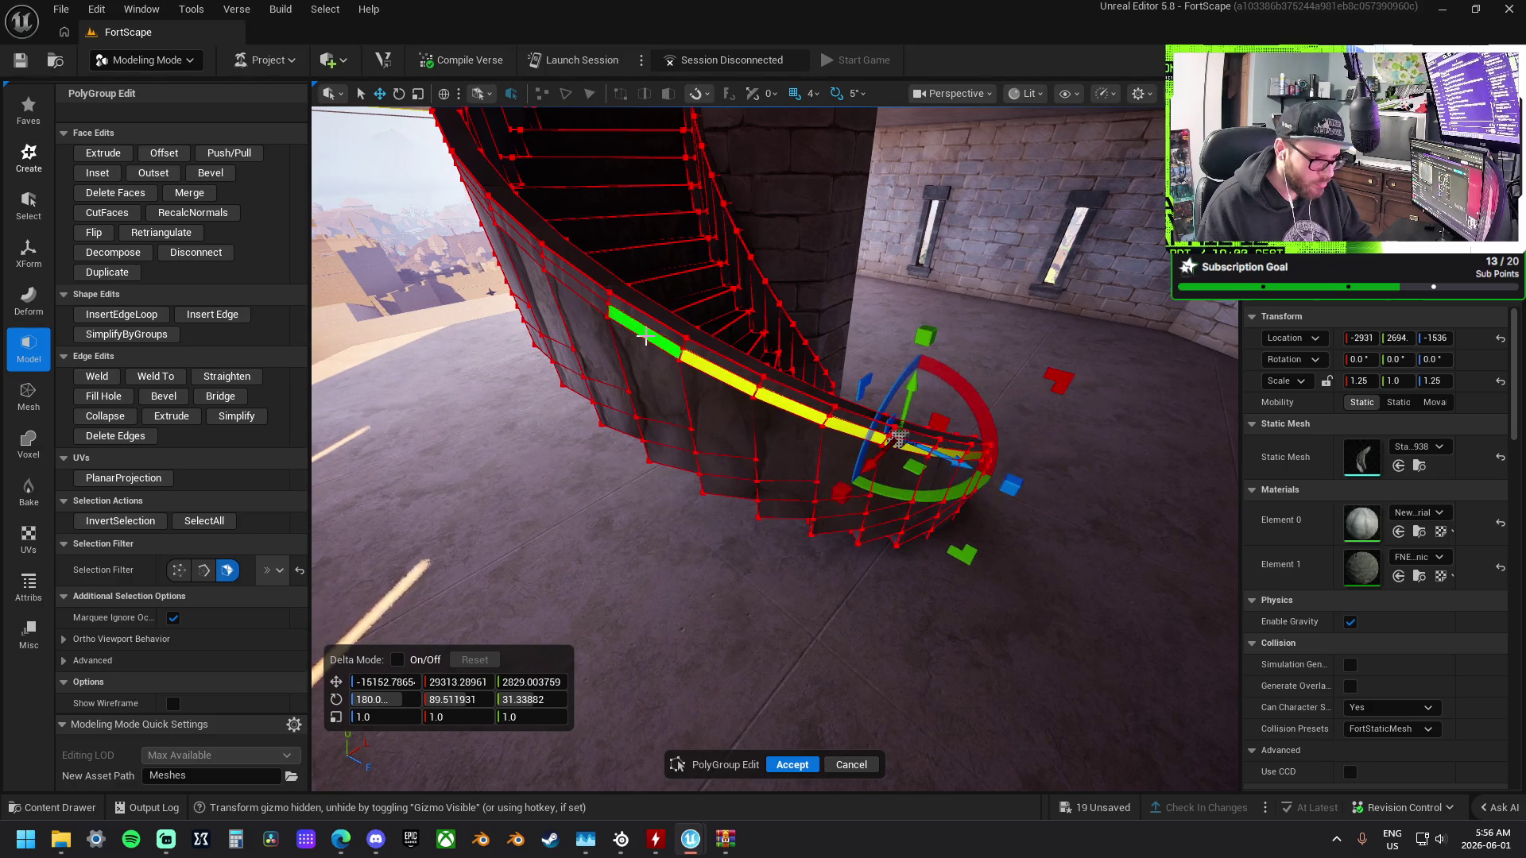
left_click(537, 268, "shift")
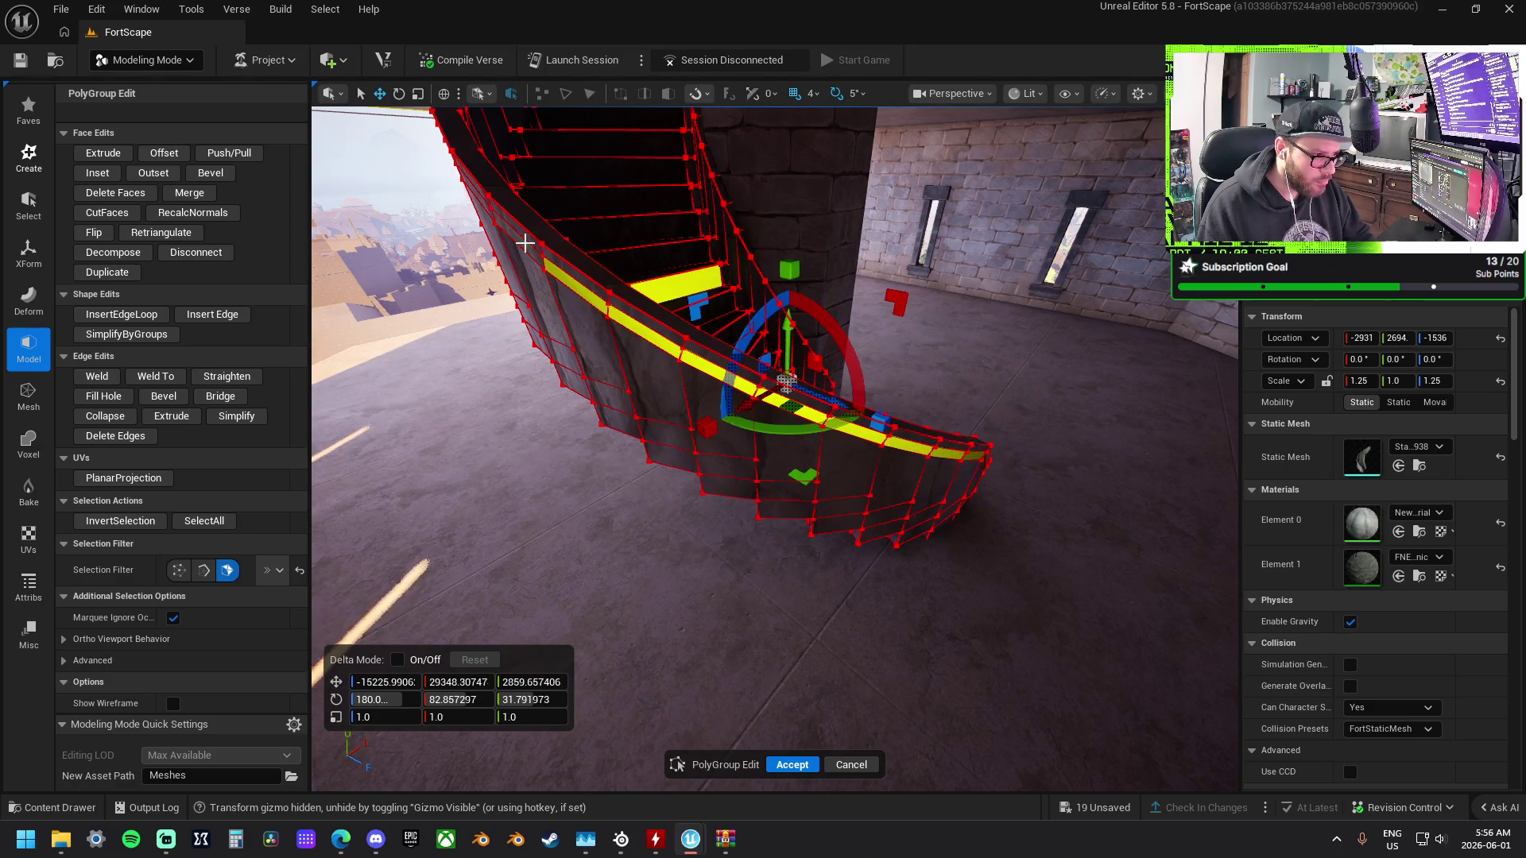
left_click(525, 243, "shift")
Extend the selection along the stair's upper edge and add the upper strip faces.
mouse_move(524, 243)
left_mouse_down()
mouse_move(572, 263)
mouse_move(534, 347)
mouse_move(749, 390)
left_mouse_up()
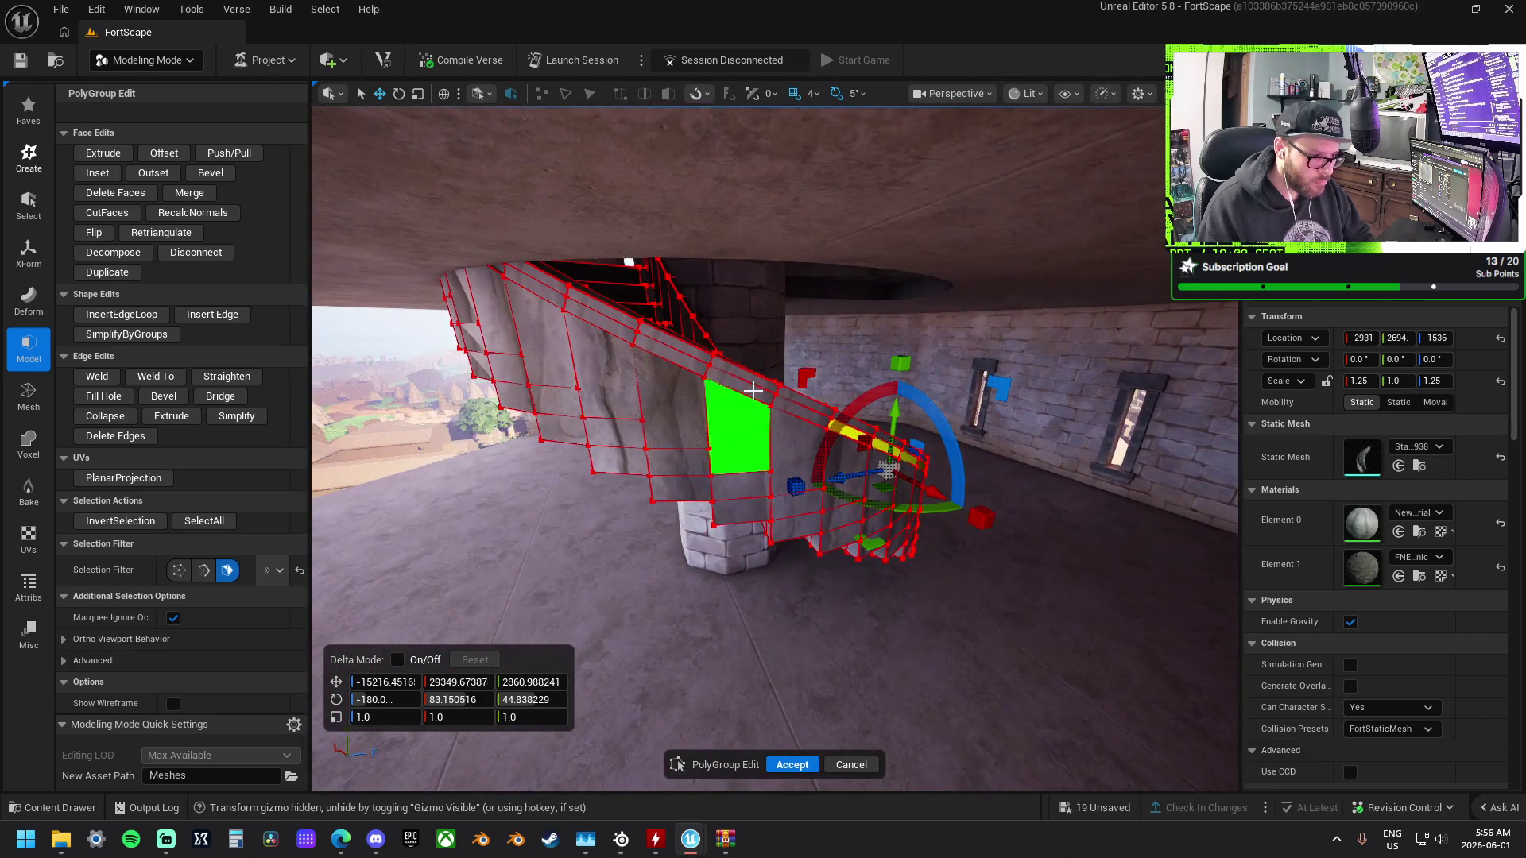
left_click(735, 374, "shift")
left_click(684, 354, "shift")
left_click(629, 326, "shift")
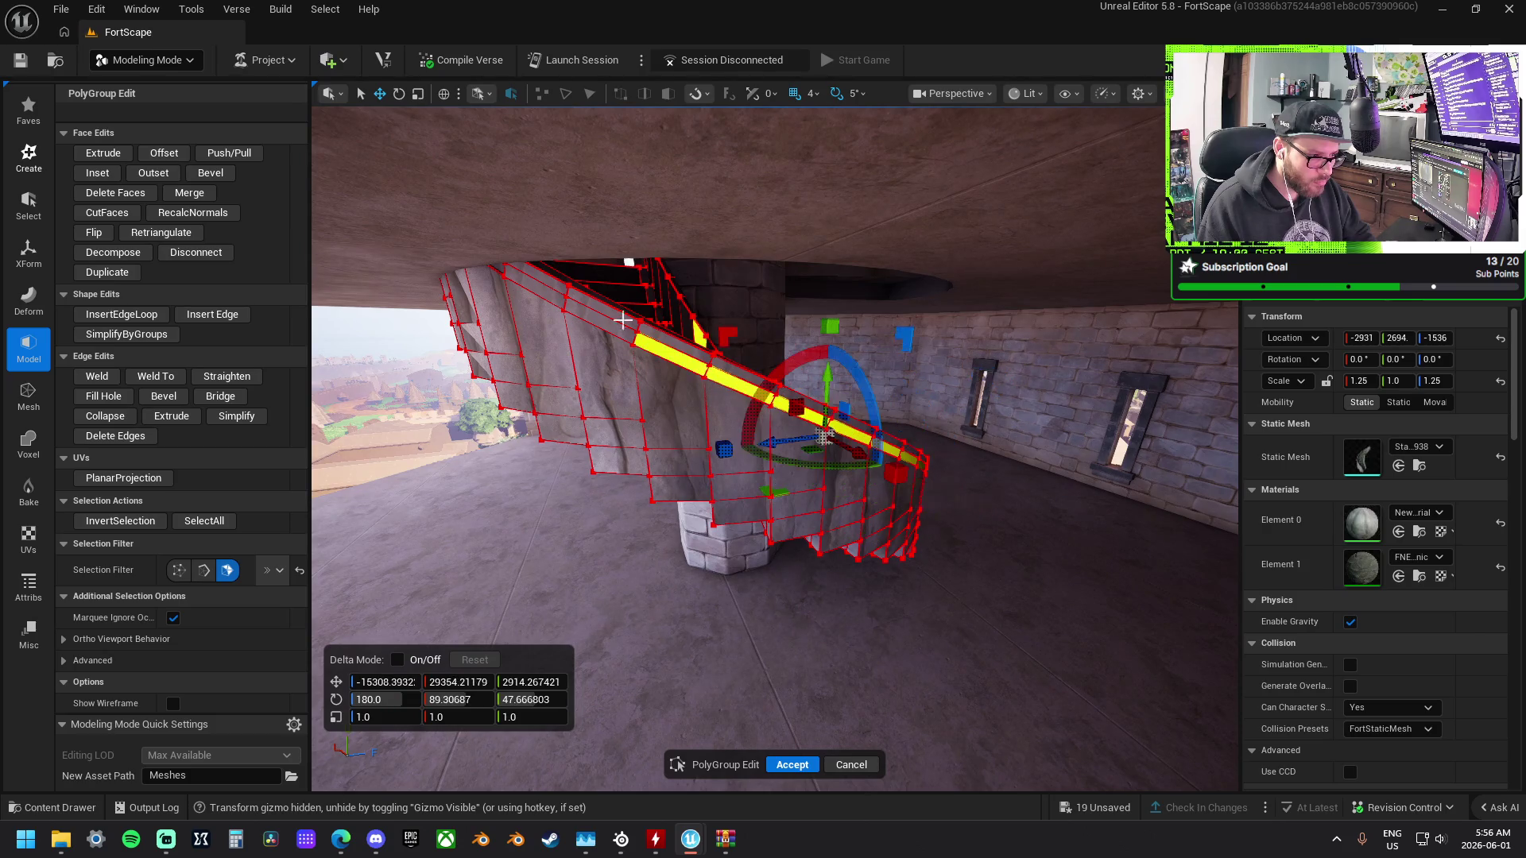
left_click_drag(525, 303, 674, 563)
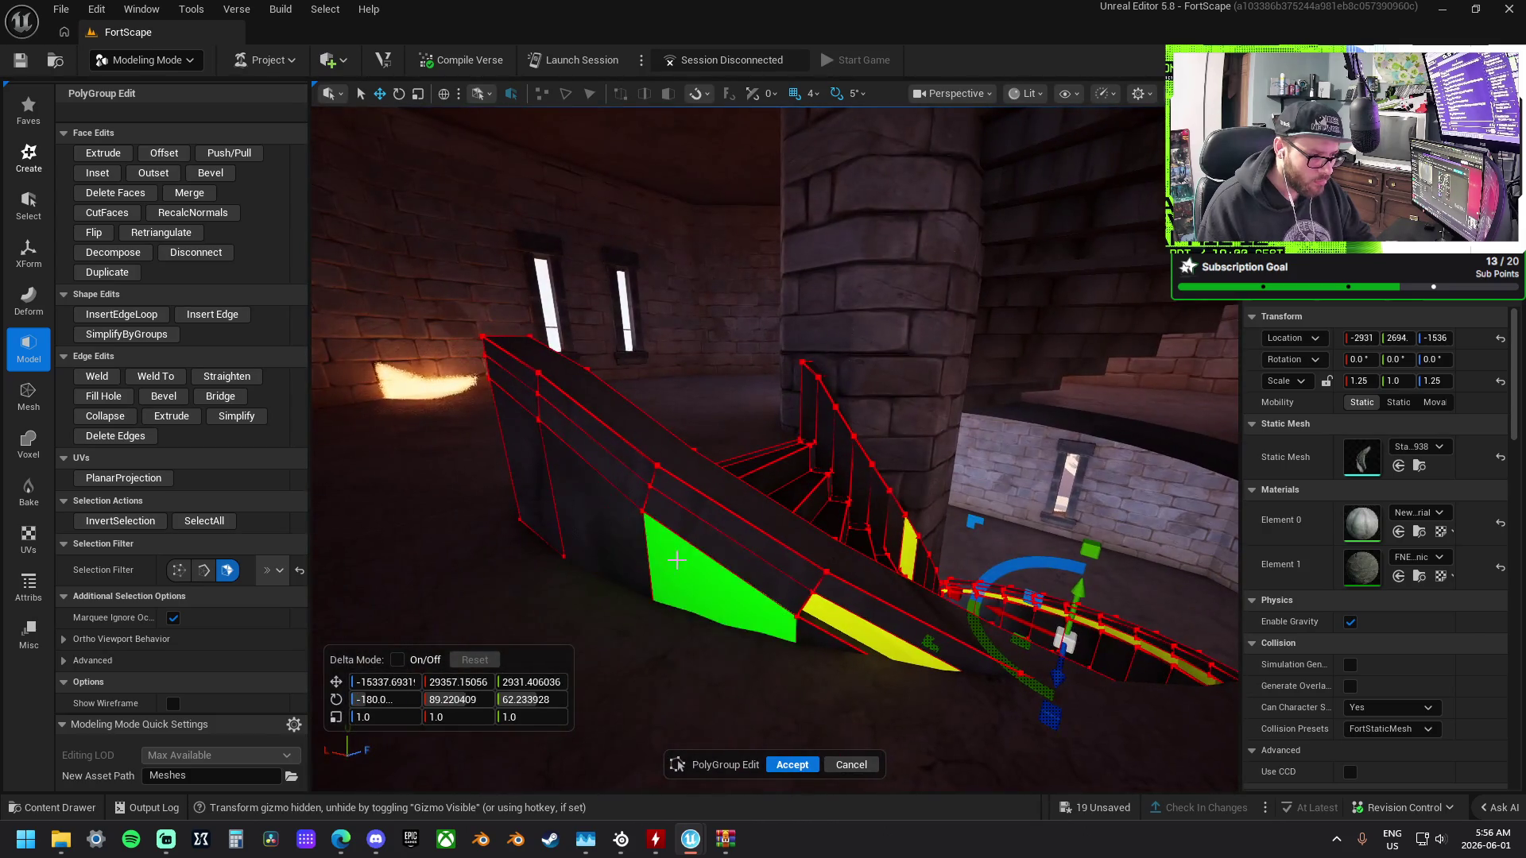
left_click(634, 484, "shift")
left_click(561, 408, "shift")
mouse_move(521, 394)
left_mouse_down()
mouse_move(593, 296)
mouse_move(636, 334)
left_mouse_up()
Check the side-face selection from several angles and start Push/Pull on it.
right_click(592, 296)
key("Escape")
left_click_drag(779, 341, 845, 357)
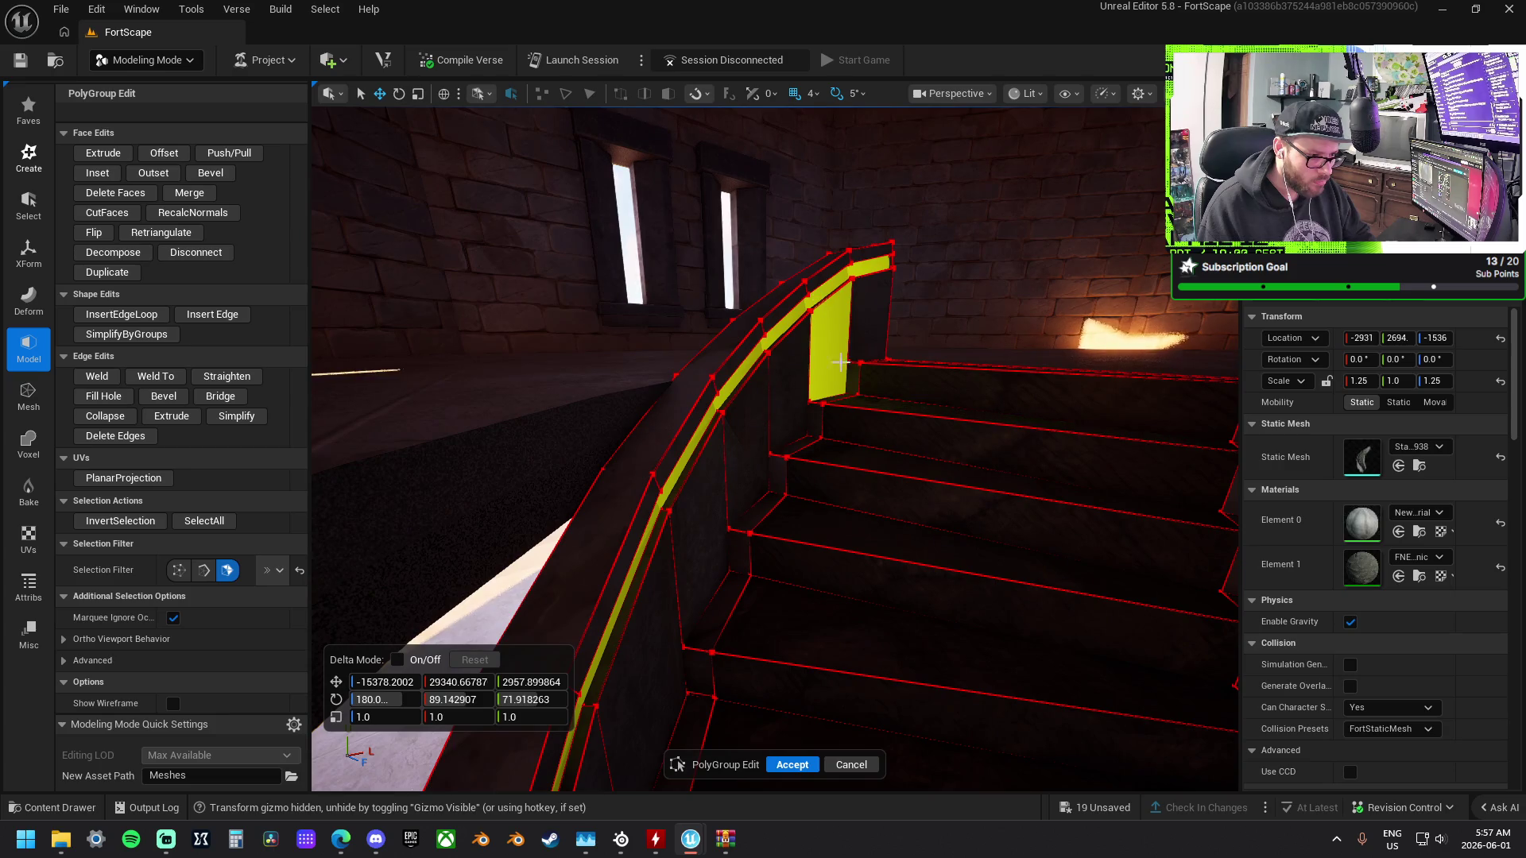
left_click_drag(851, 389, 794, 373)
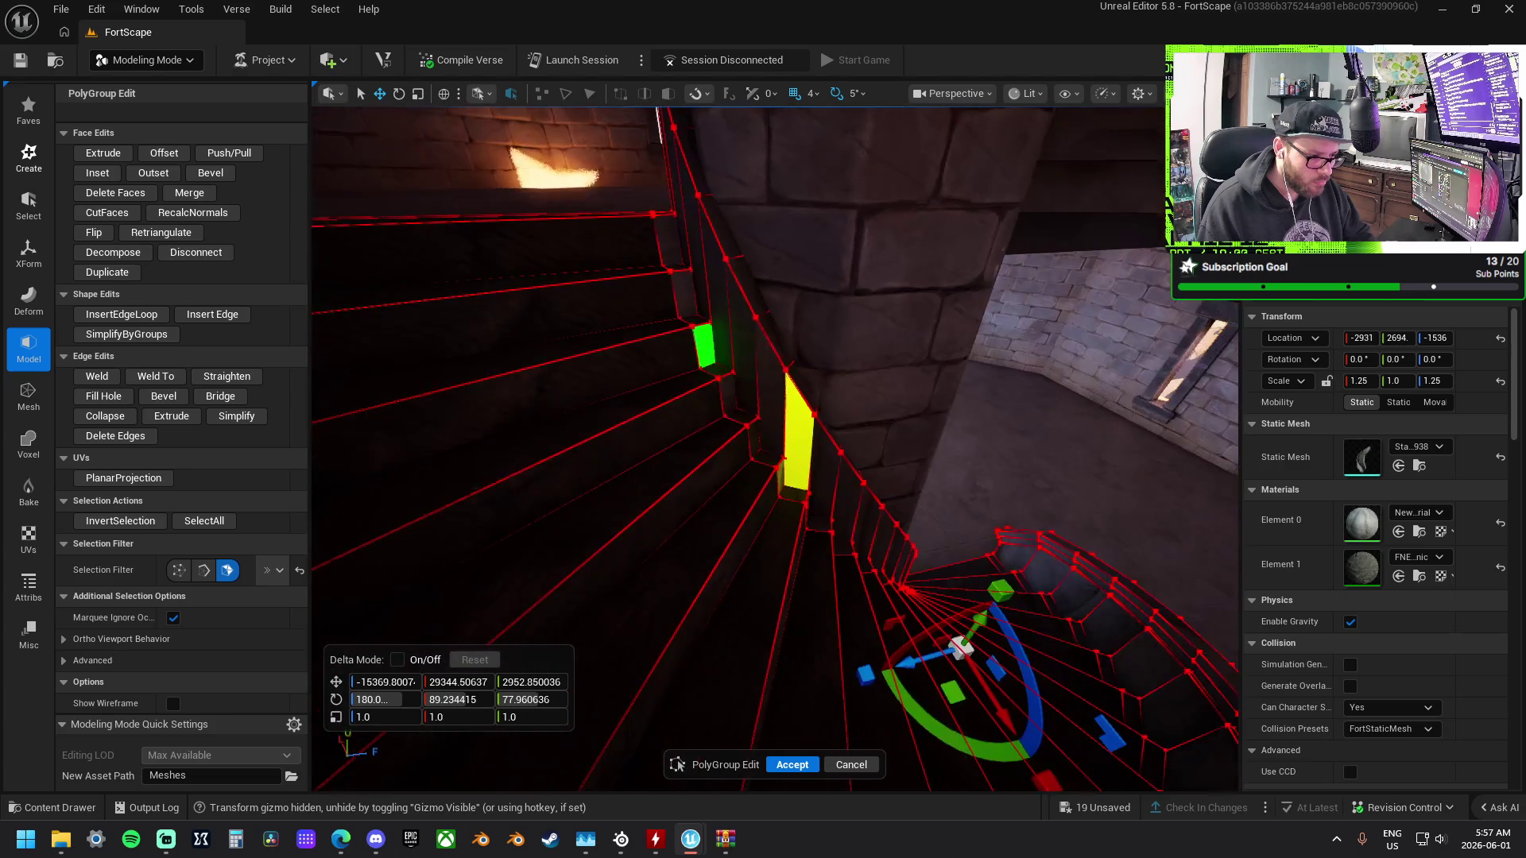
mouse_move(794, 427)
left_mouse_down()
mouse_move(842, 421)
mouse_move(794, 397)
mouse_move(827, 381)
mouse_move(899, 384)
left_mouse_up()
mouse_move(999, 313)
left_mouse_down()
mouse_move(842, 366)
mouse_move(779, 493)
mouse_move(477, 415)
left_mouse_up()
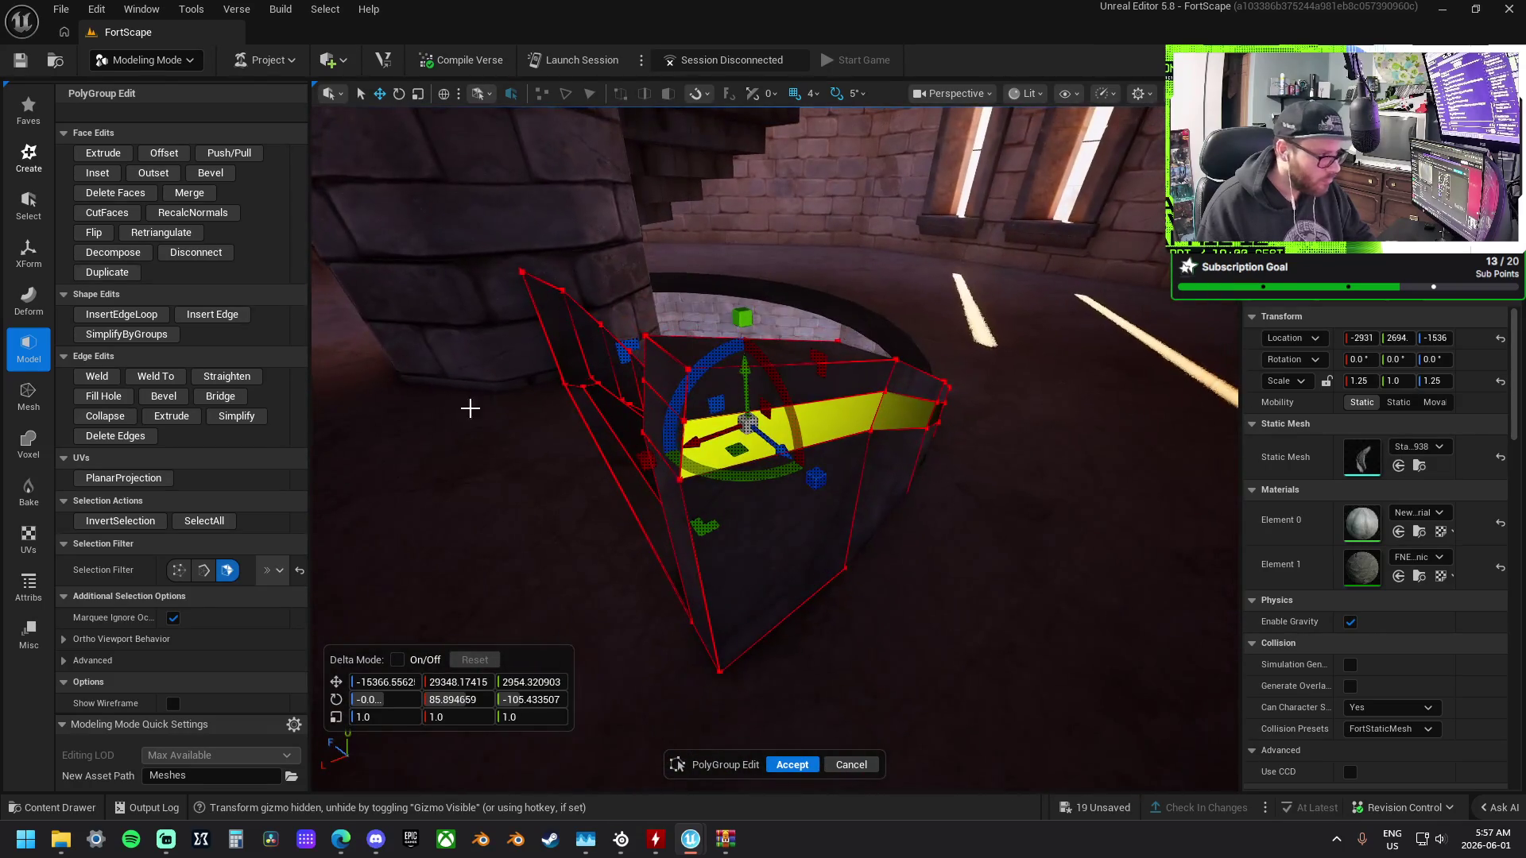
left_click(229, 153)
left_click_drag(919, 439, 919, 438)
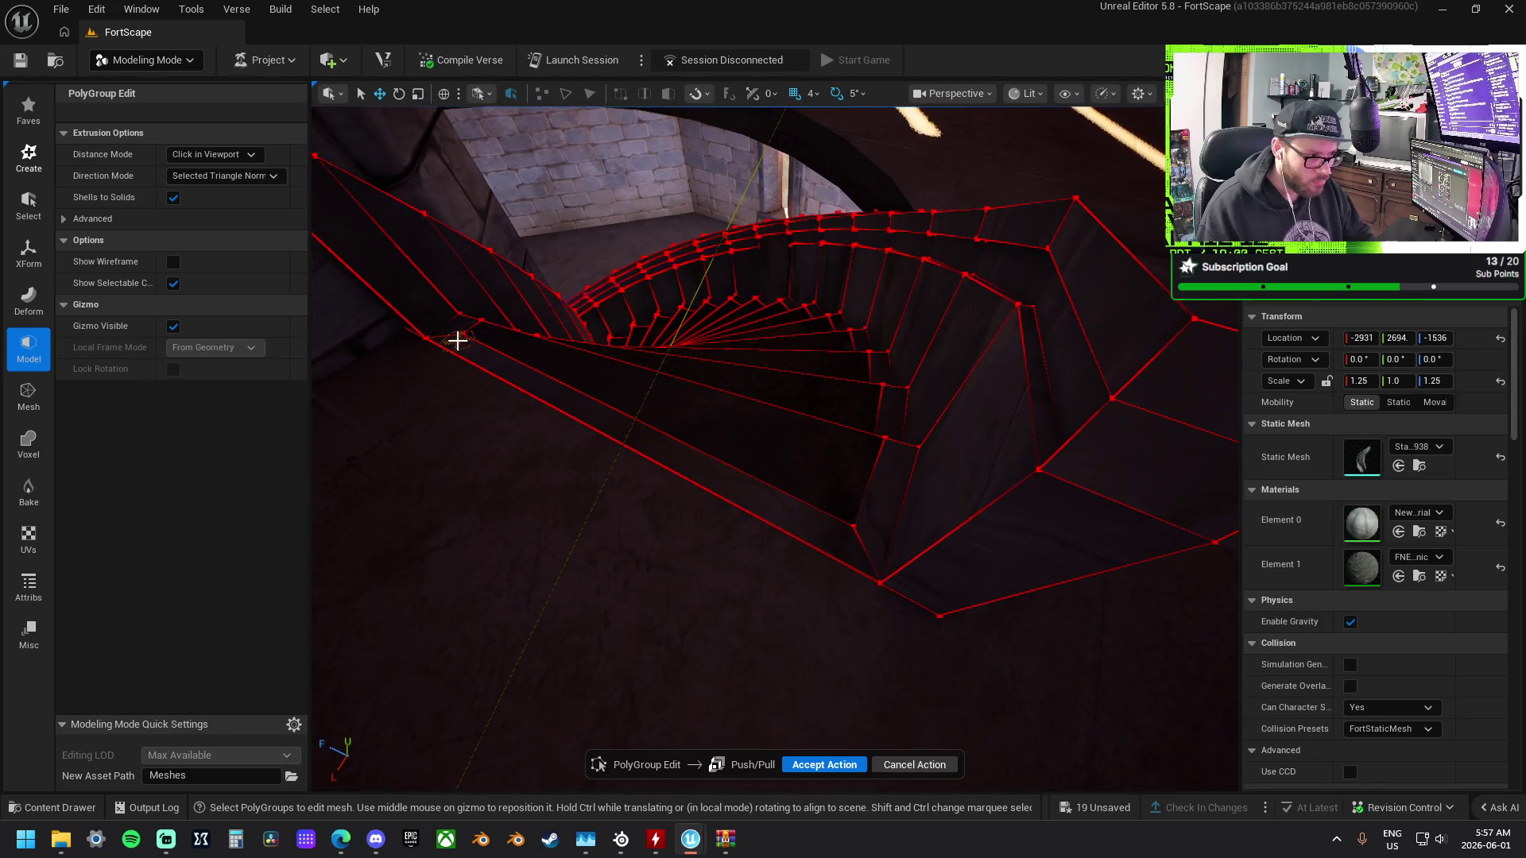
Commit and then undo the previous side-face extrusion.
left_click(774, 472)
key("ctrl+z")
left_click_drag(962, 322, 961, 322)
mouse_move(1016, 455)
left_mouse_down()
mouse_move(962, 379)
mouse_move(896, 456)
mouse_move(818, 468)
left_mouse_up()
left_click_drag(879, 508, 880, 521)
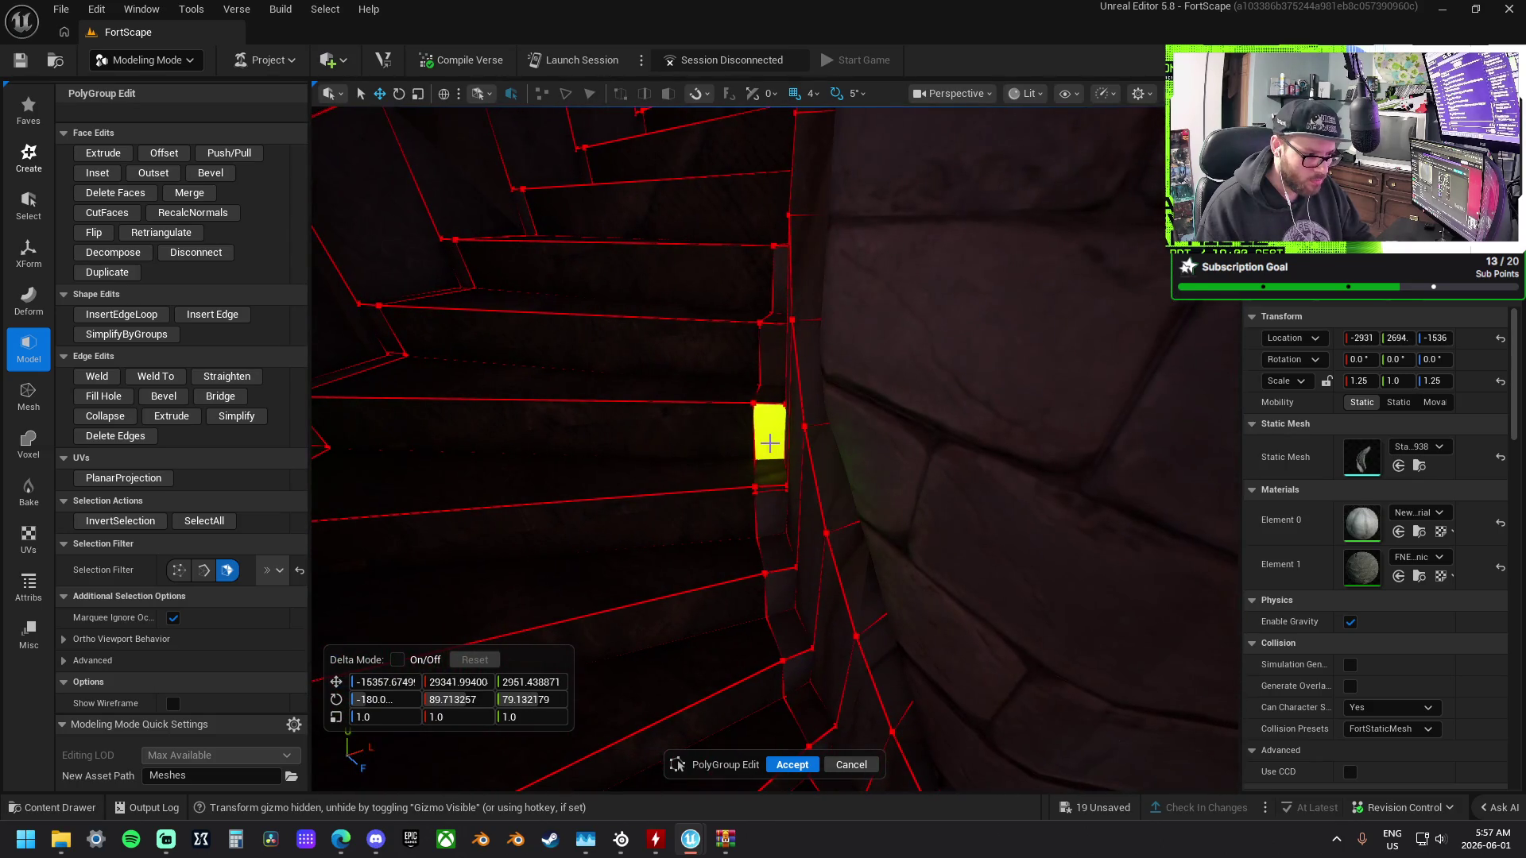
left_click_drag(974, 585, 992, 468)
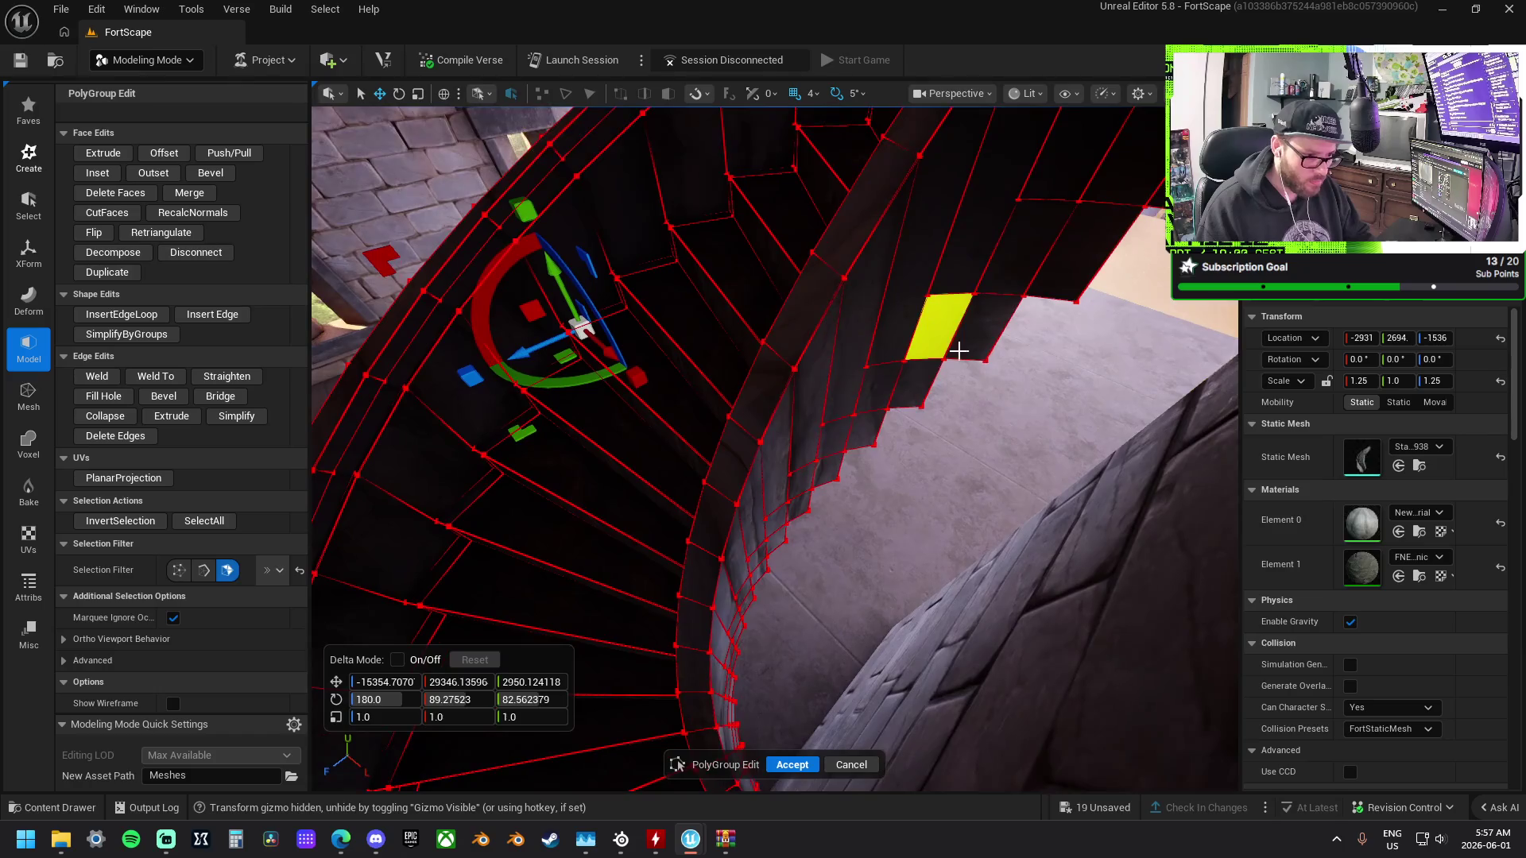
left_click_drag(1178, 460, 1149, 257)
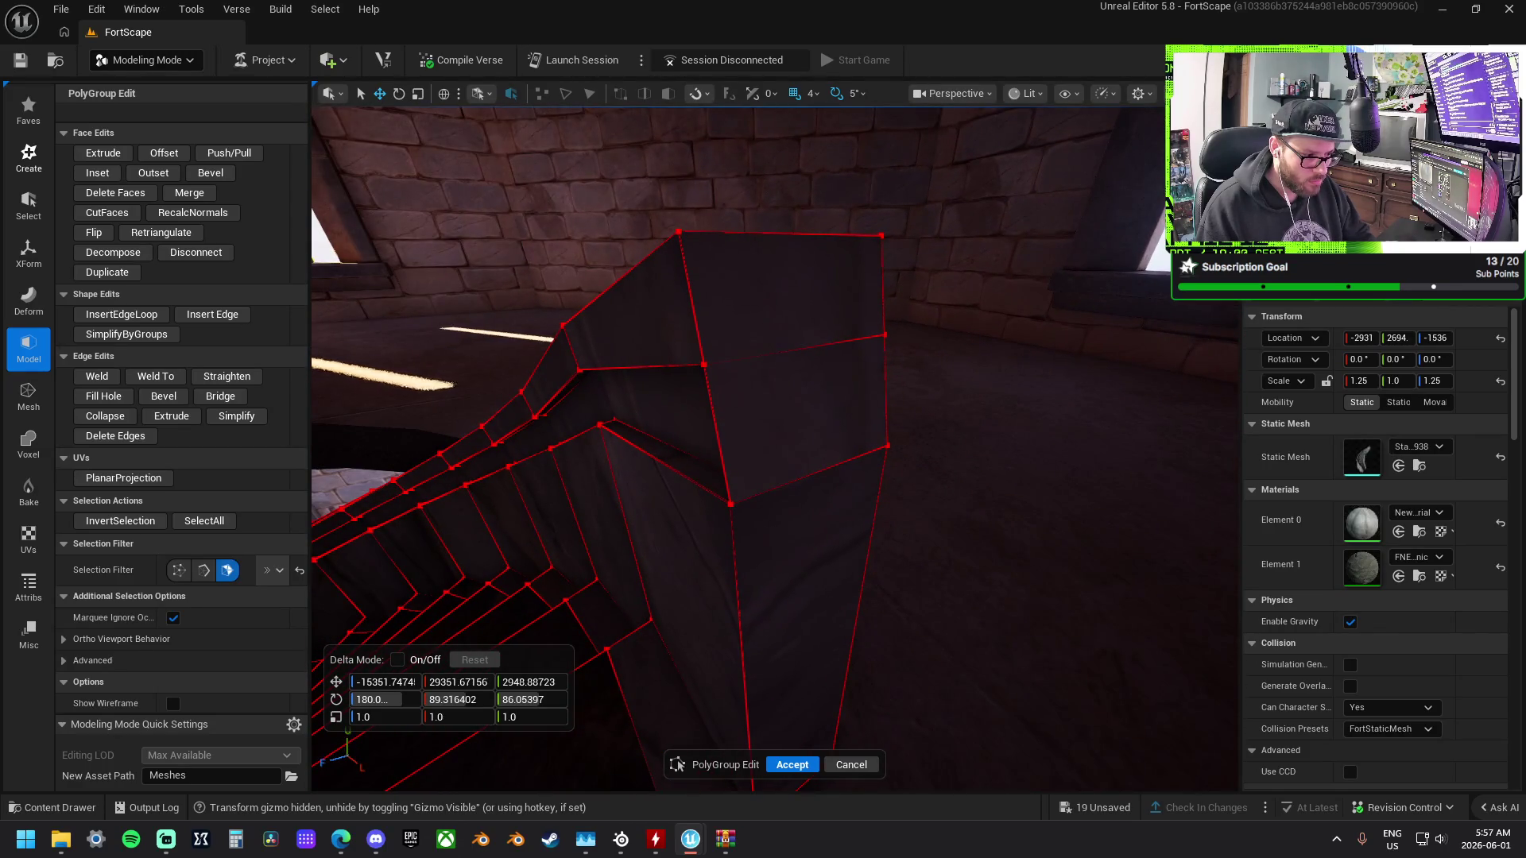
Push/Pull the end block's face strip outward and accept it.
left_click_drag(946, 382, 946, 382)
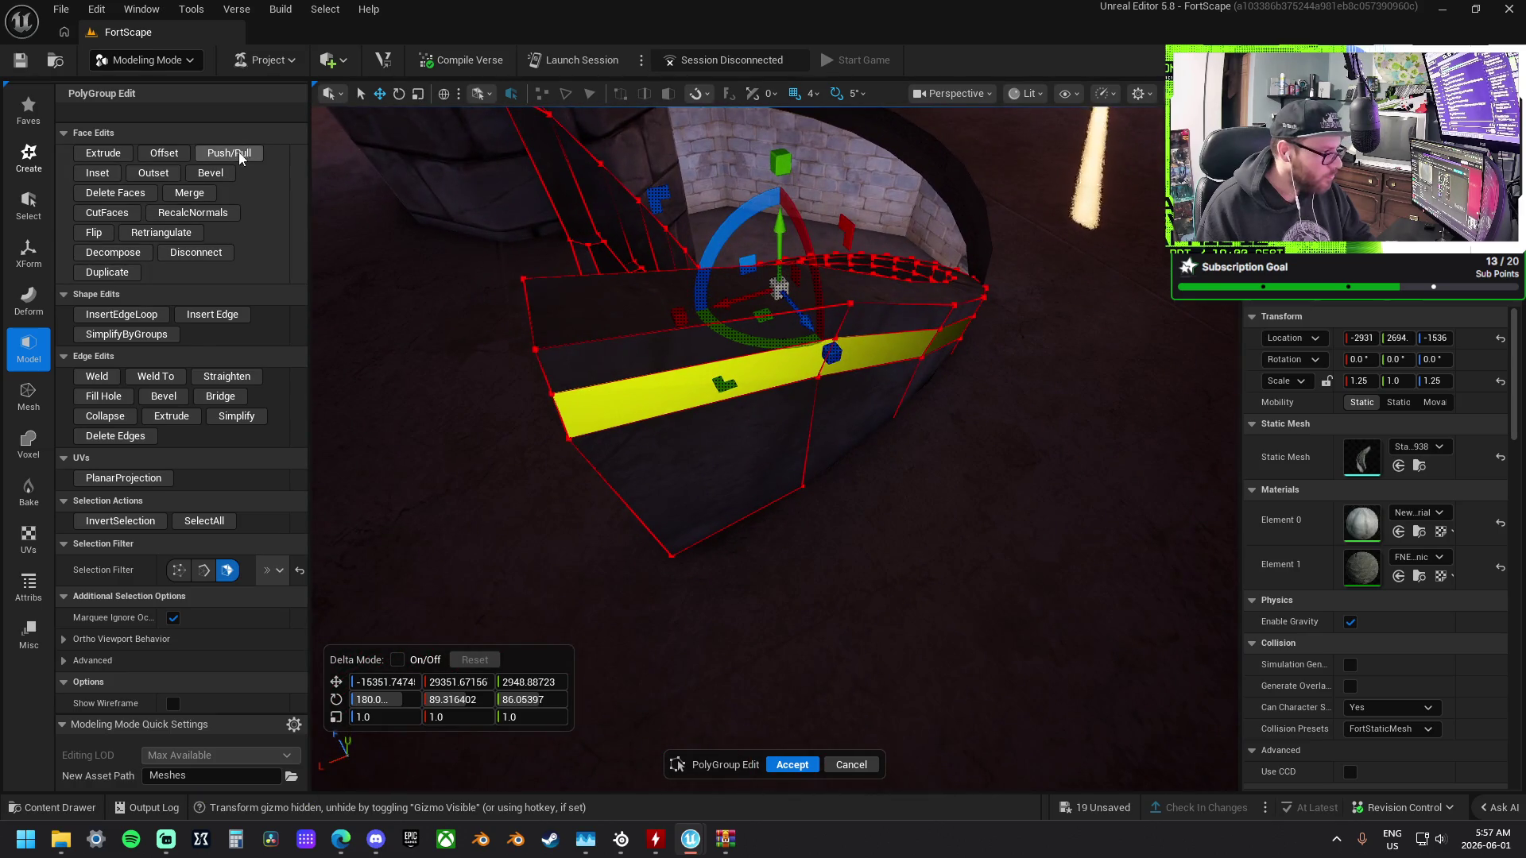
left_click(238, 154)
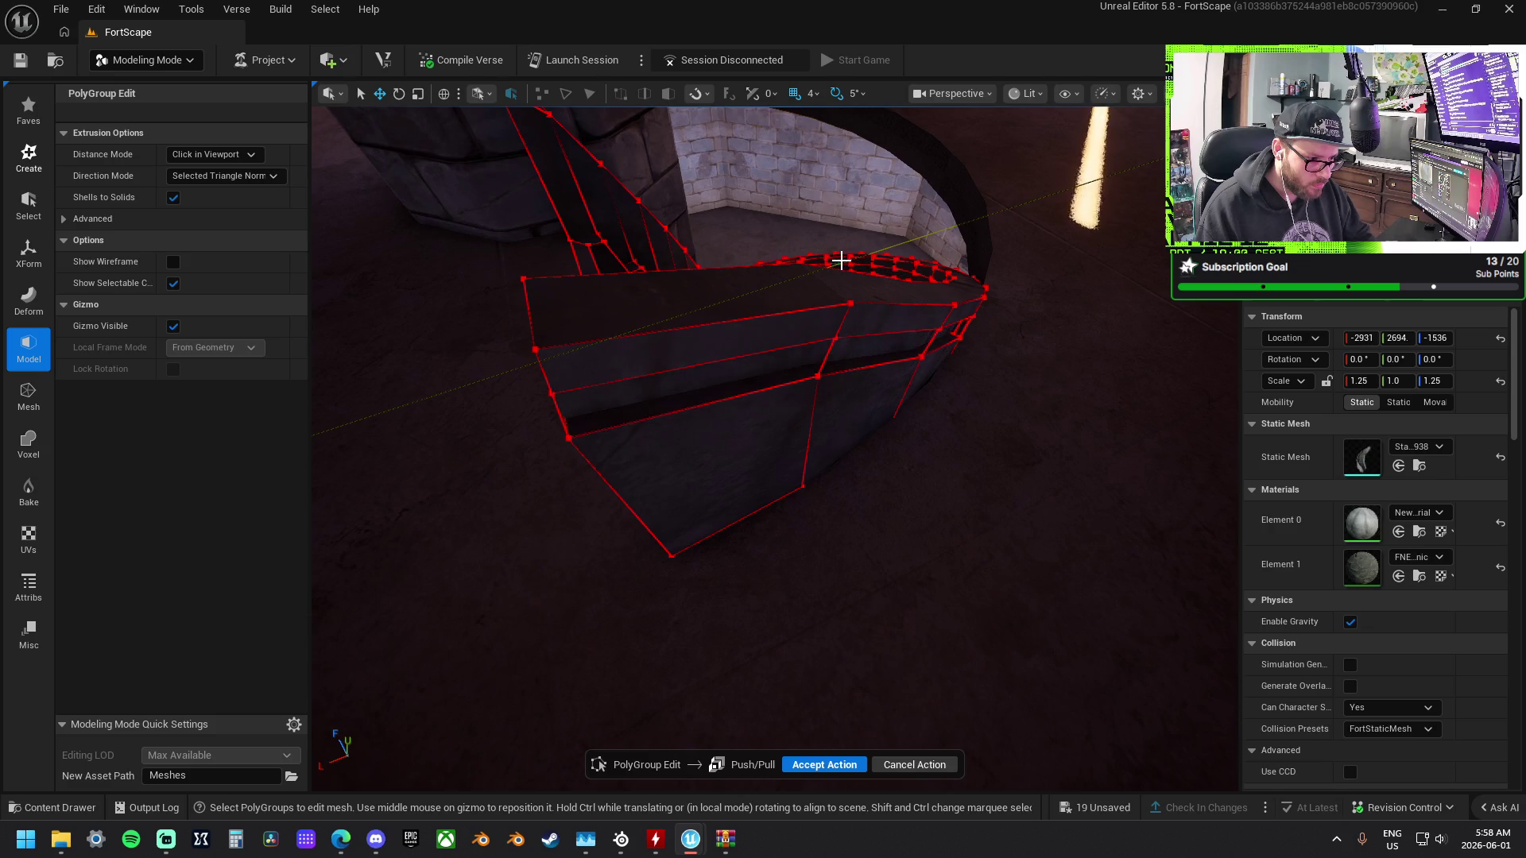
left_click(841, 260)
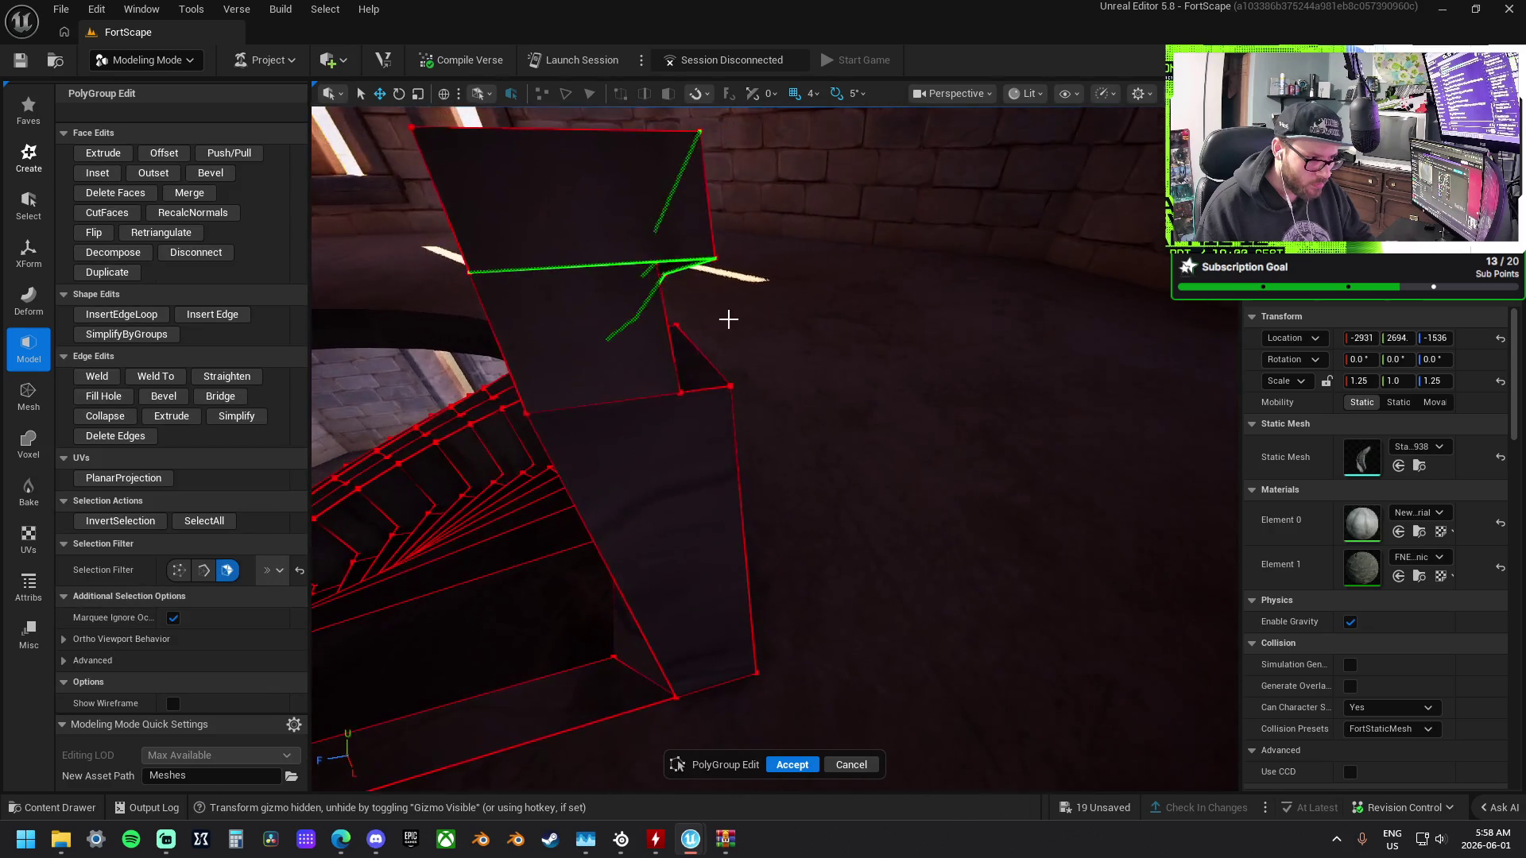
Delete the unwanted face and the stray face strip inside the end block.
left_click(598, 350)
key("Delete")
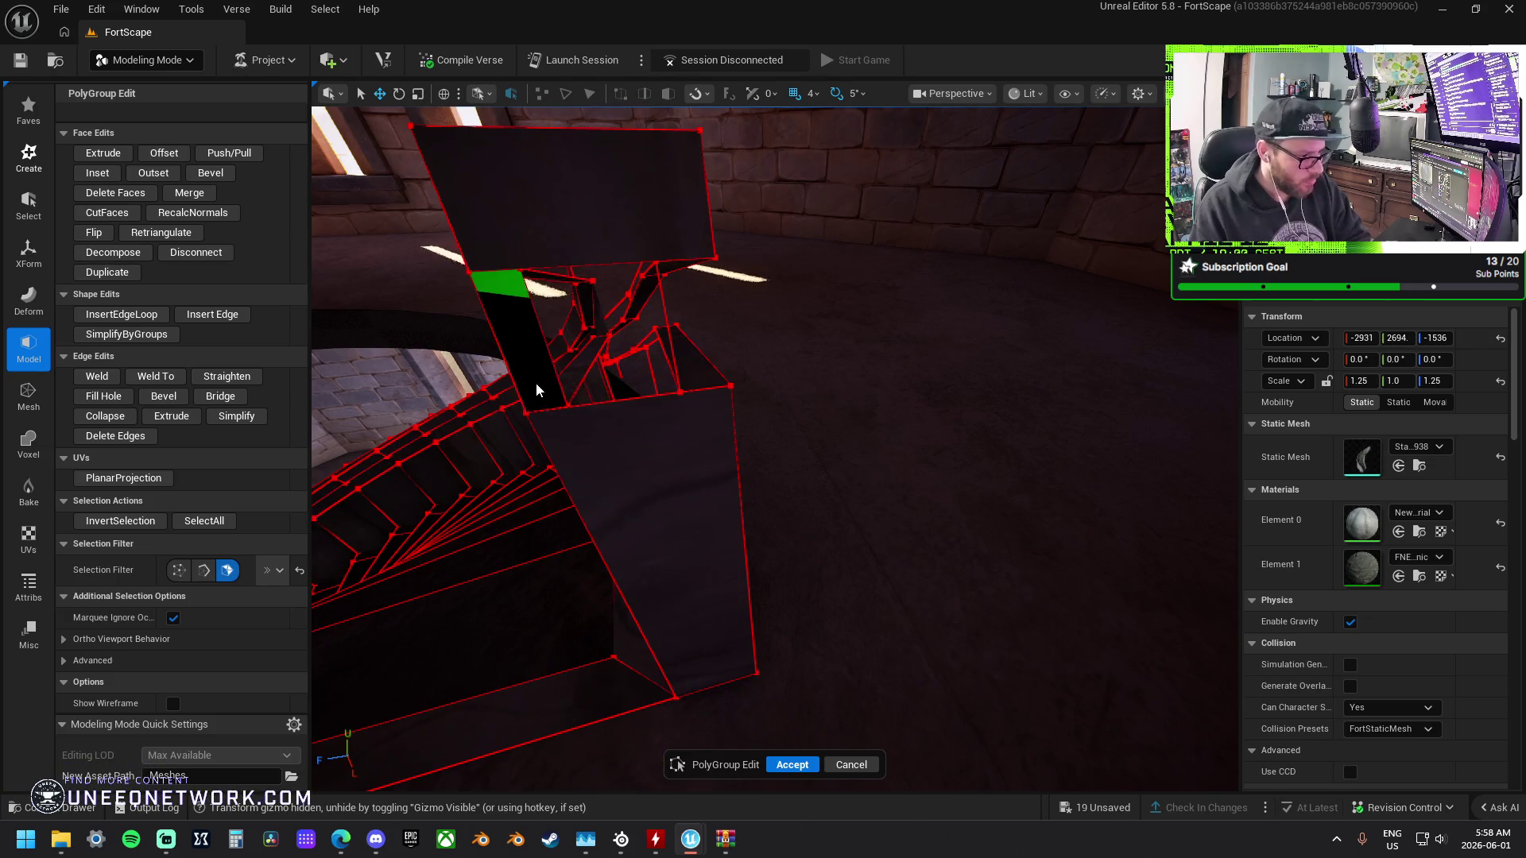
left_click(523, 388)
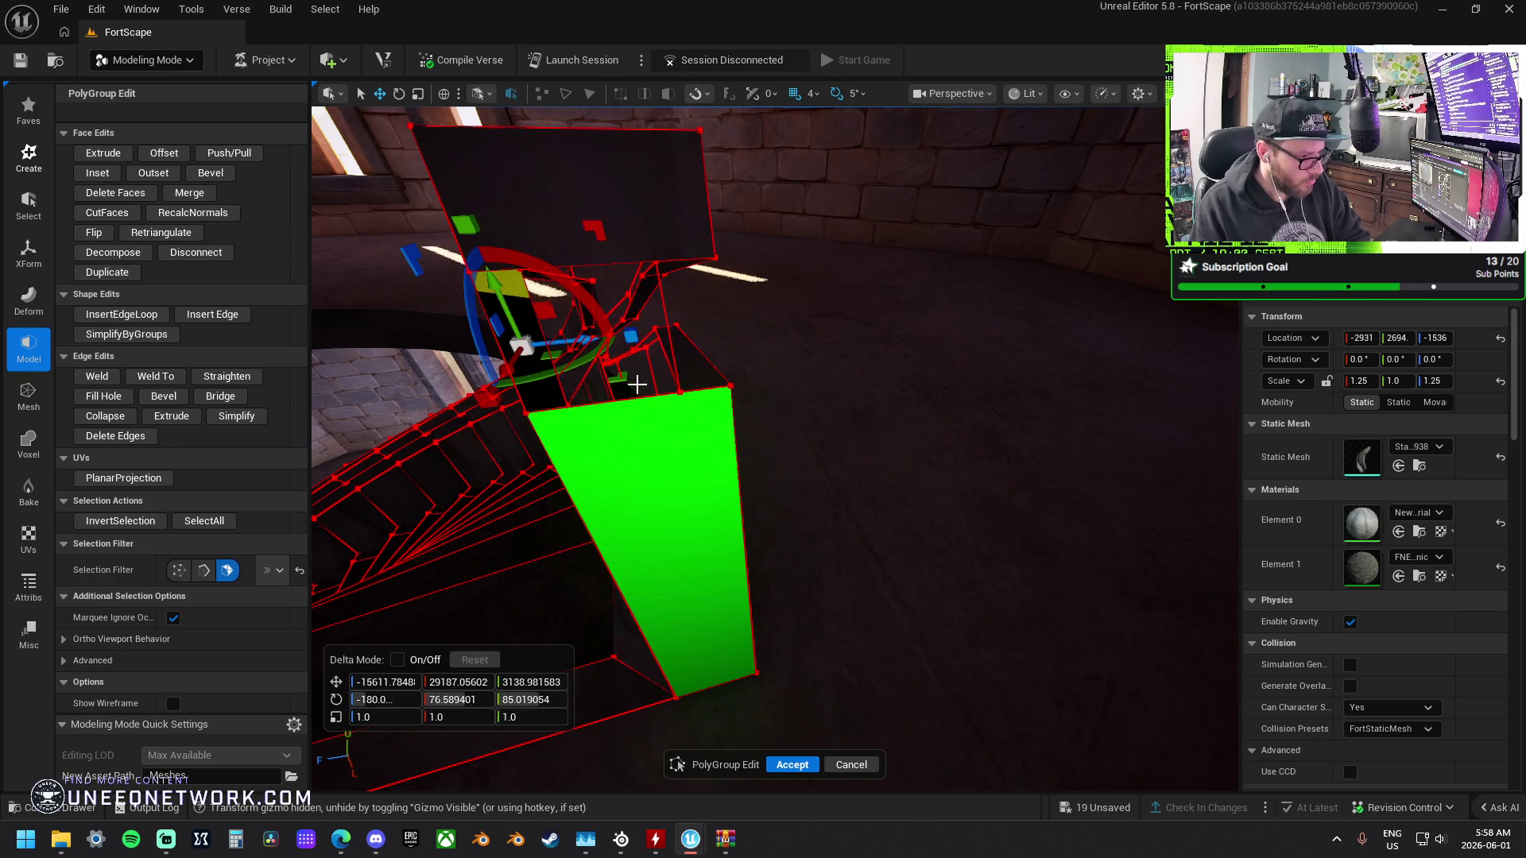
key("f")
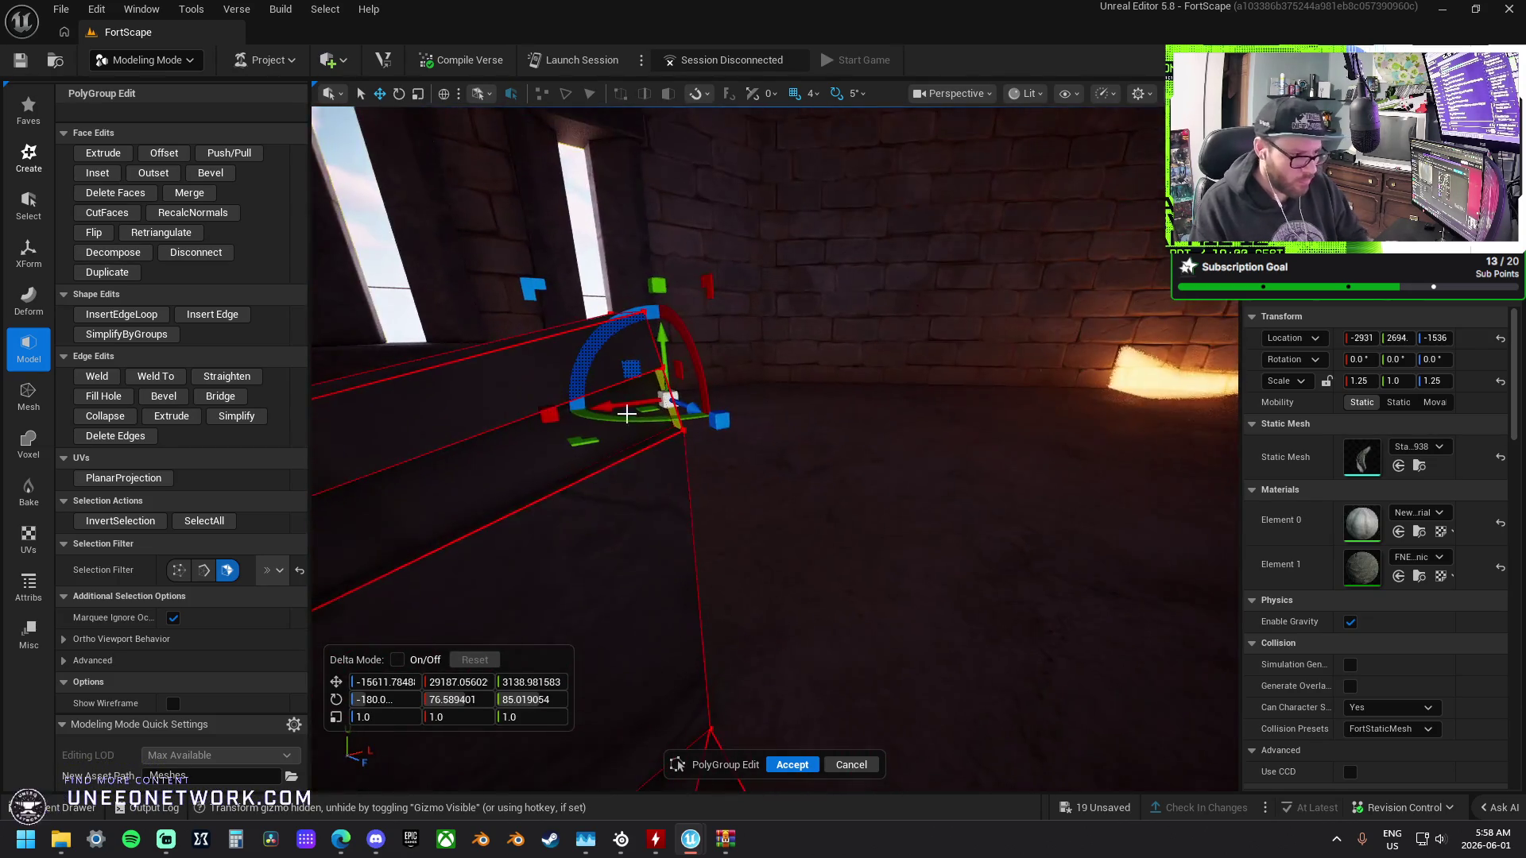
key("Delete")
key("f")
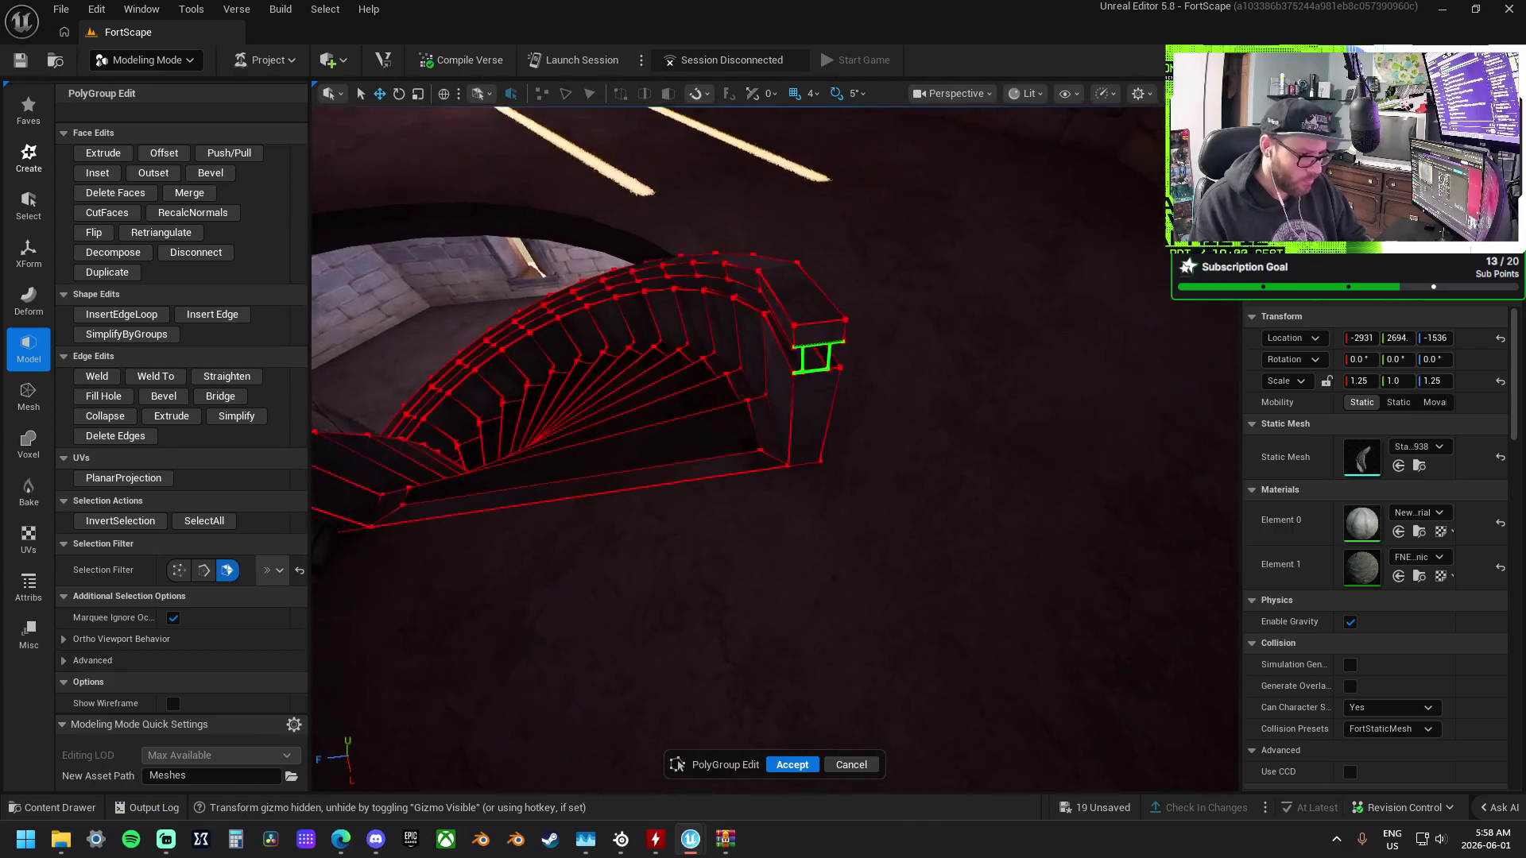
Focus on the stair's end and select the large face of the end block.
left_click_drag(677, 400, 677, 400)
left_click(774, 387)
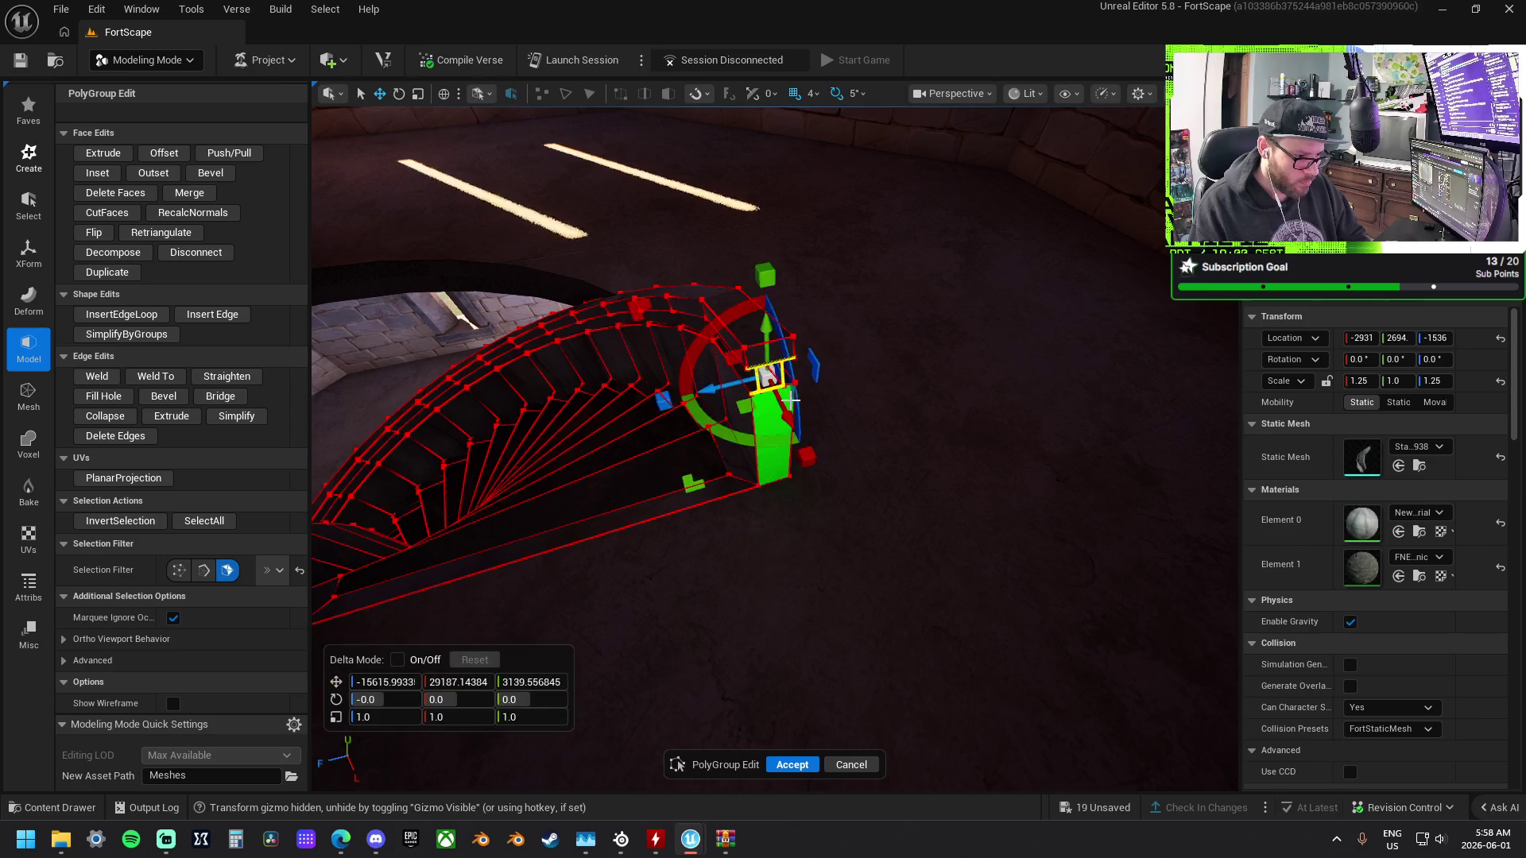
key("f")
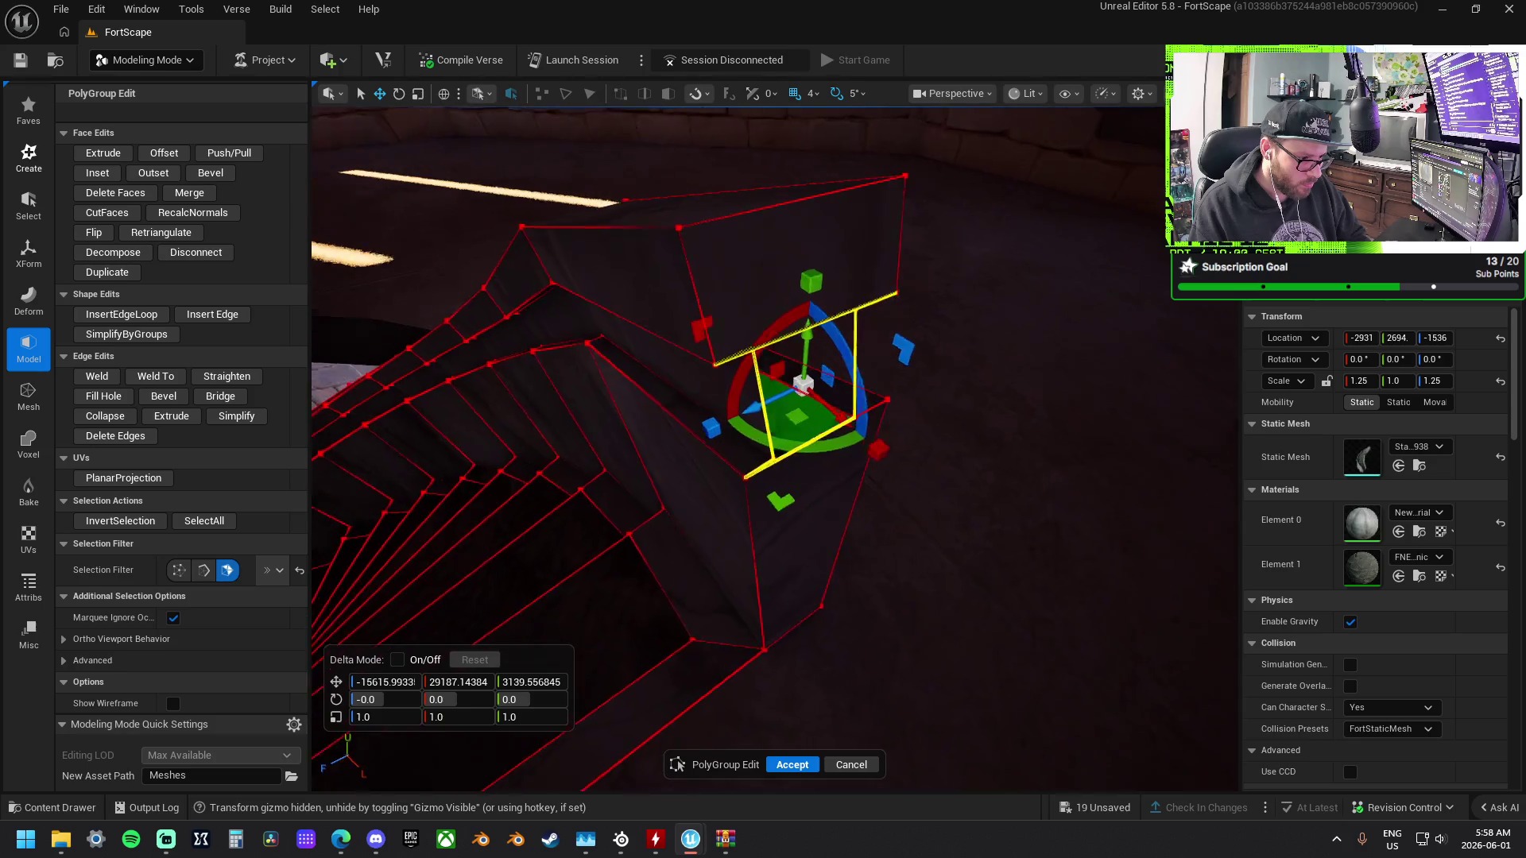
left_click(930, 470)
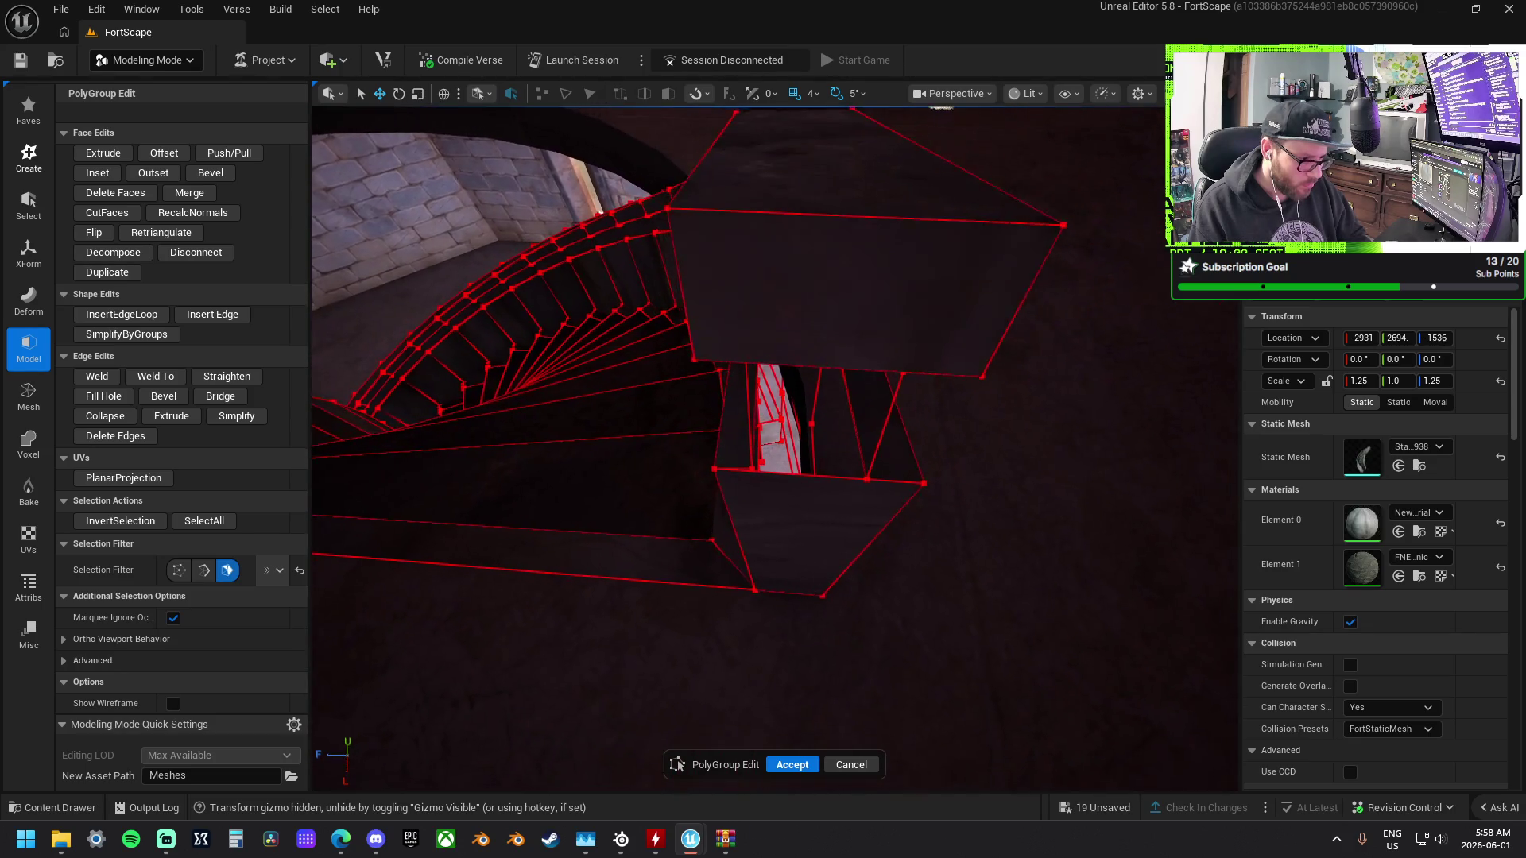
left_click(827, 334)
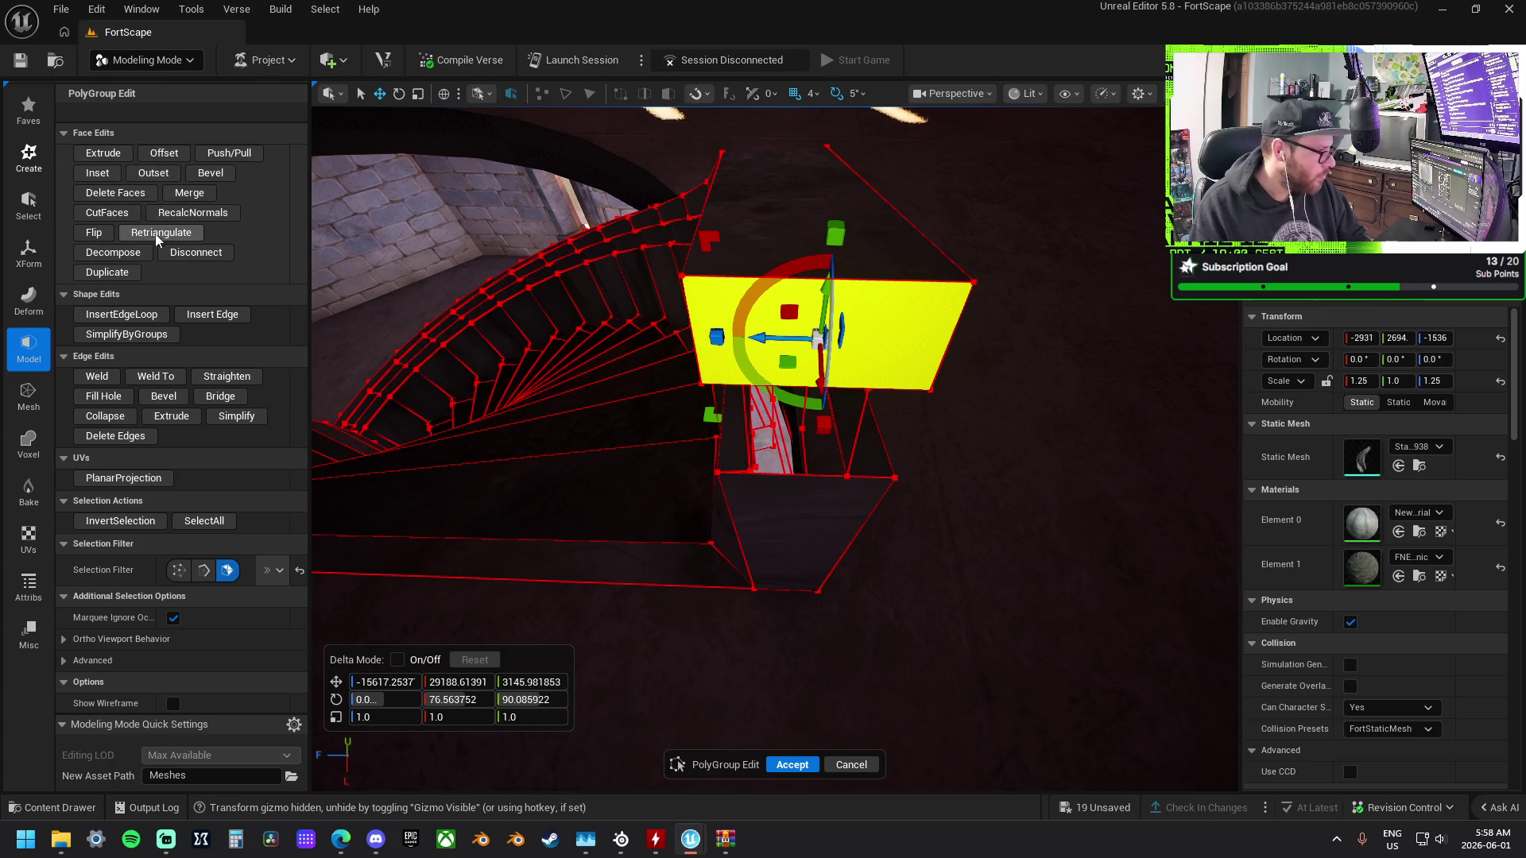
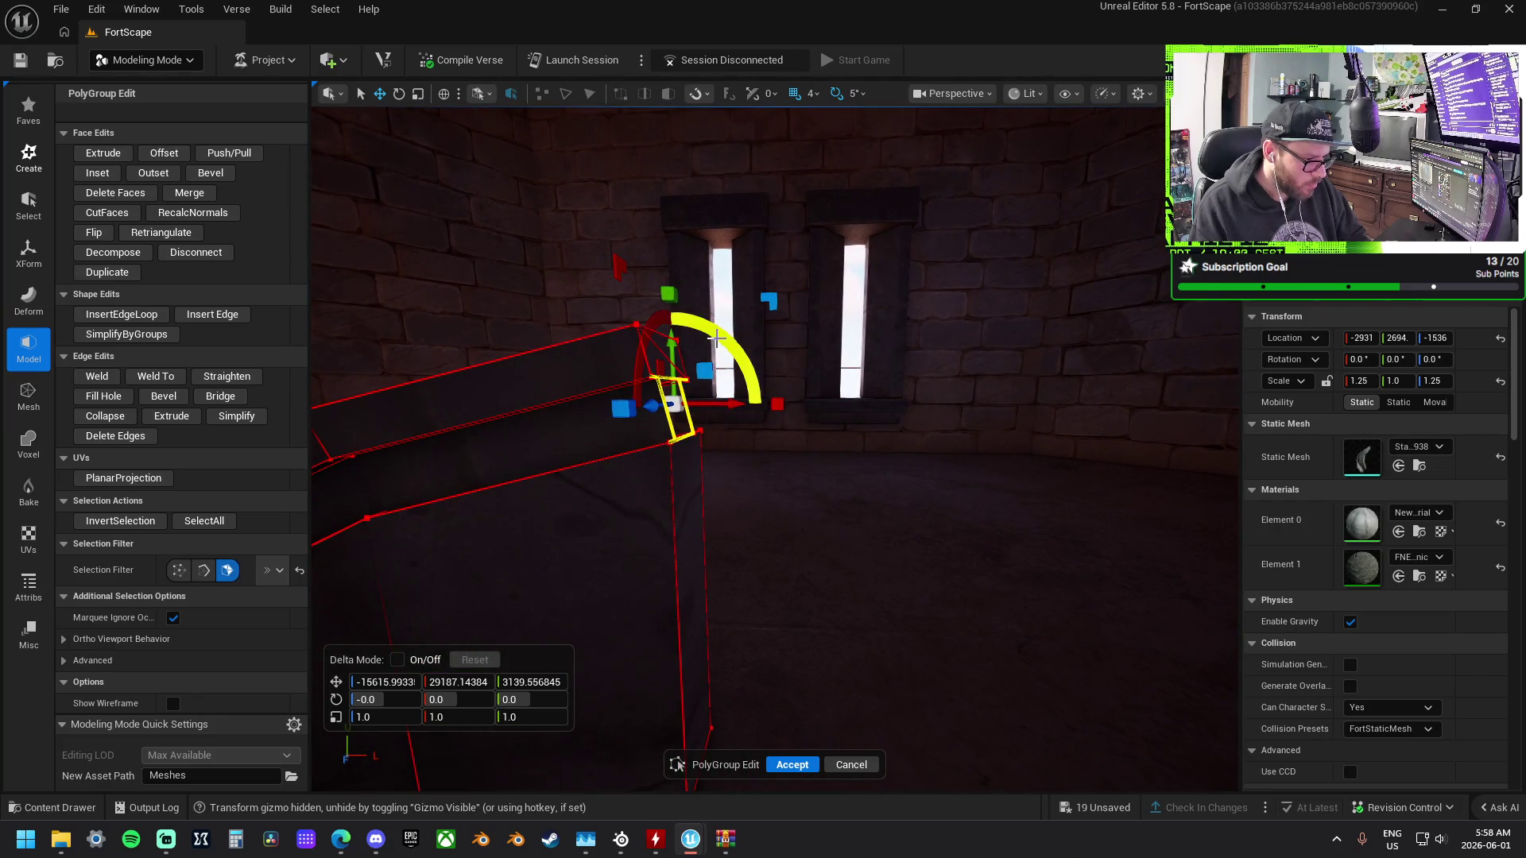
Undo the trial face tilt and clear the face selection on the stair mesh.
left_click_drag(717, 336, 725, 337)
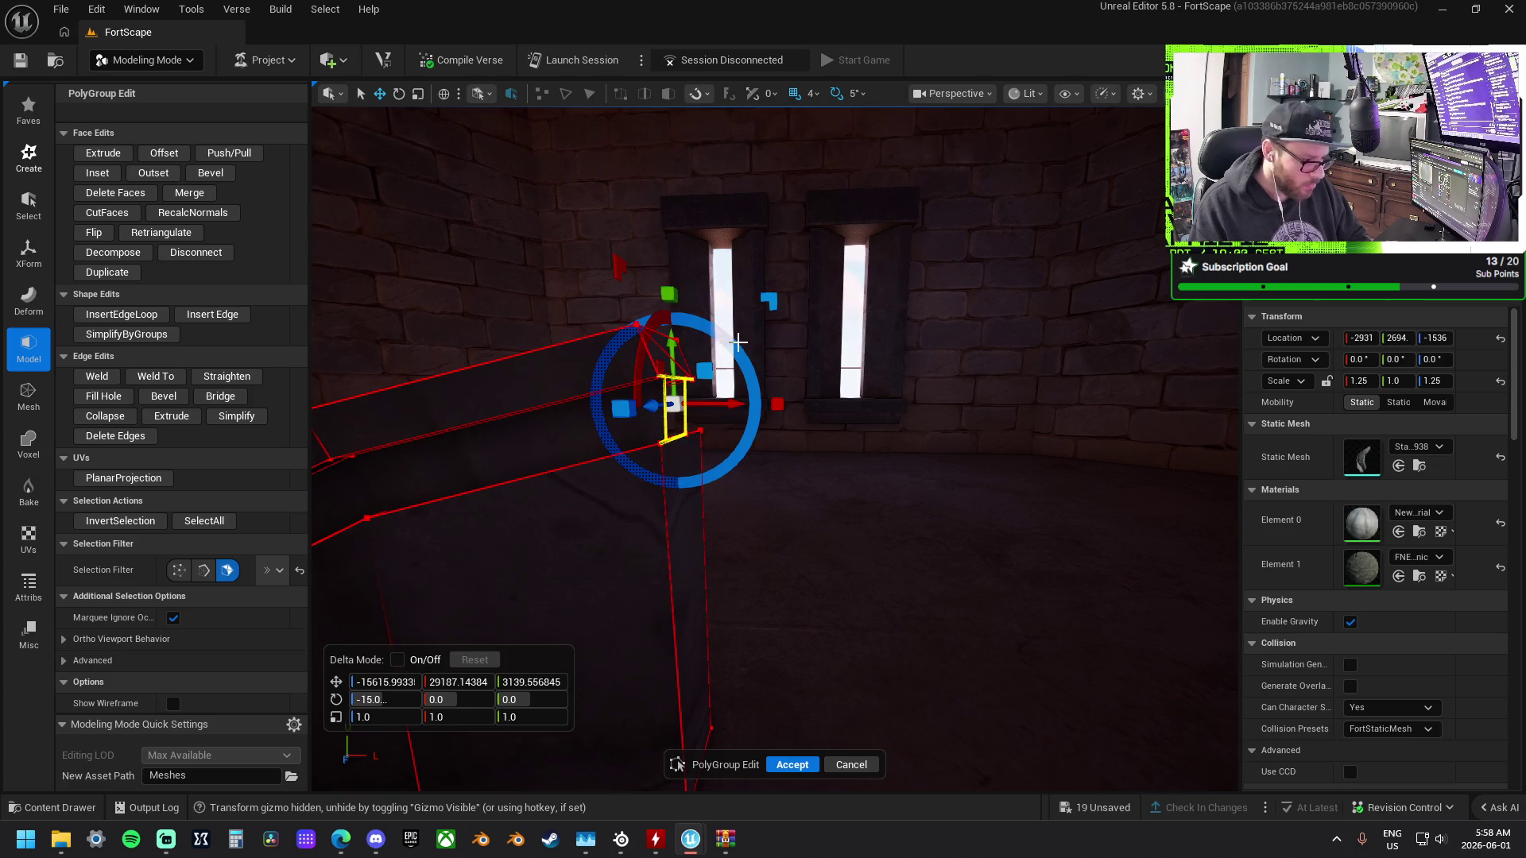
key("ctrl+z")
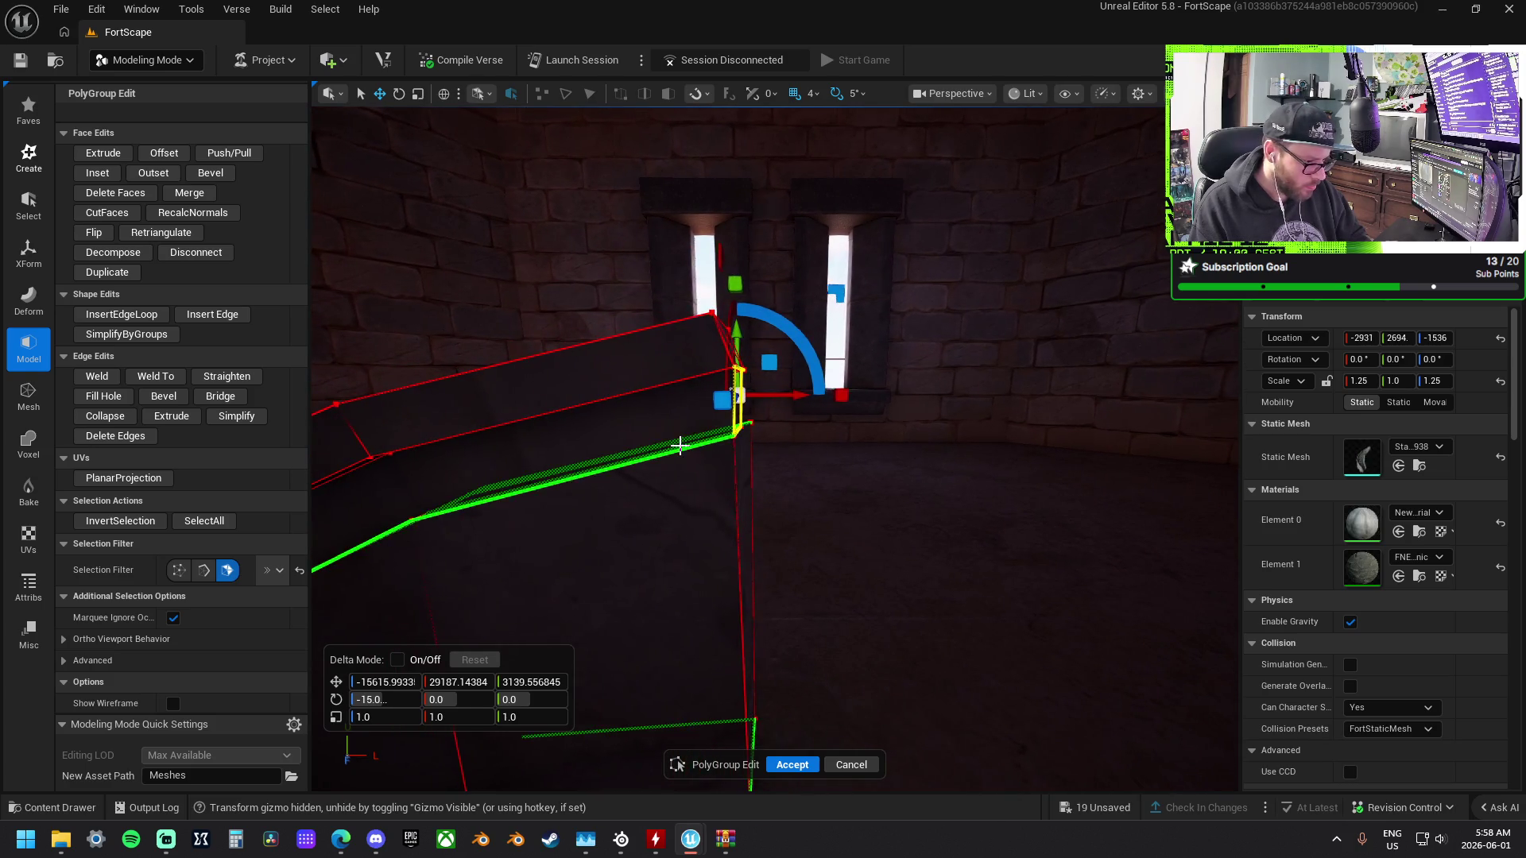
left_click(811, 450)
left_click_drag(811, 451, 817, 447)
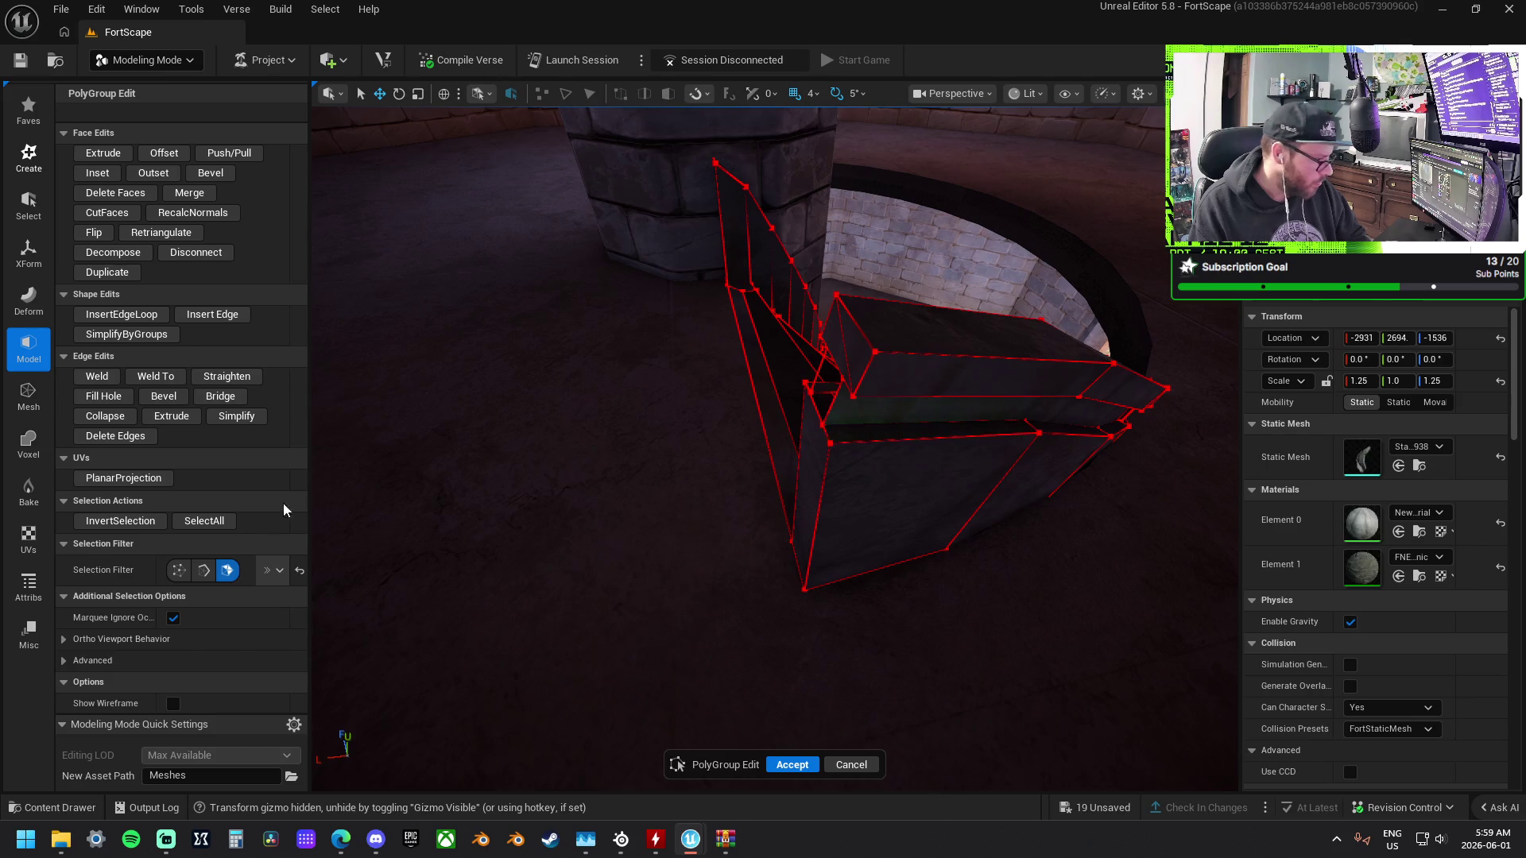
Trial-nudge the stair mesh's corner and bottom vertices, undoing the bottom vertex move.
left_click(830, 442)
left_click_drag(823, 425, 809, 391)
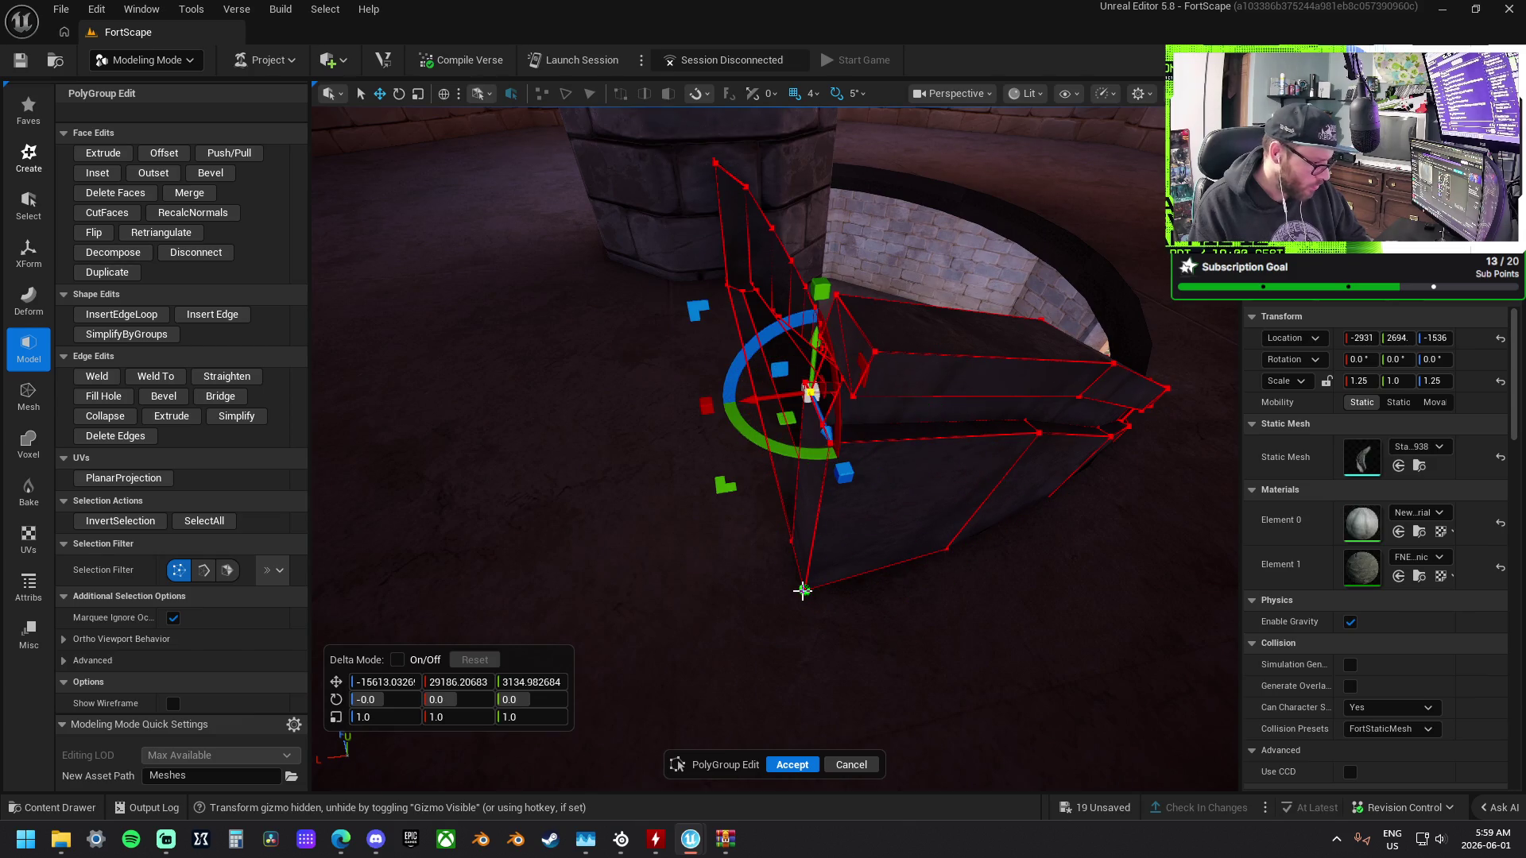
left_click(802, 590)
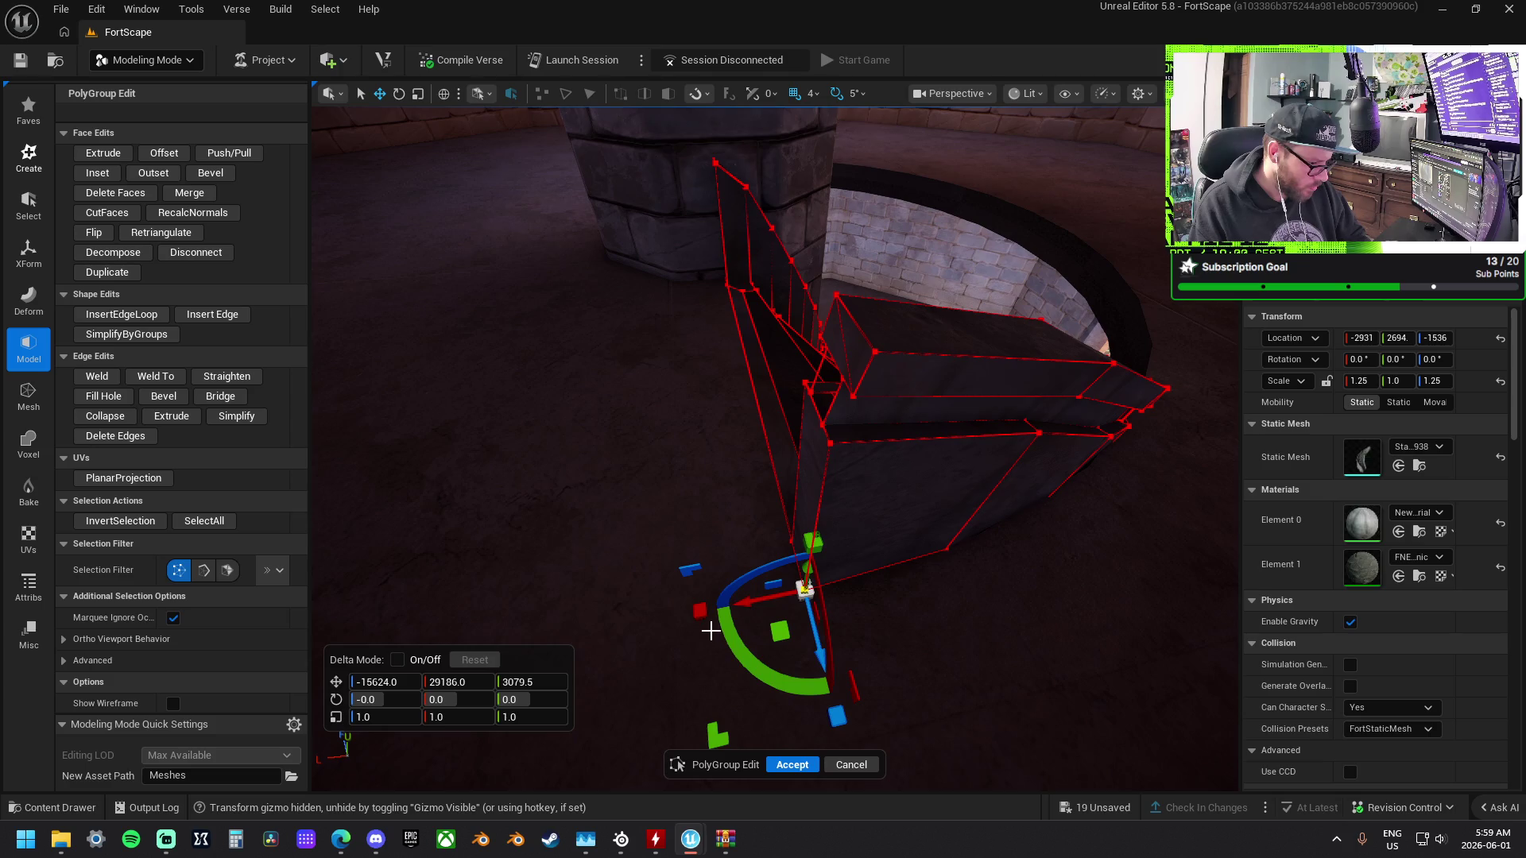
left_click_drag(748, 604, 710, 612)
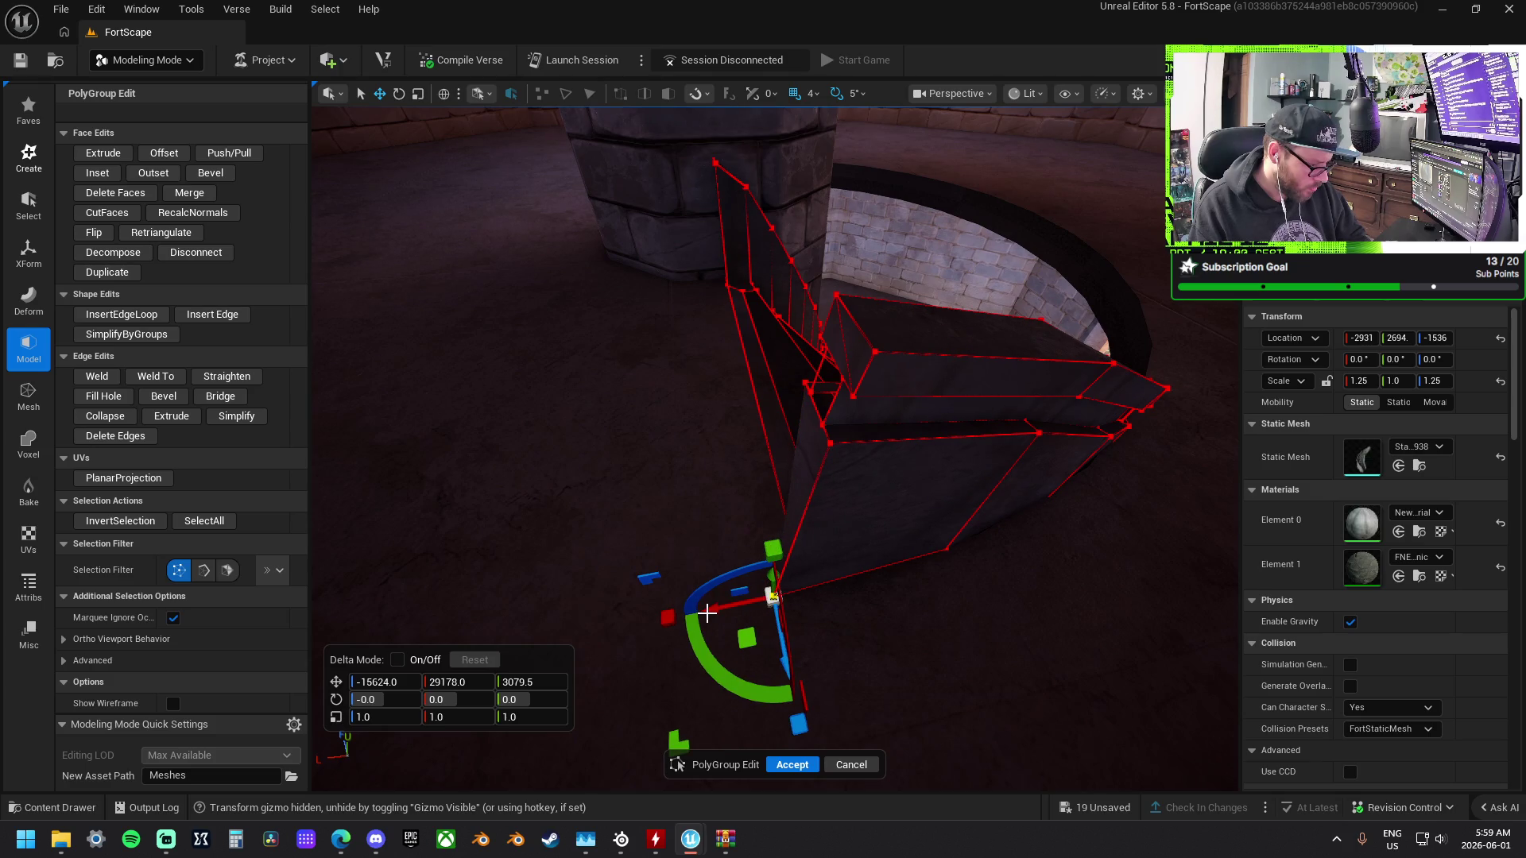
key("ctrl+z")
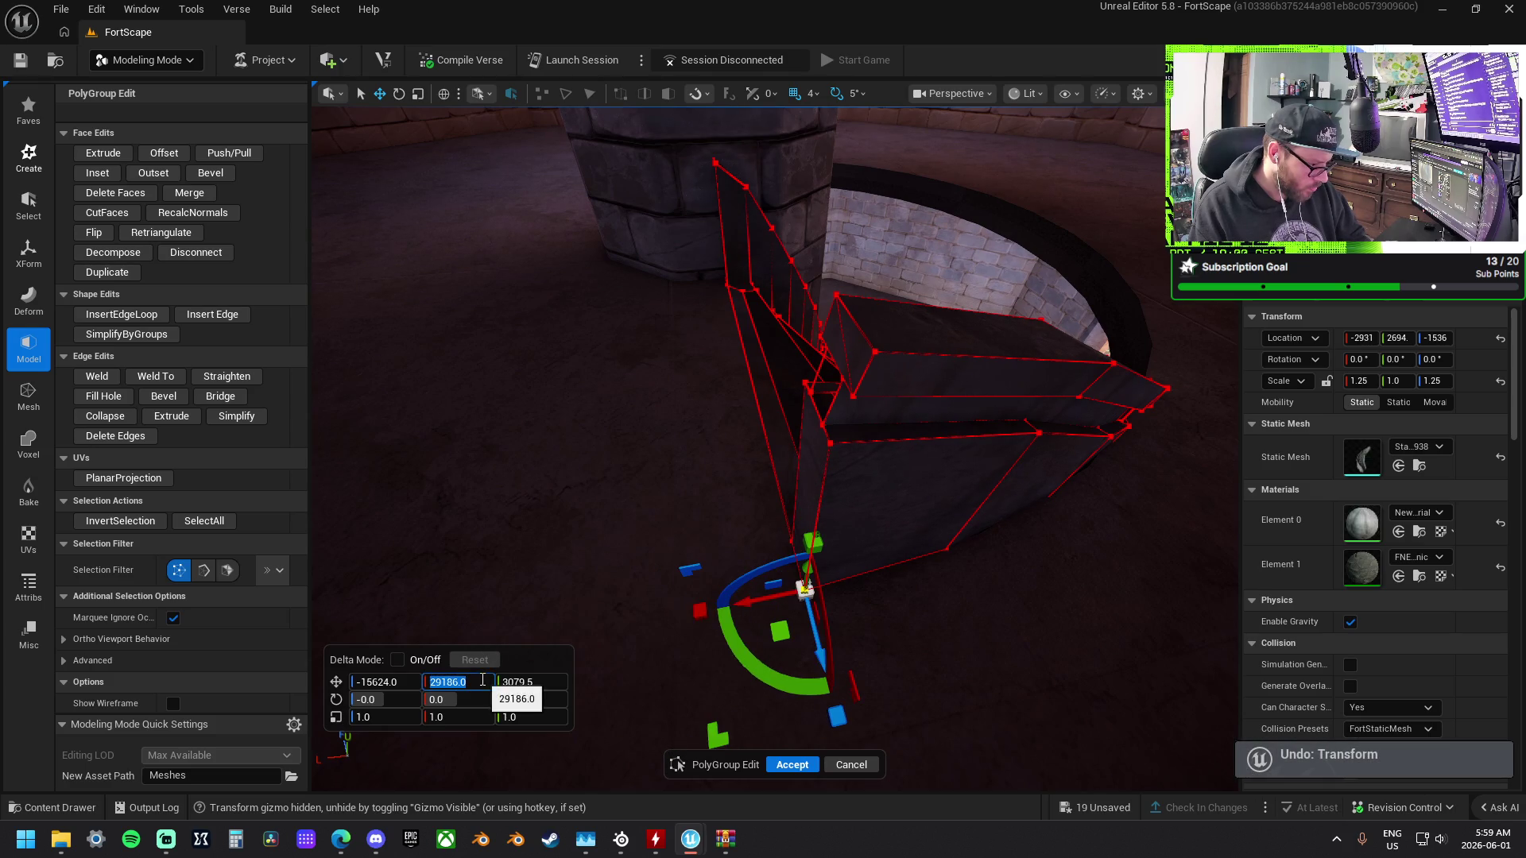
left_click(827, 444)
left_click_drag(822, 424, 822, 427)
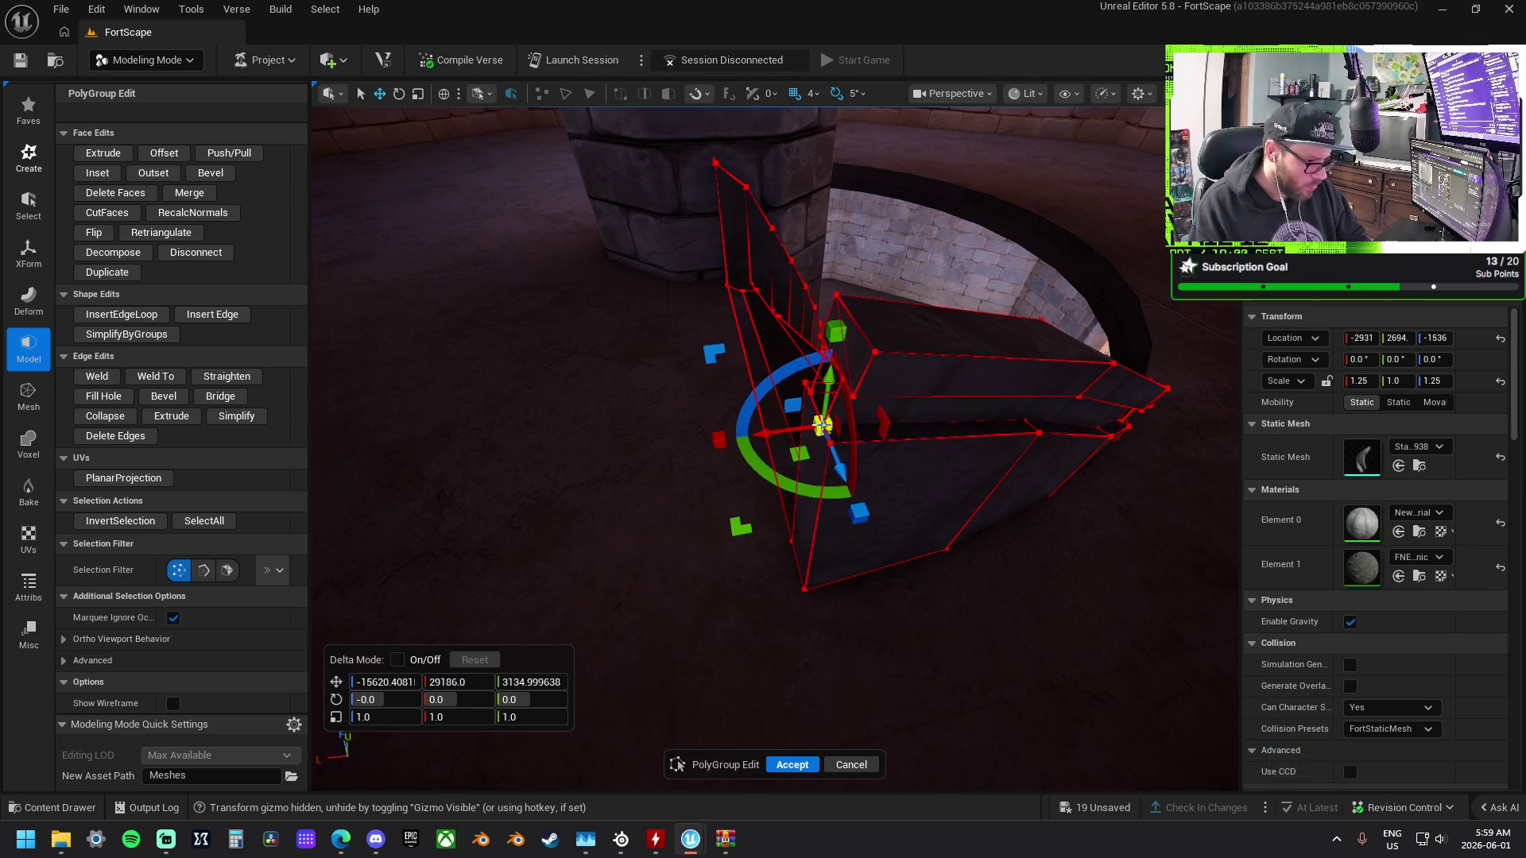
Raise a group of upper vertices and set their Y to 29186.0, then undo that change.
left_click(811, 393)
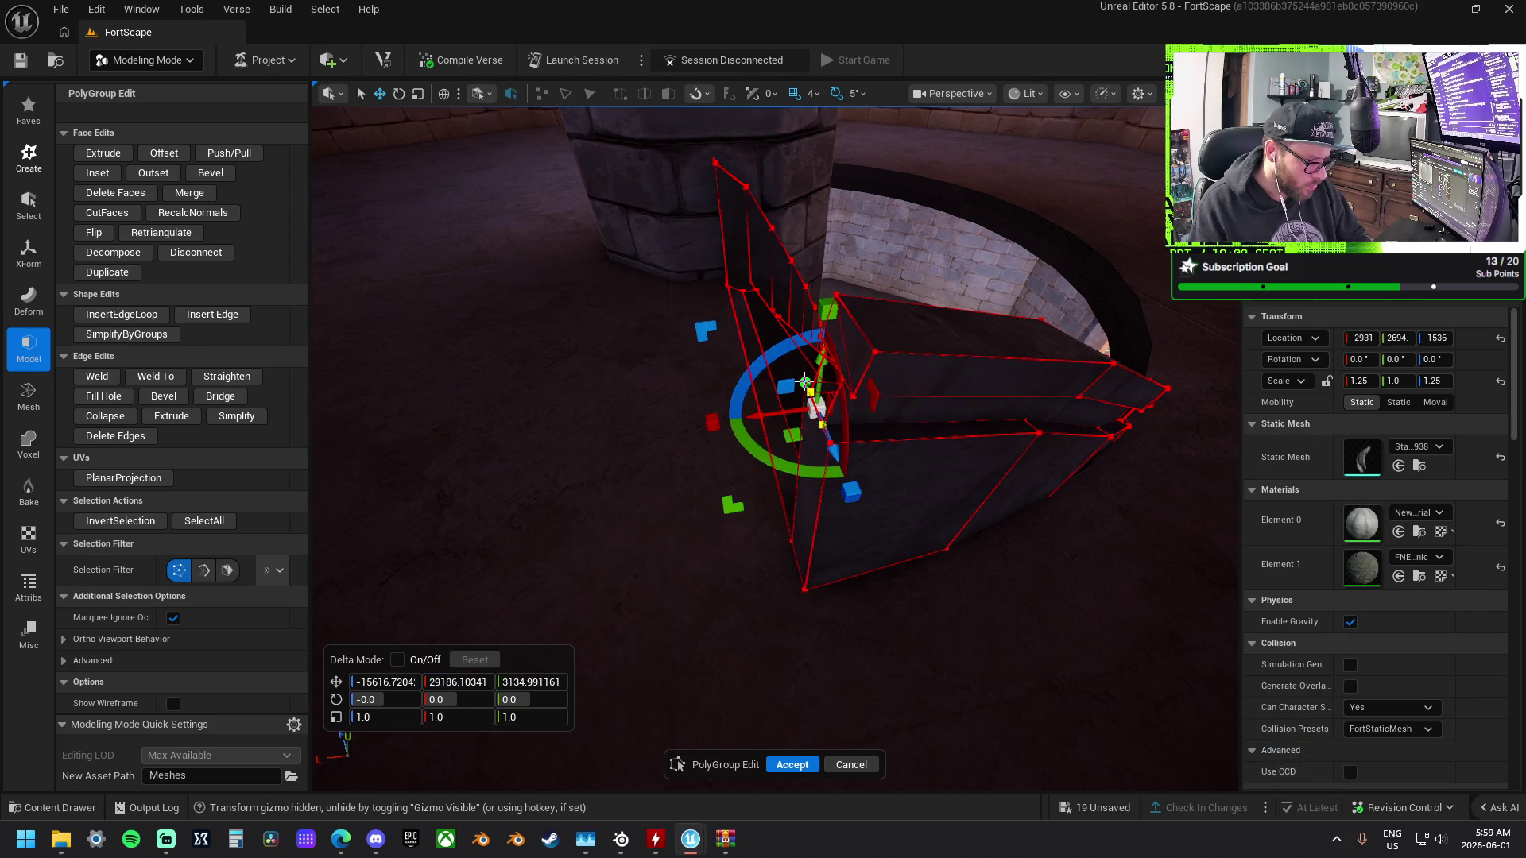
left_click(854, 395)
left_click_drag(822, 337, 836, 308)
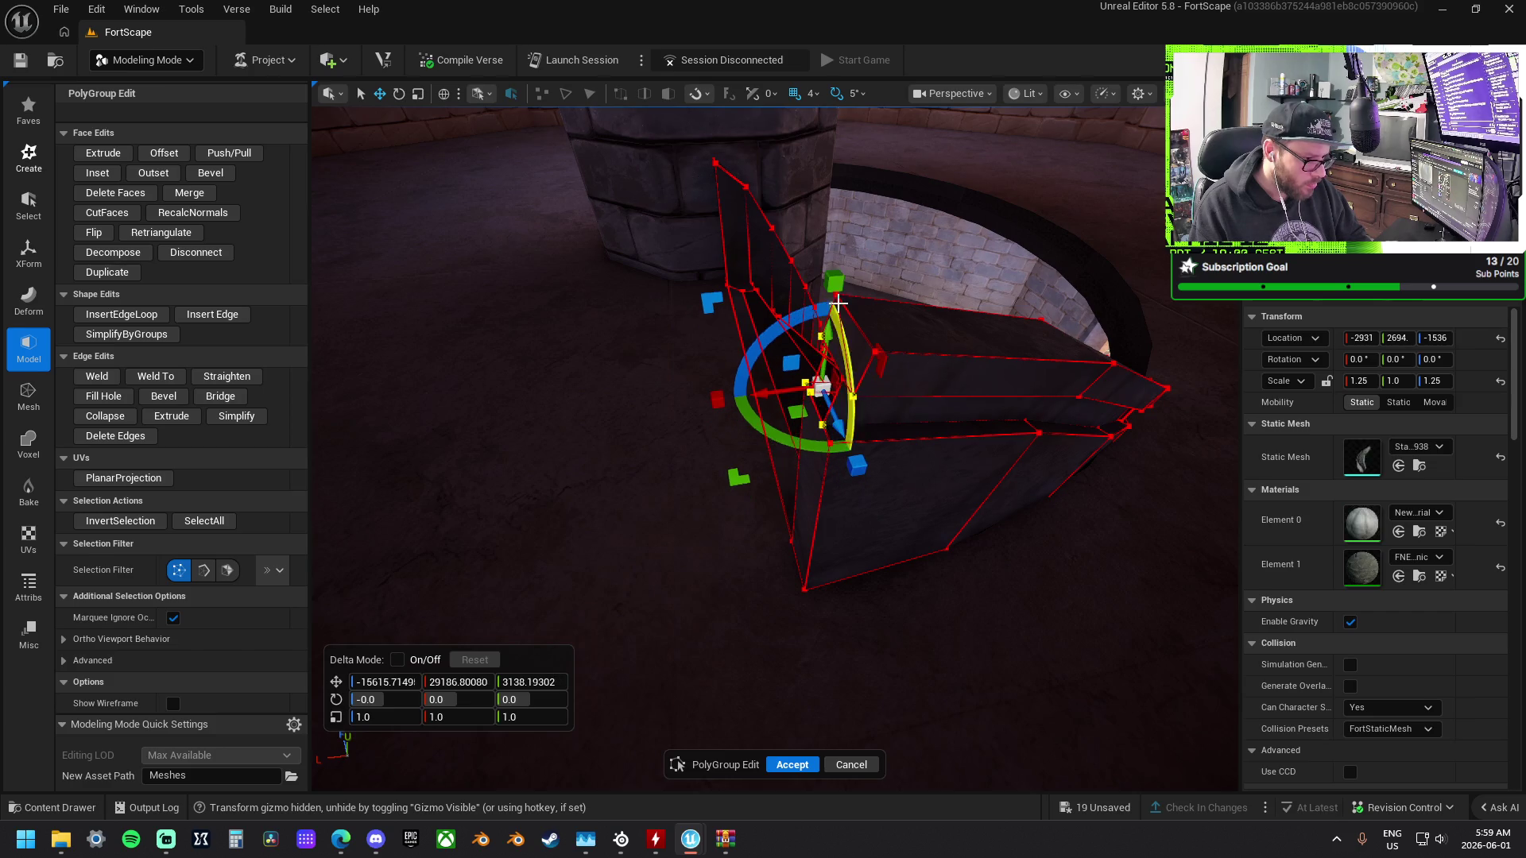
left_click(839, 295, "shift")
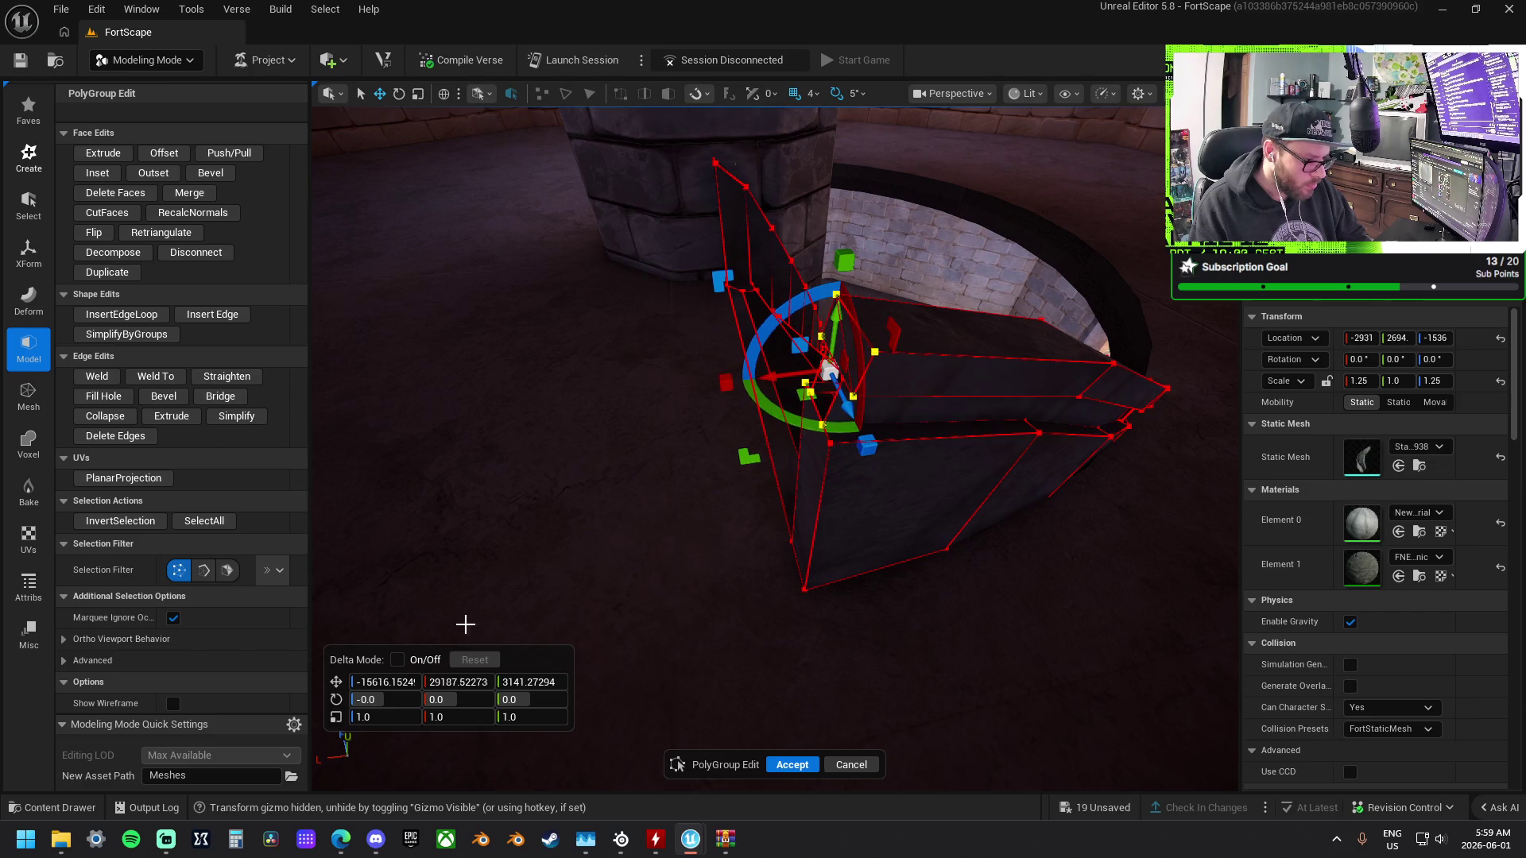
key("Return")
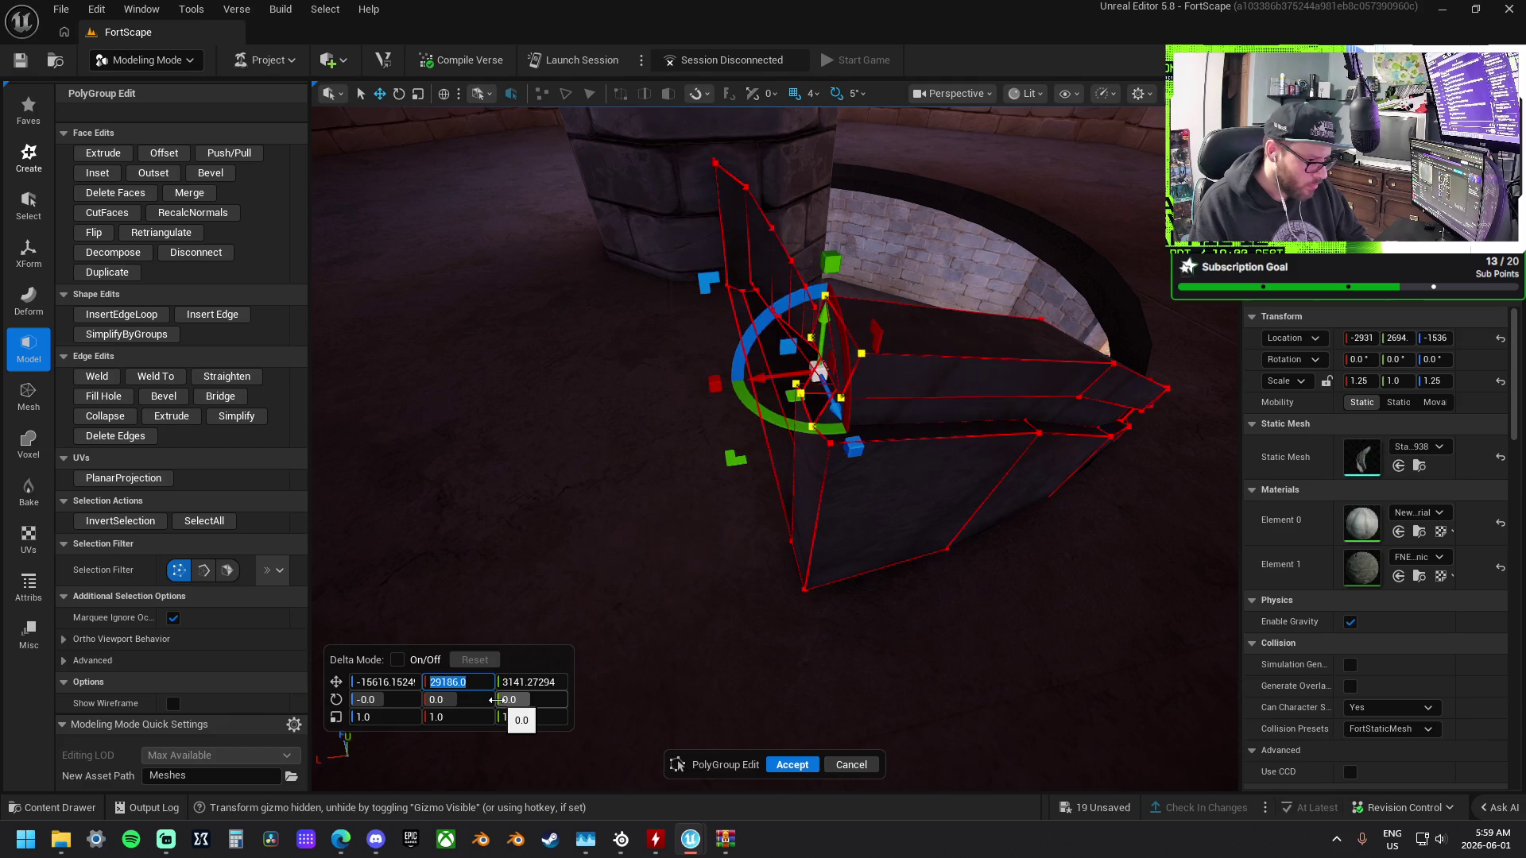
left_click_drag(625, 671, 720, 631)
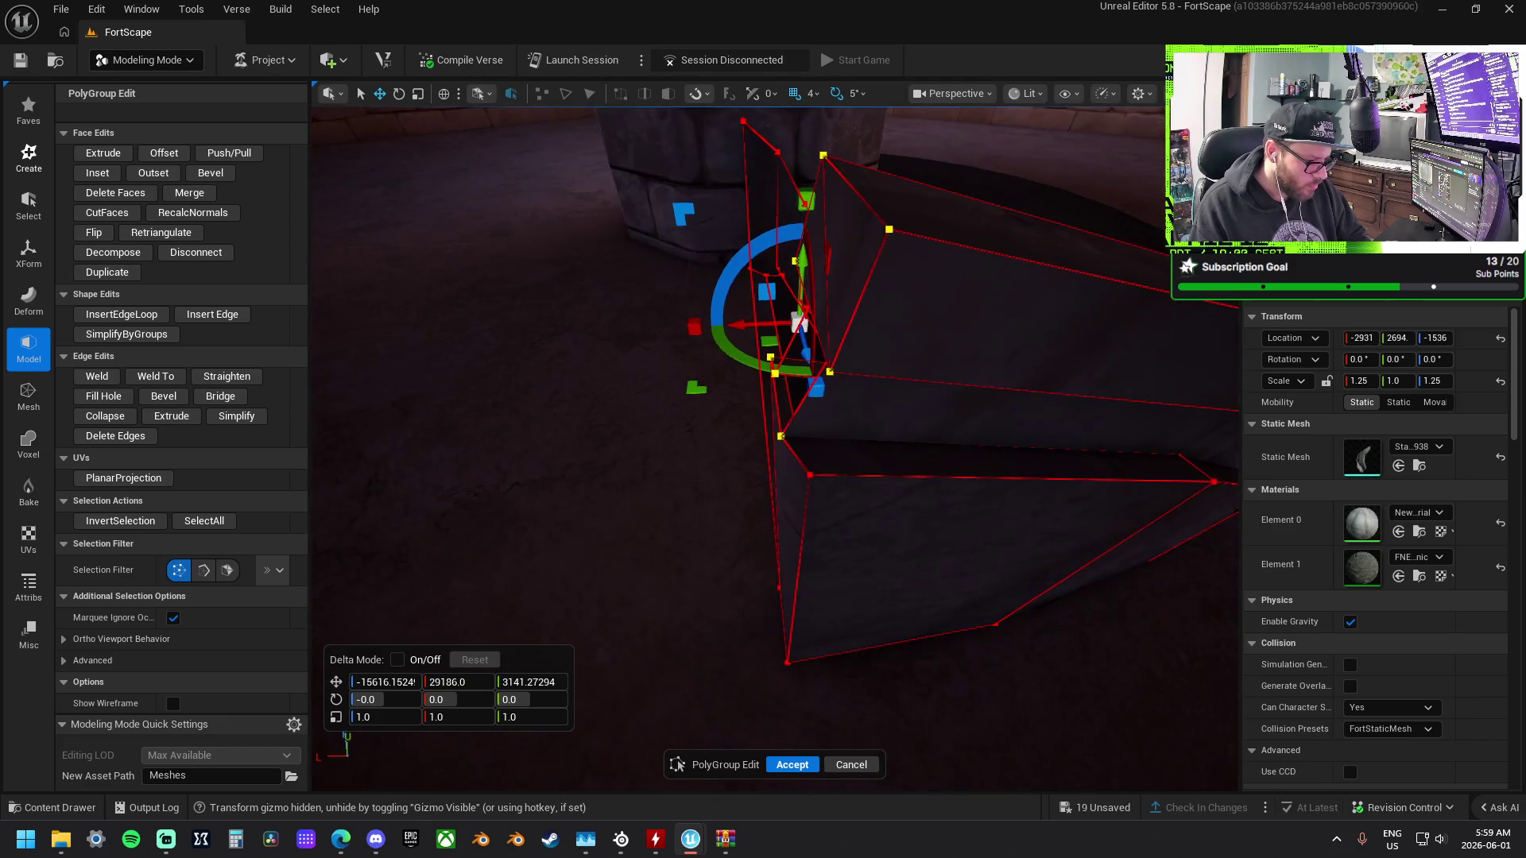
key("ctrl+z")
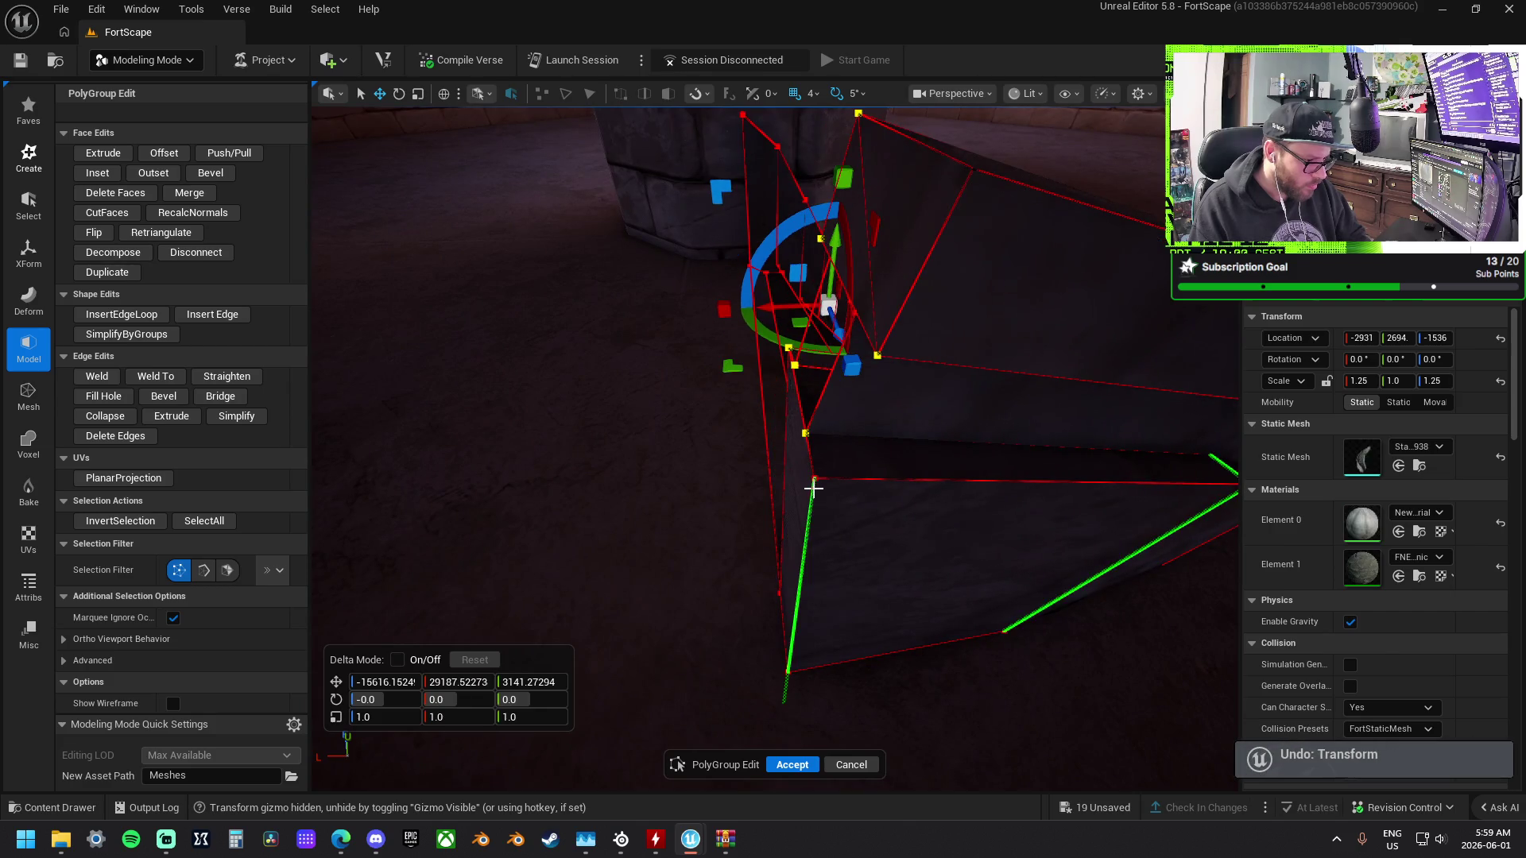
Set the vertices near the pillar to Y 29186.0 one at a time.
left_click(805, 433)
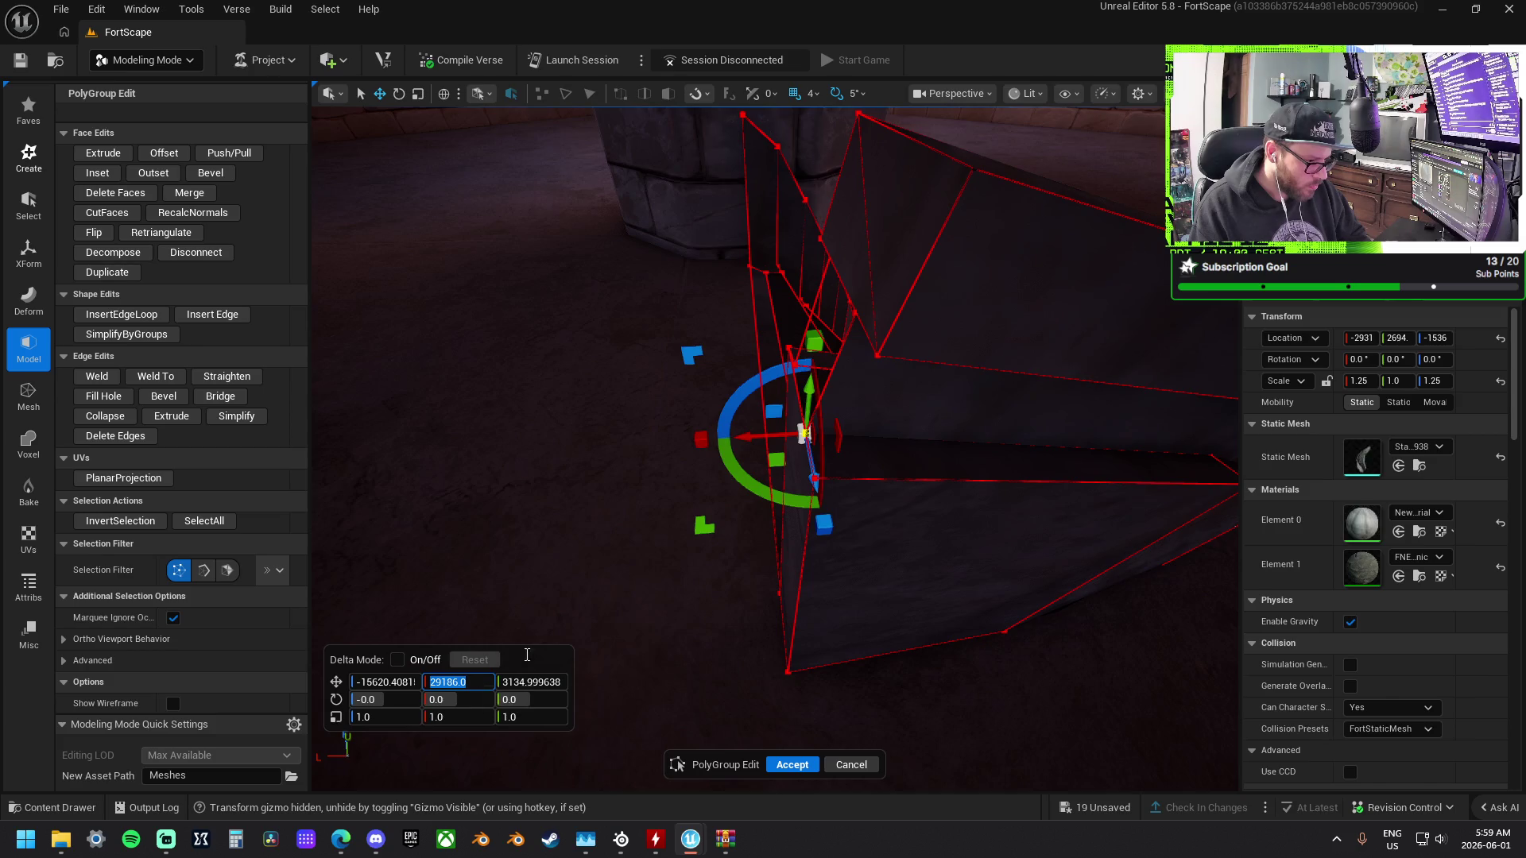
left_click(793, 365)
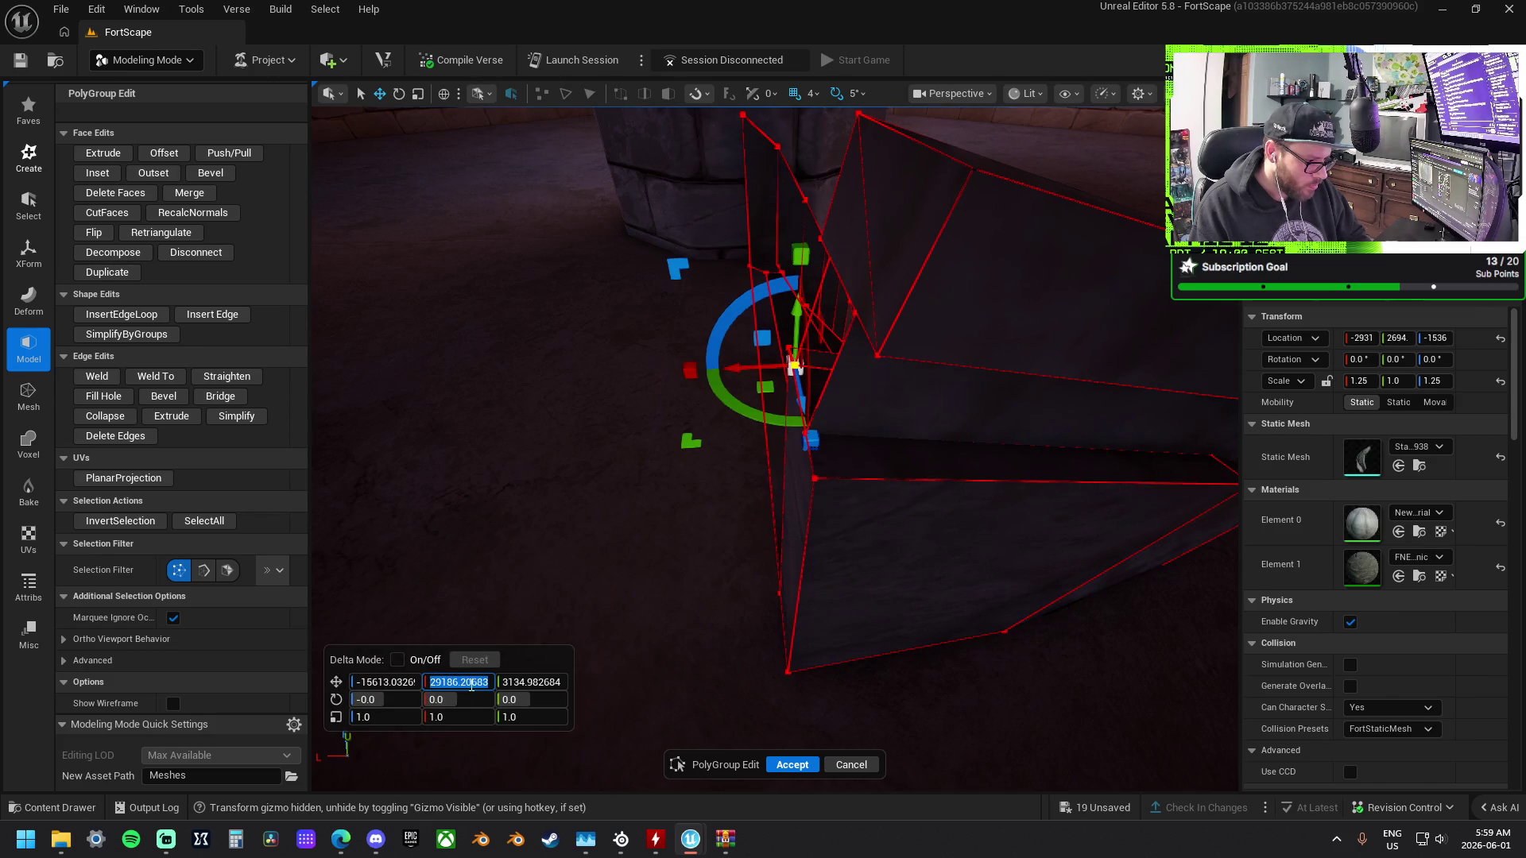
type("29186")
key("Return")
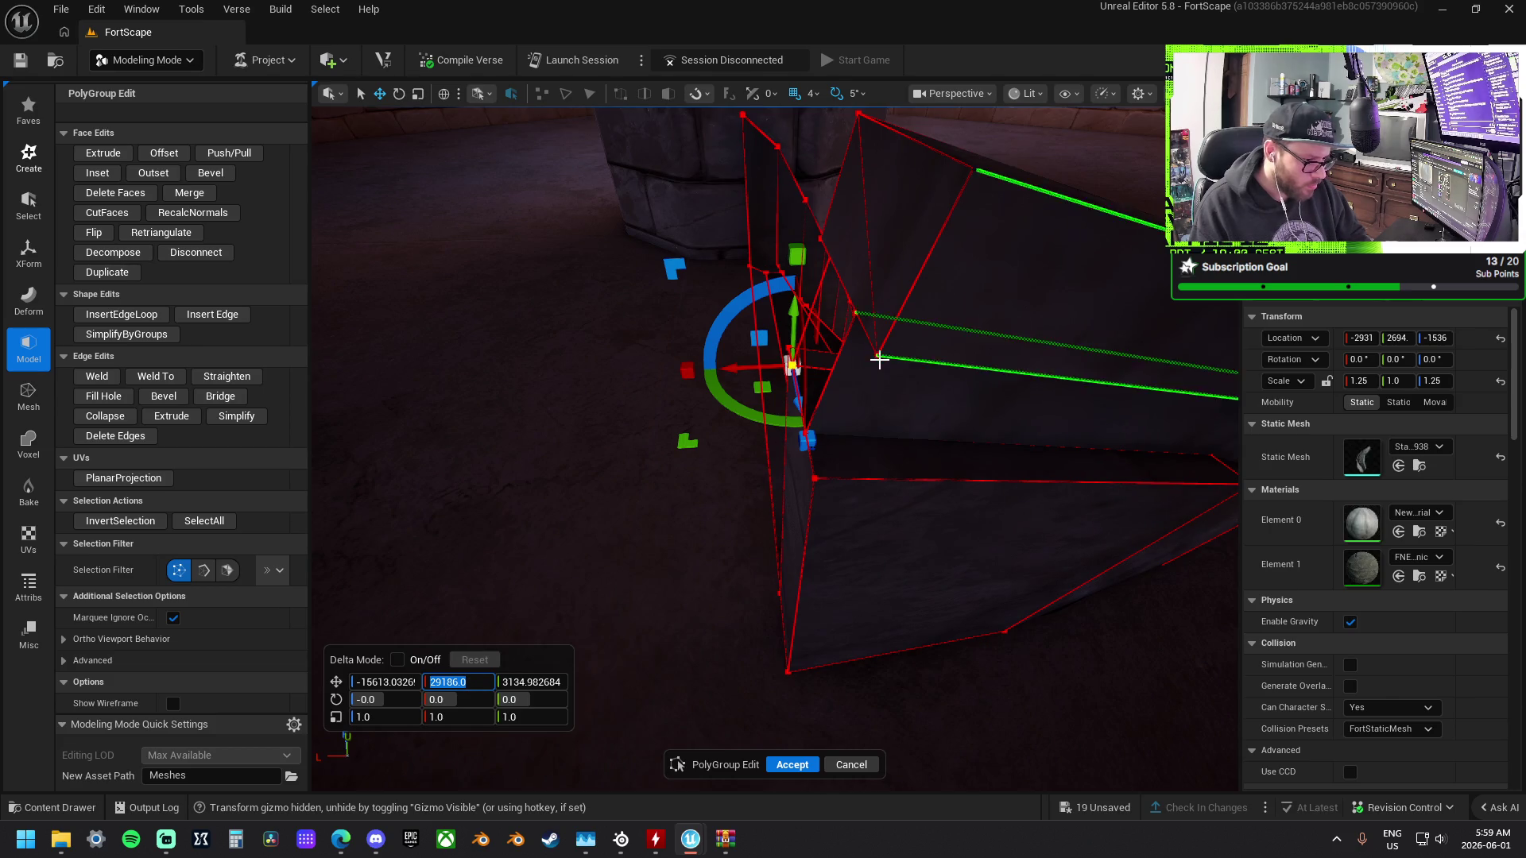
left_click(877, 355)
type("29186.0")
key("Return")
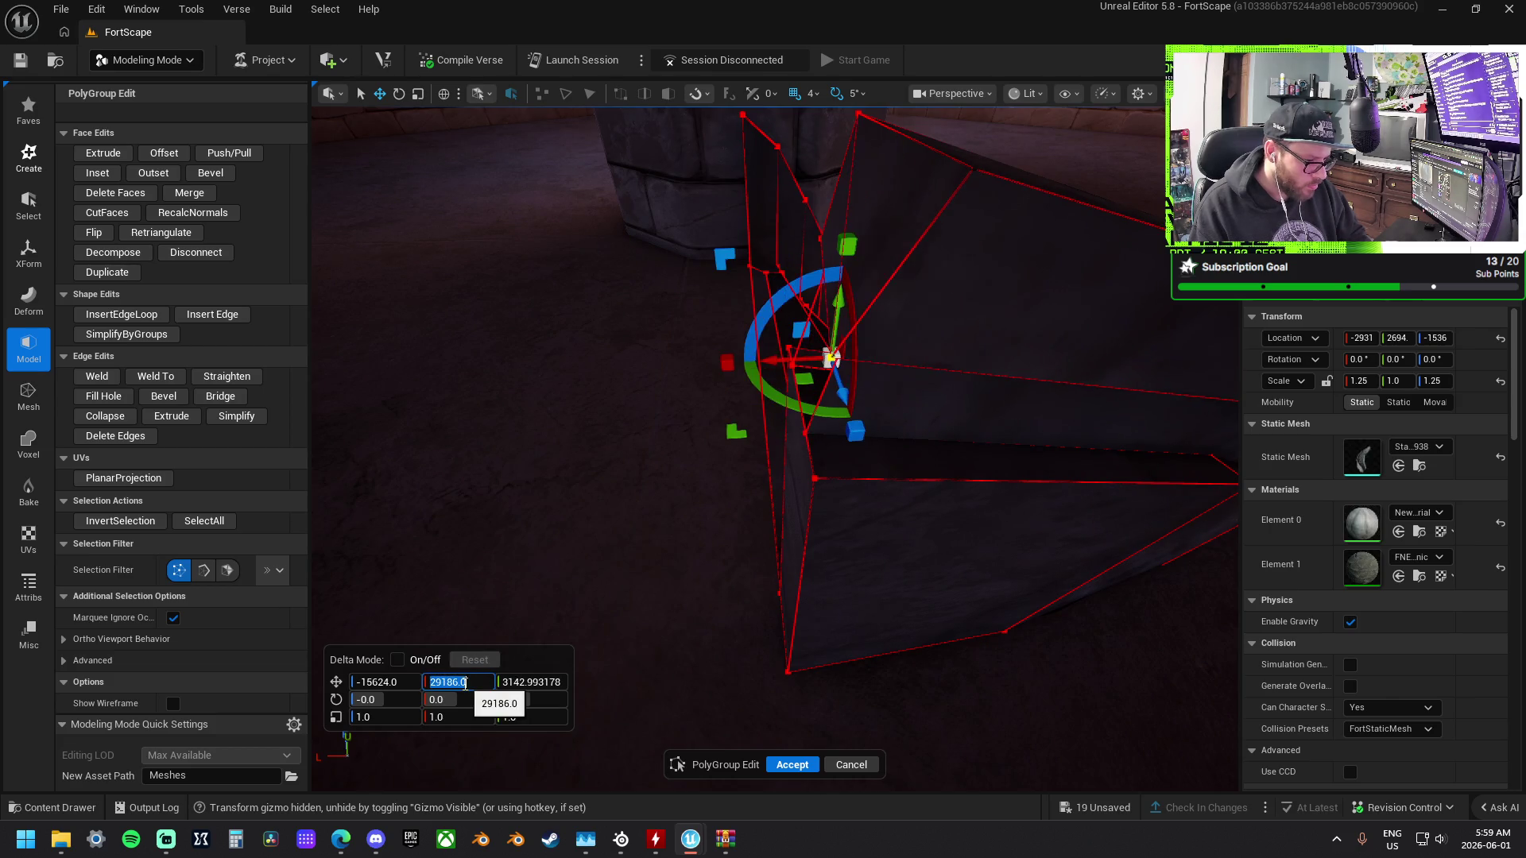
left_click(977, 166)
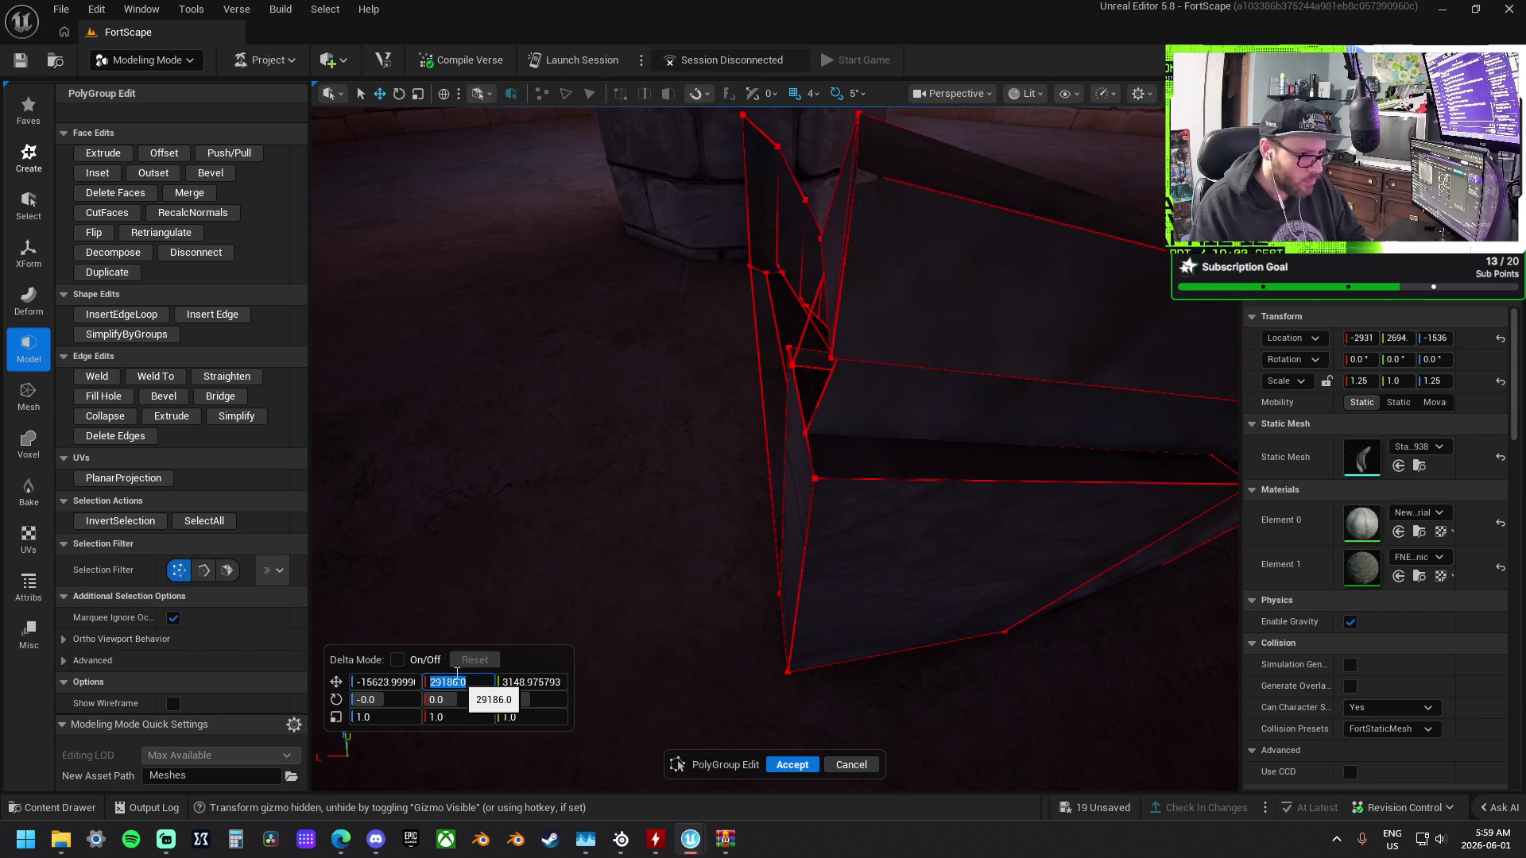
key("f")
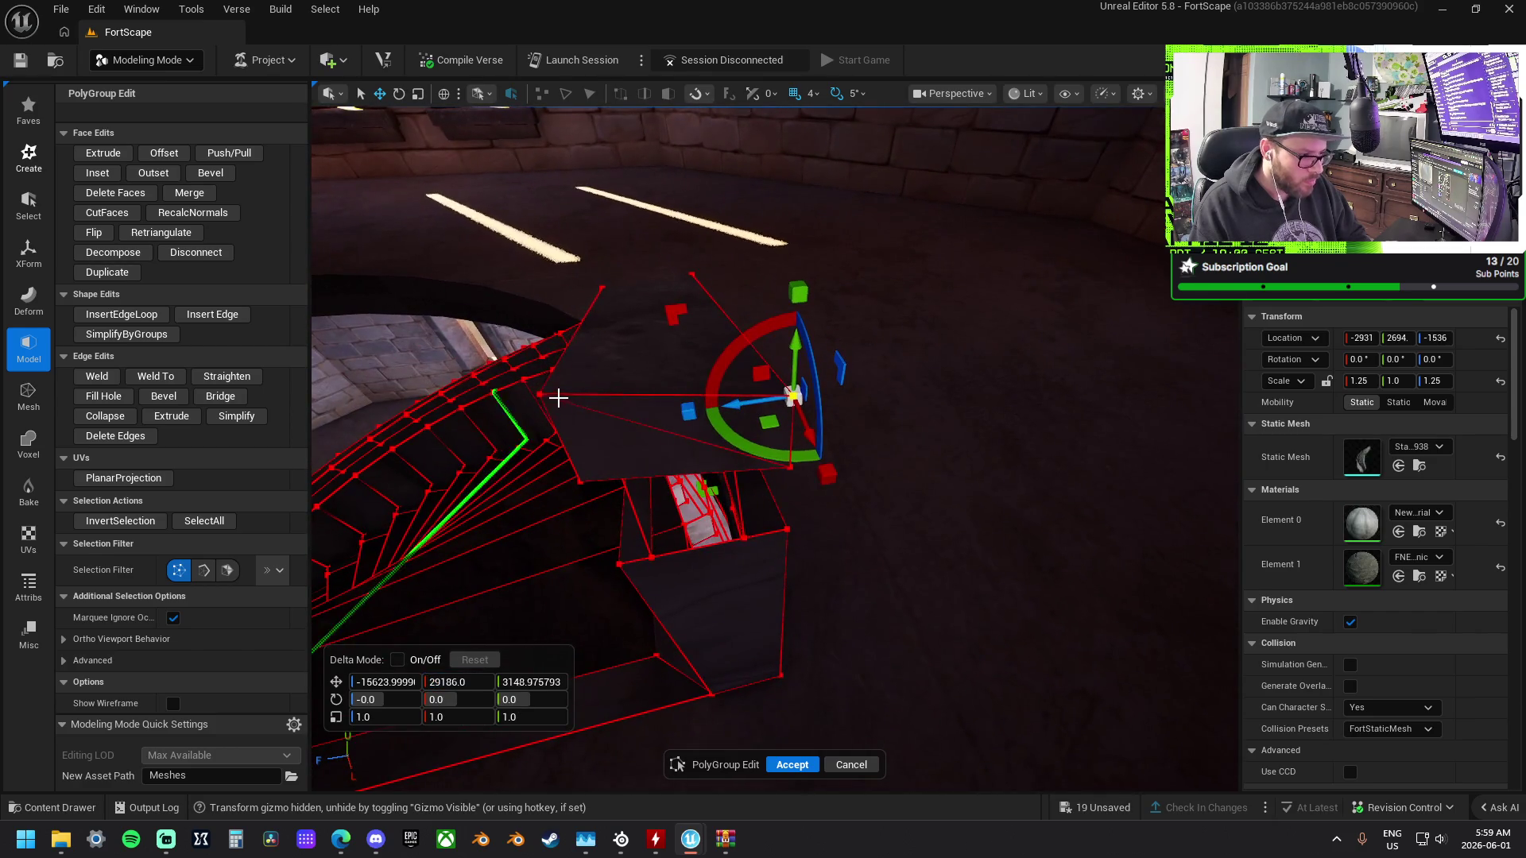
Set another vertex along the stair edge to Y 29186.0.
left_click(540, 395)
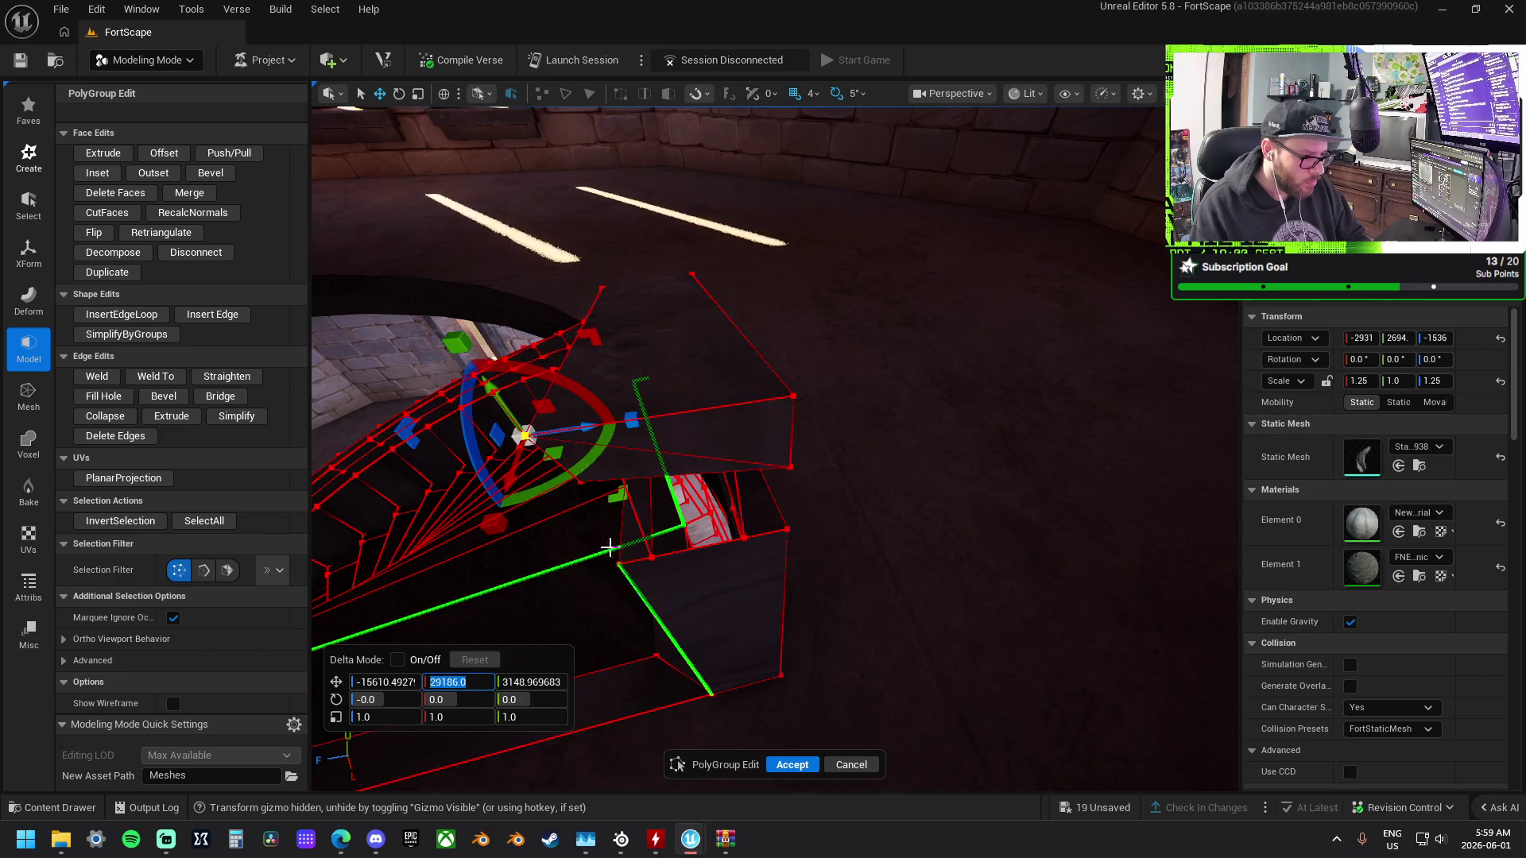
left_click(581, 481)
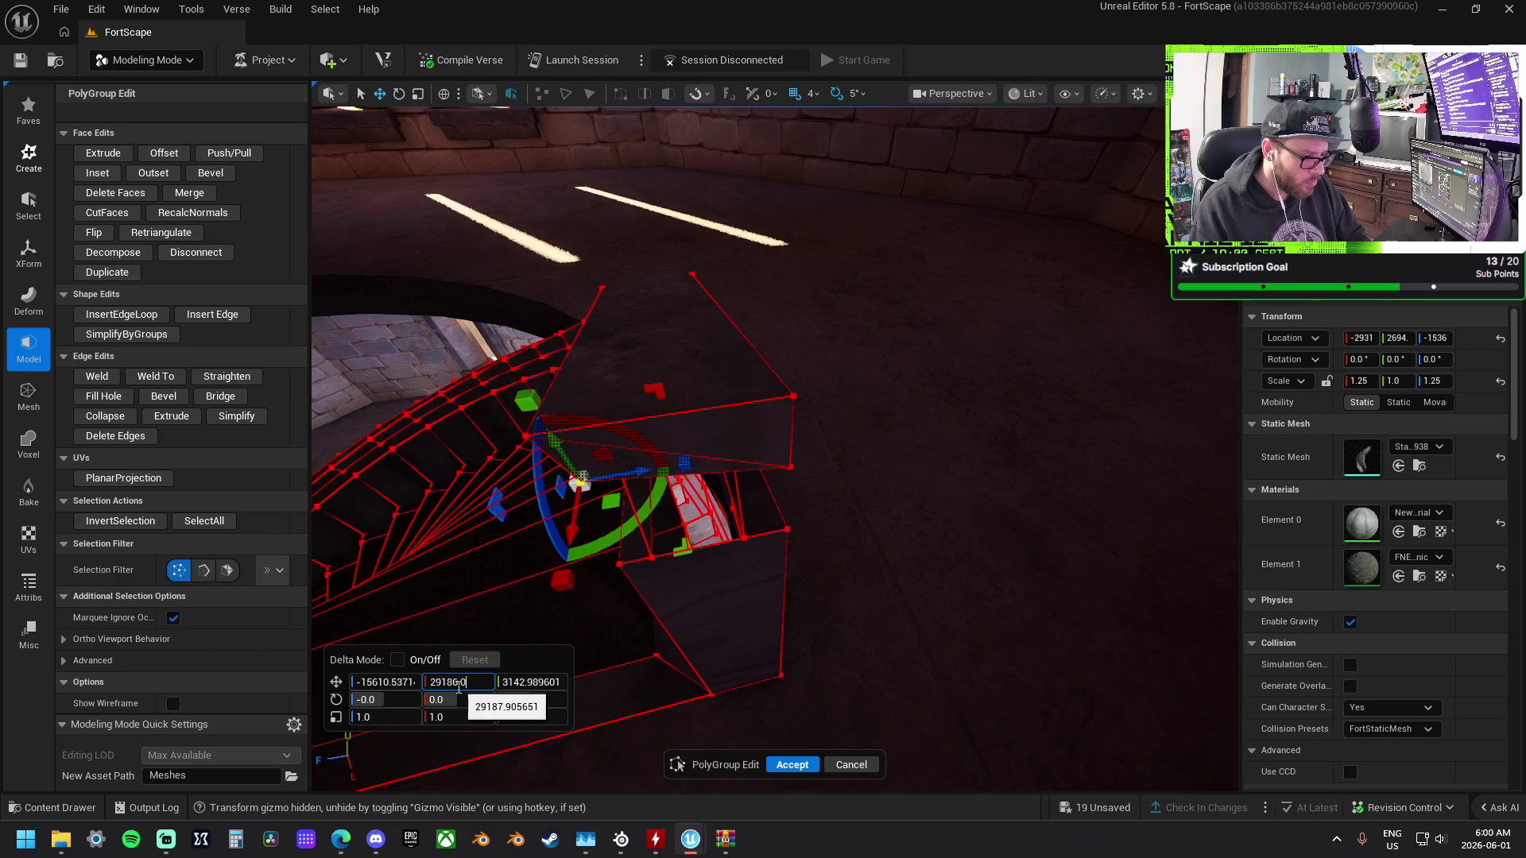
key("Return")
left_click_drag(633, 494, 633, 495)
left_click_drag(730, 507, 747, 511)
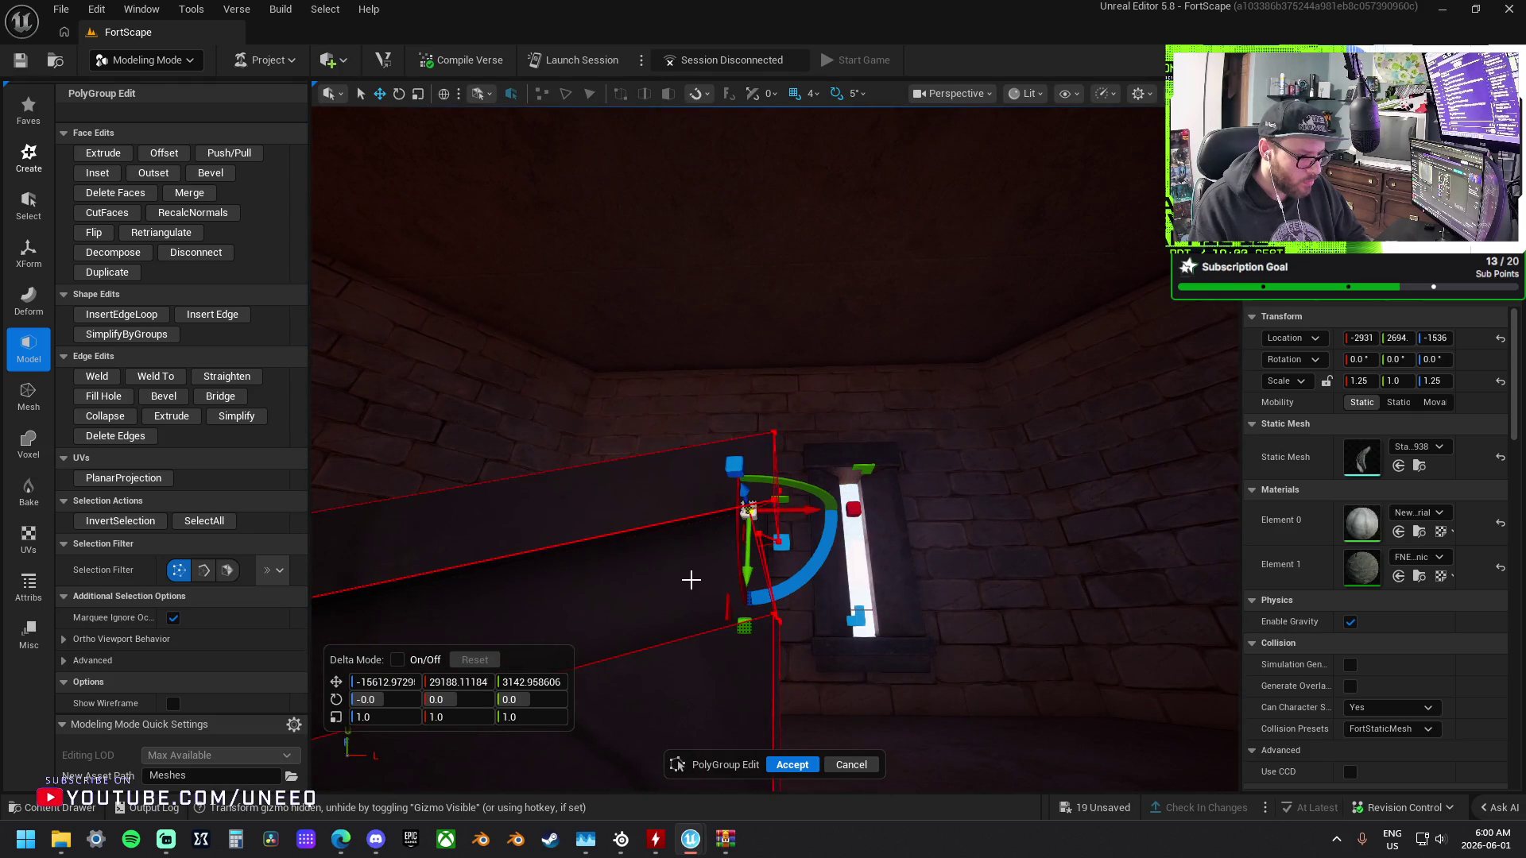
Set the edge near the wall to Y 29186.0, restoring it after an accidental move.
left_click(442, 681)
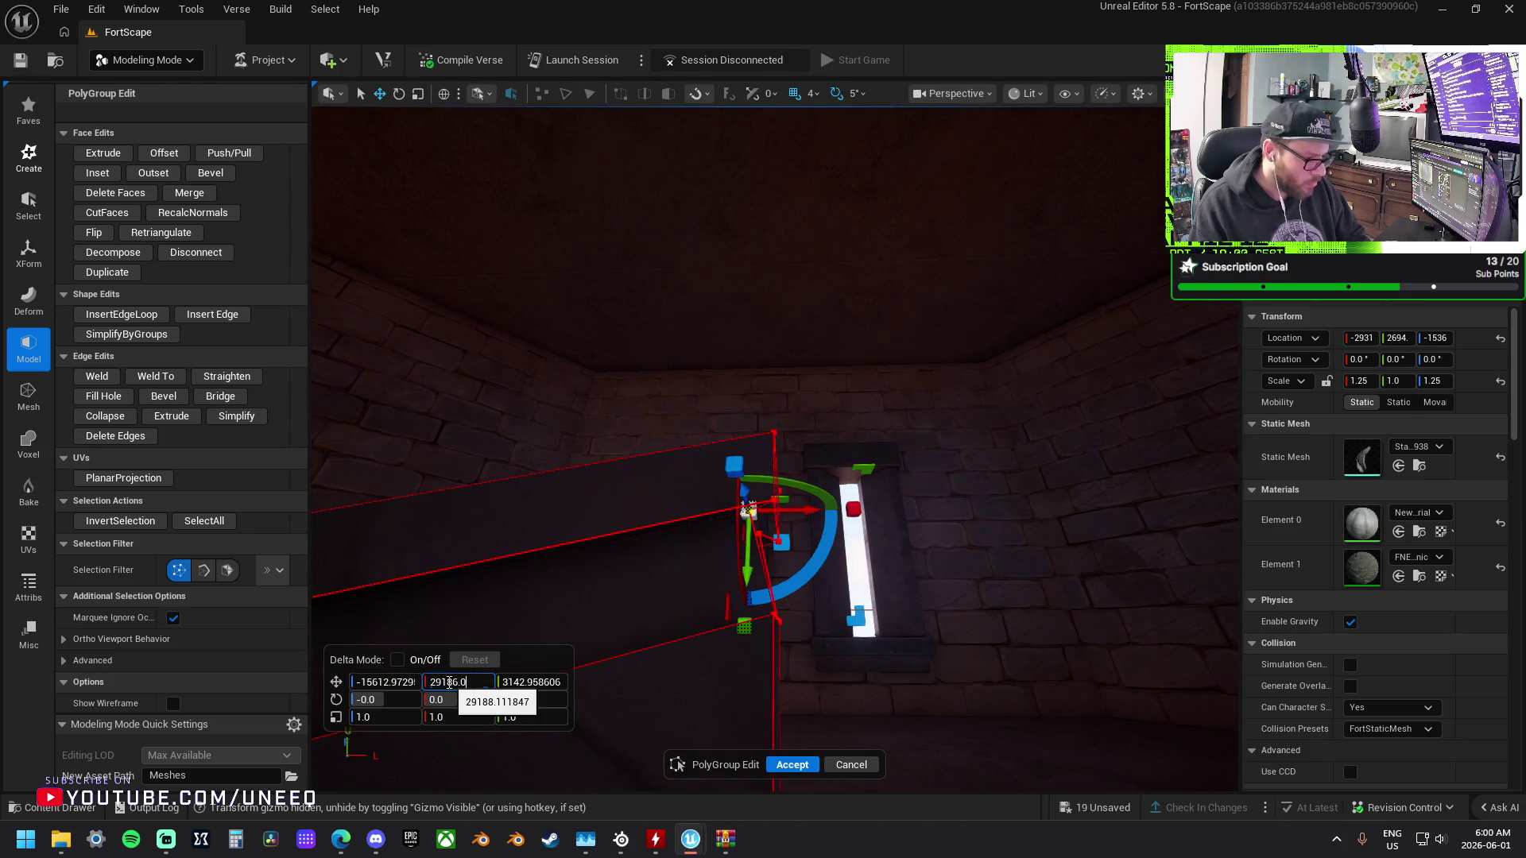
type("29186")
key("Return")
left_click_drag(816, 598, 816, 597)
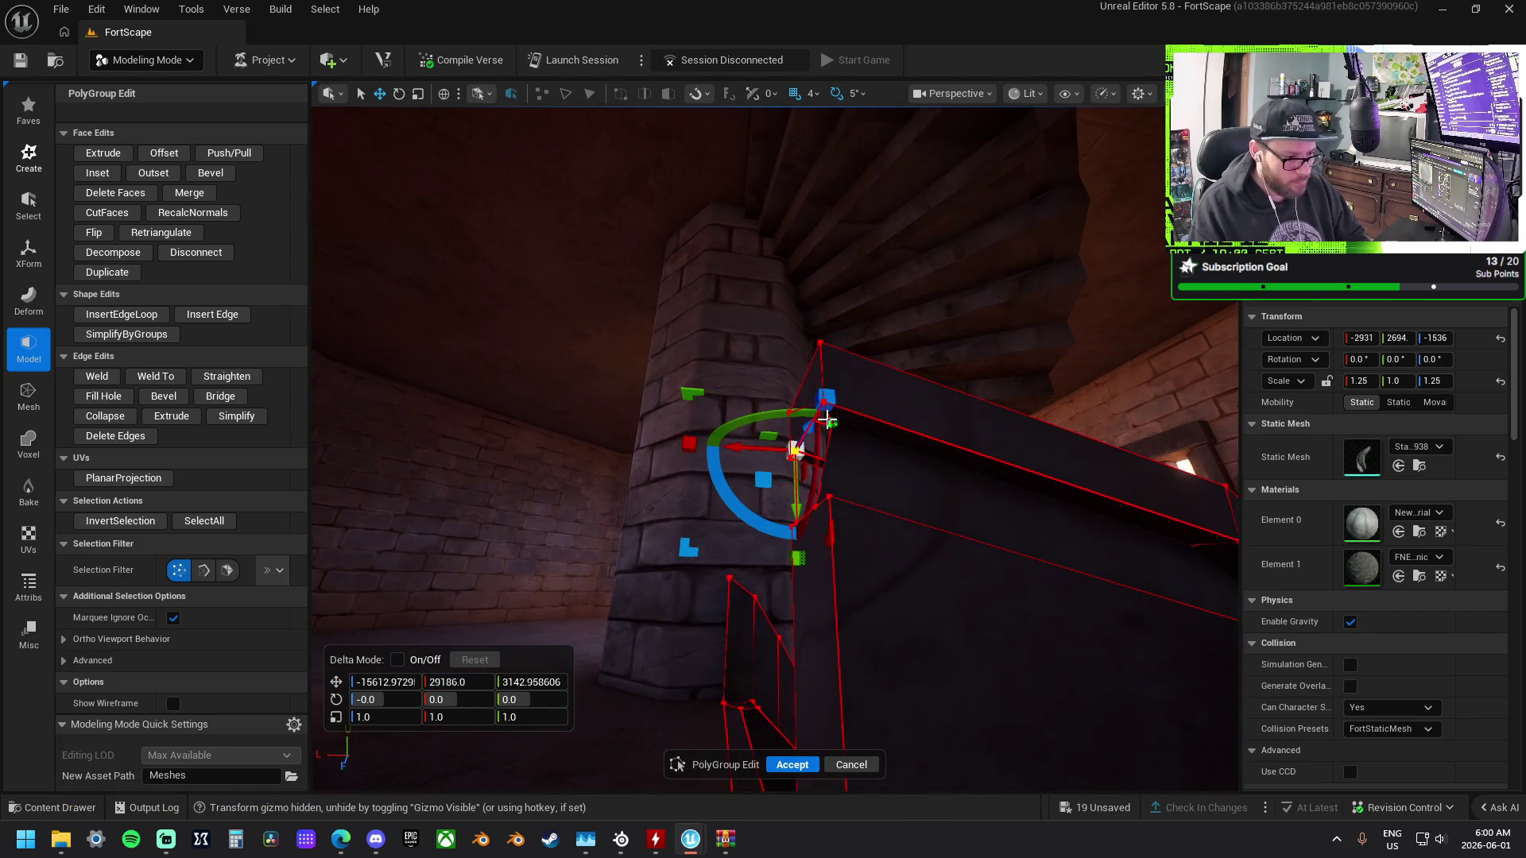
left_click_drag(827, 459, 831, 421)
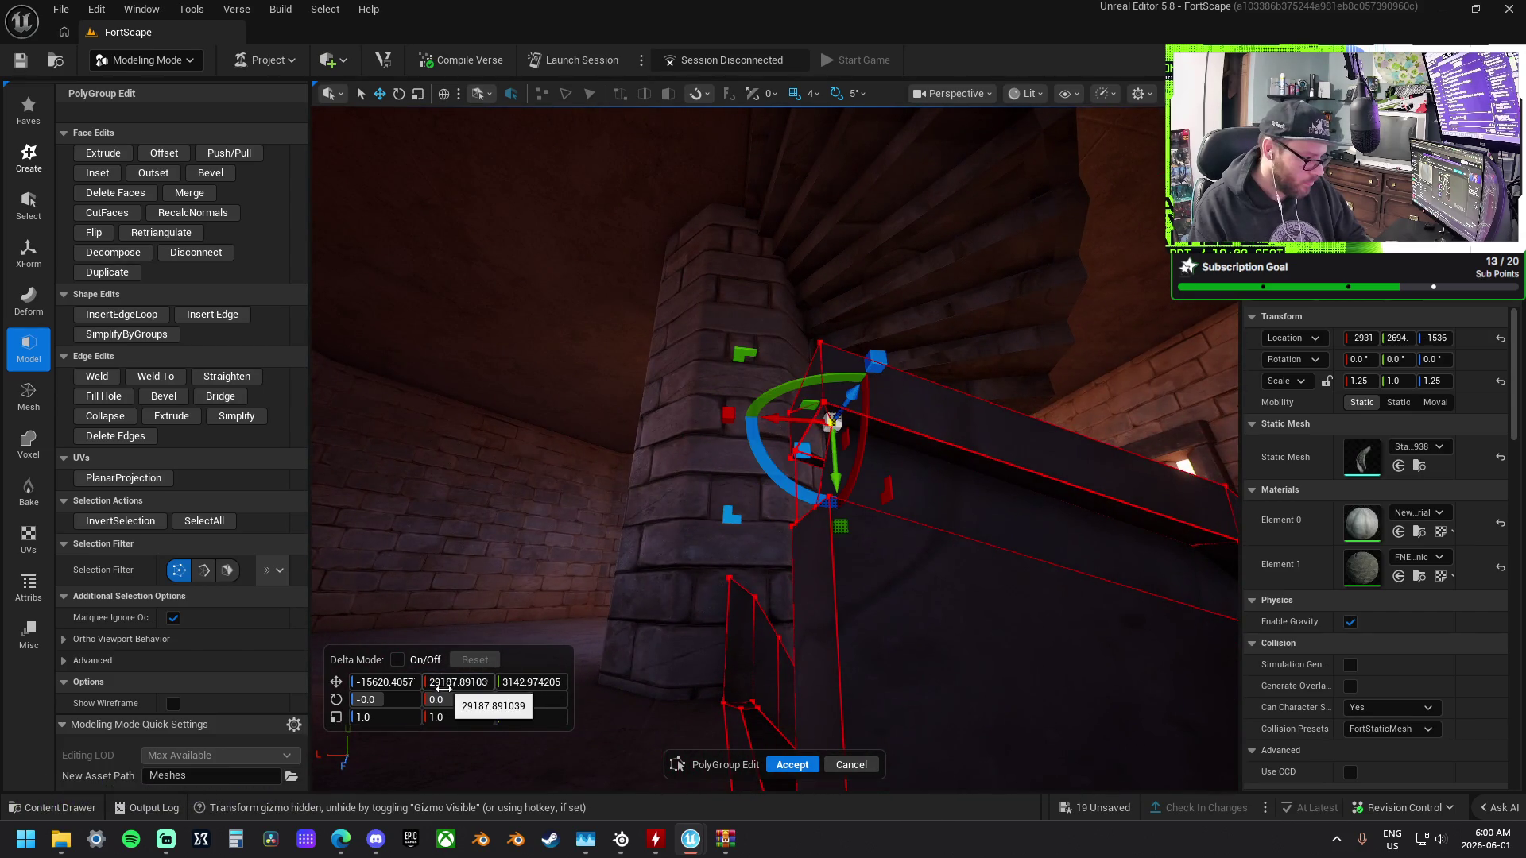
type("29186")
key("Return")
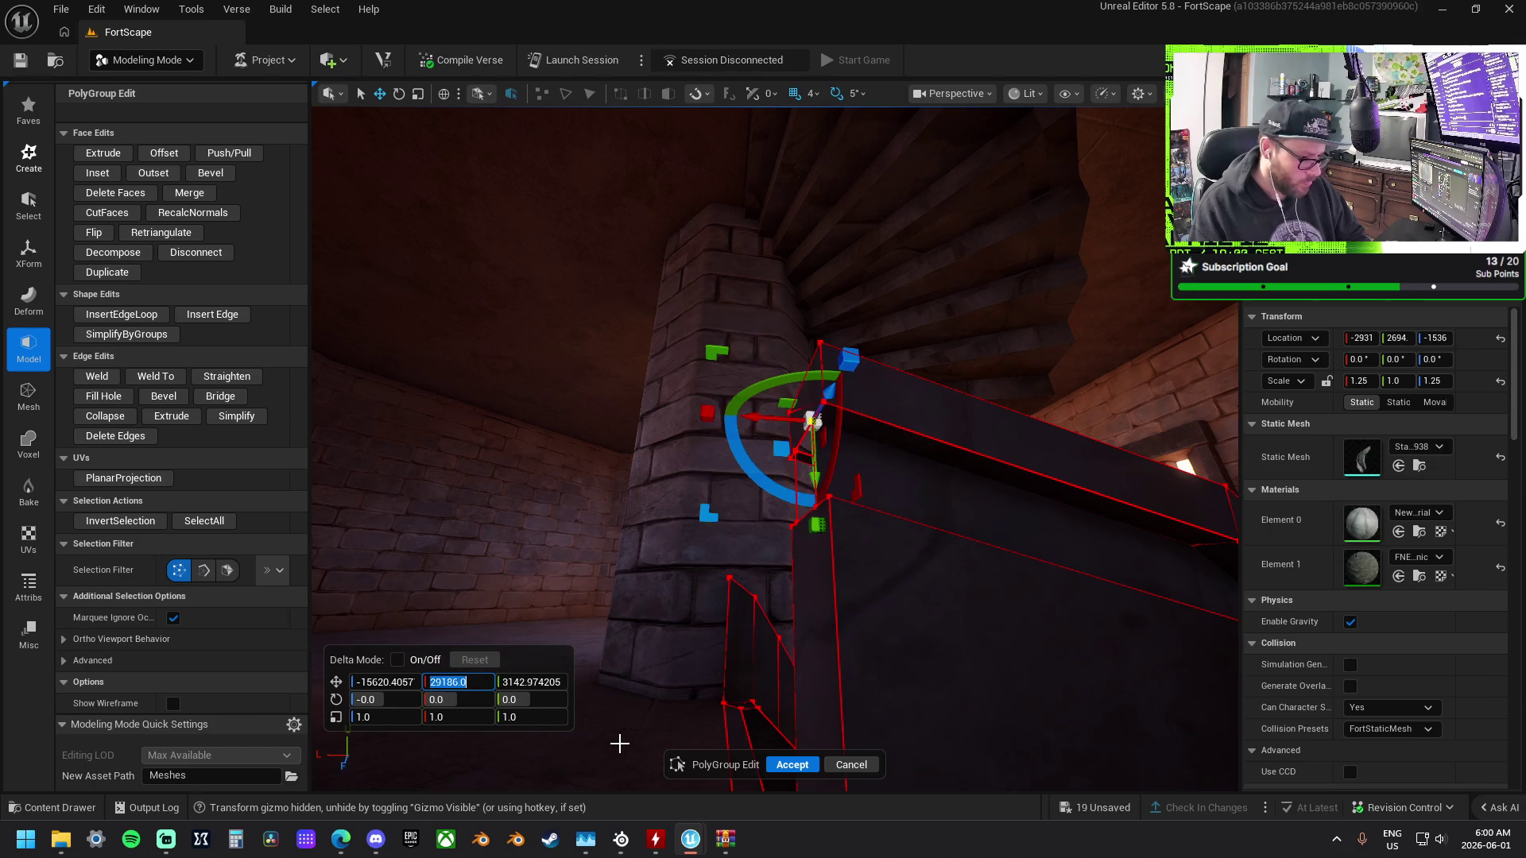
left_click_drag(675, 686, 675, 686)
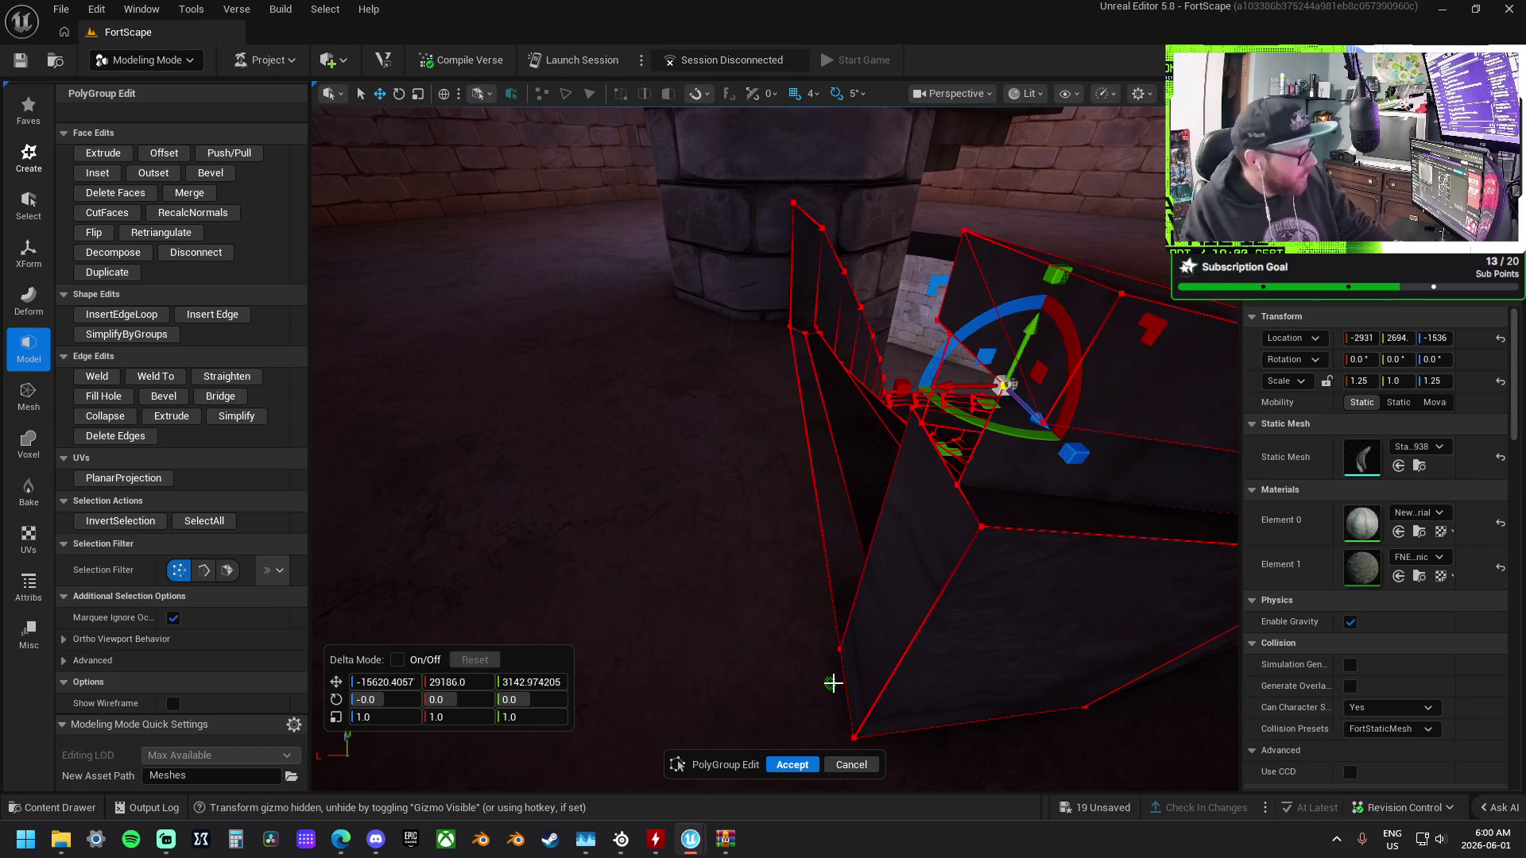
Decompose the wedge's right side face into triangles.
mouse_move(930, 504)
left_mouse_down()
mouse_move(732, 477)
mouse_move(903, 488)
left_mouse_up()
left_click(903, 489)
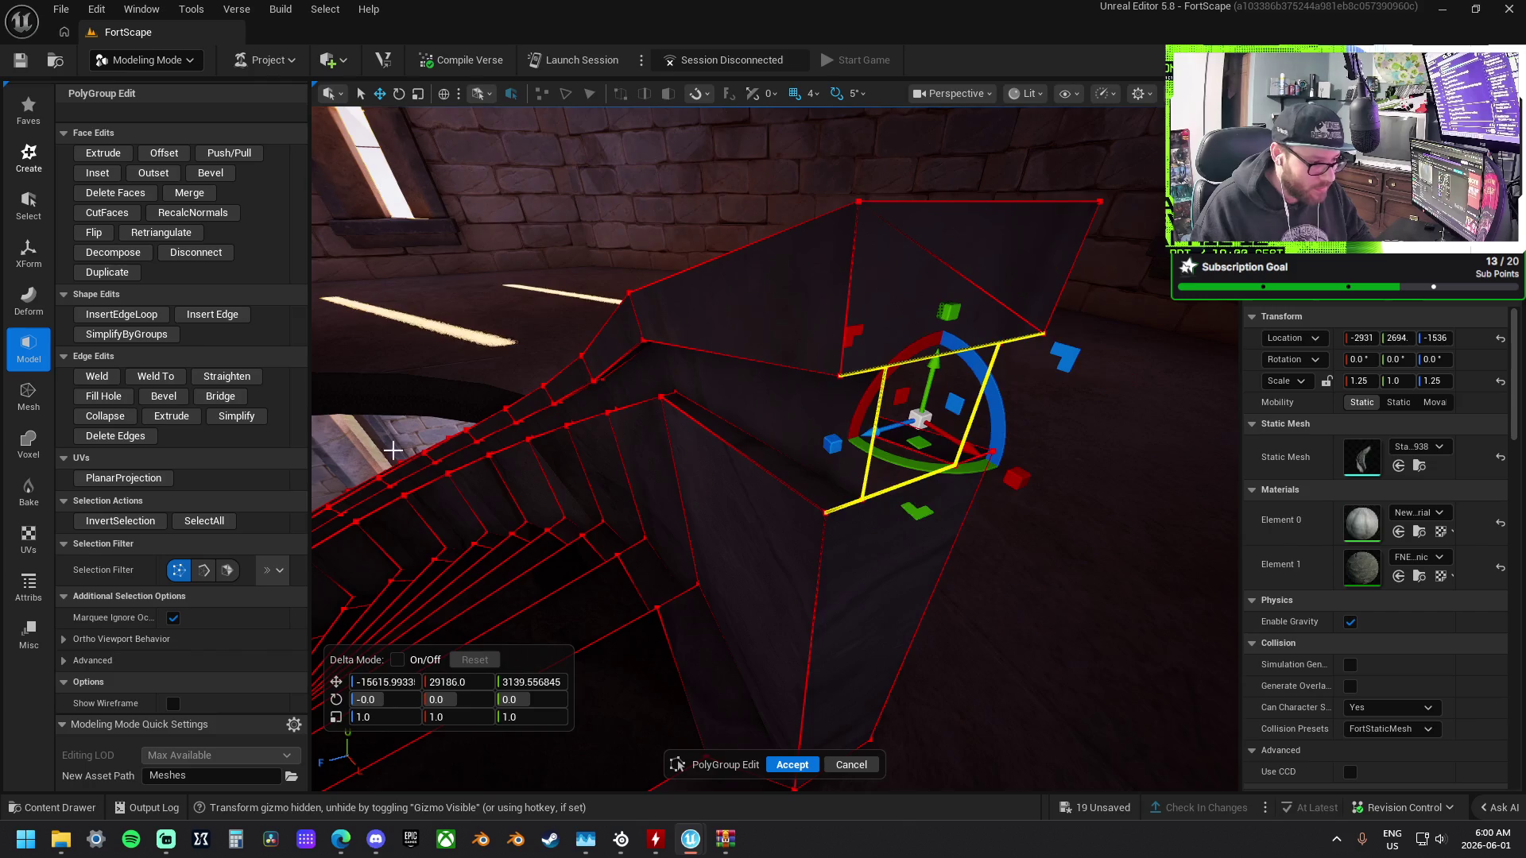
left_click(132, 254)
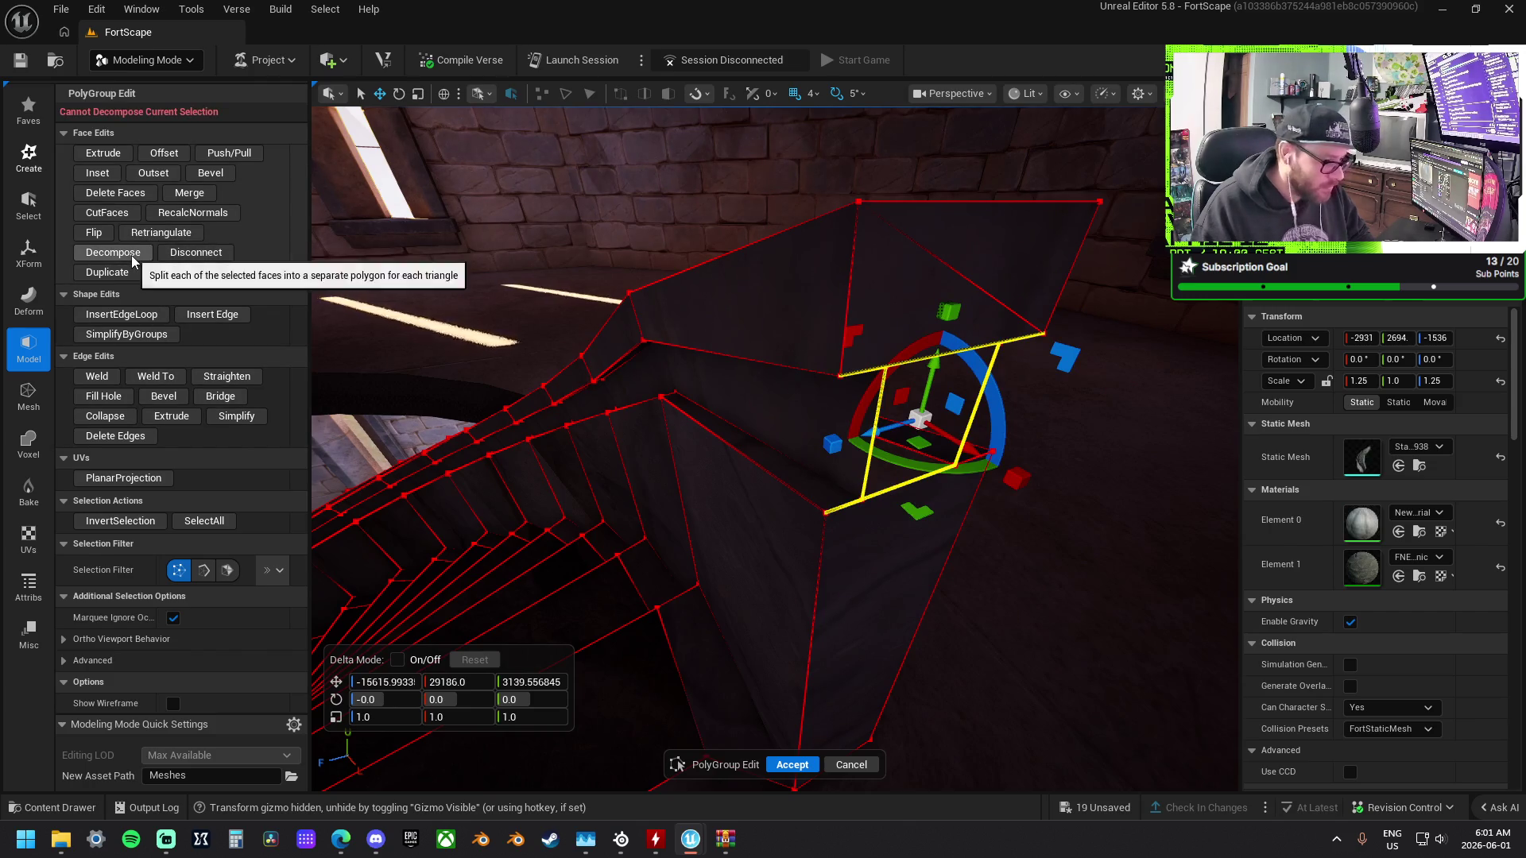
left_click(879, 620)
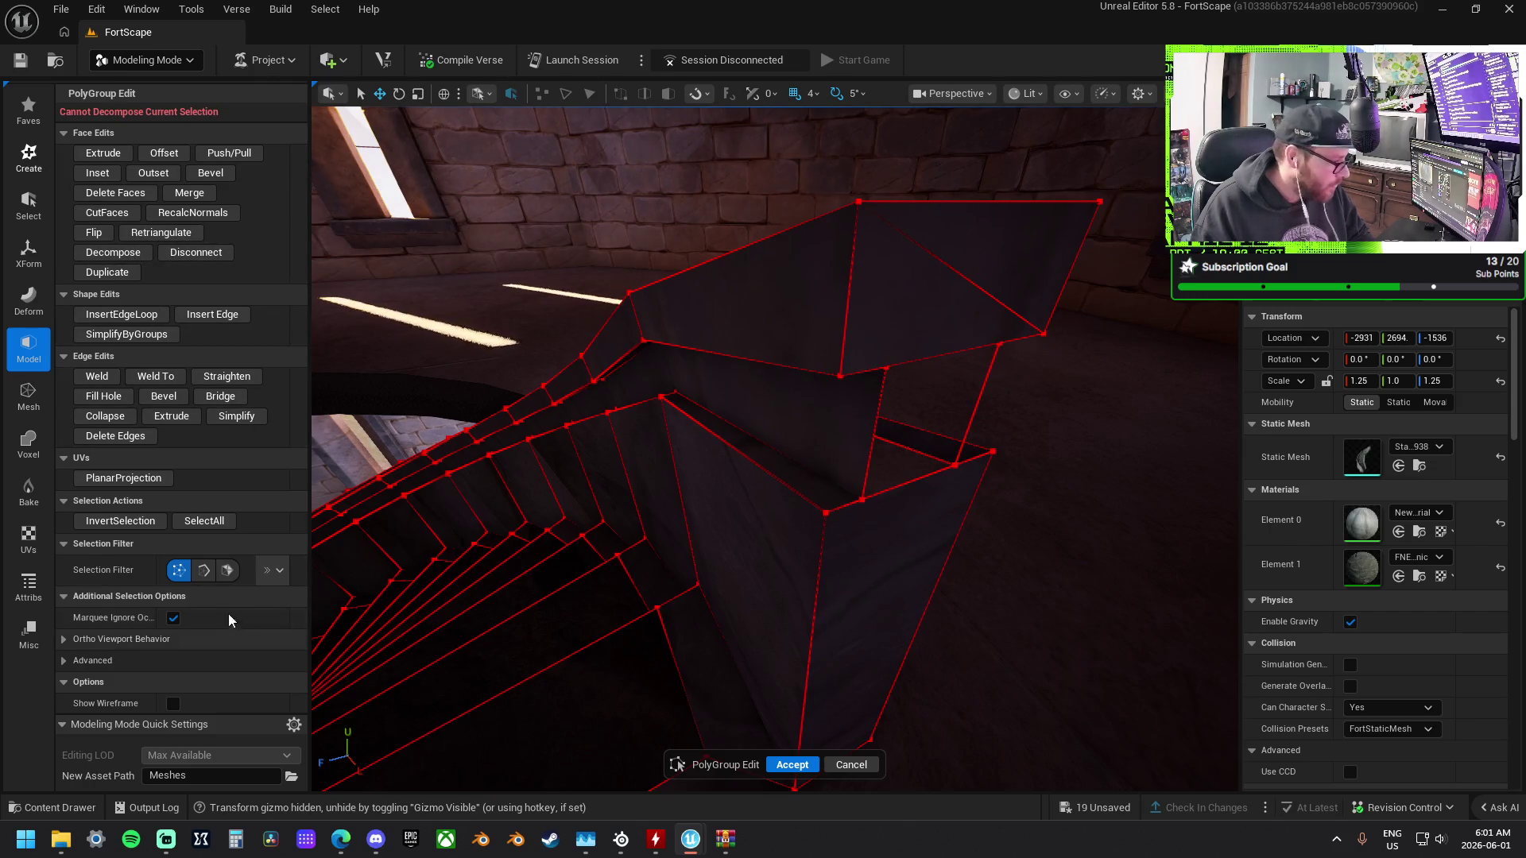
left_click(886, 589)
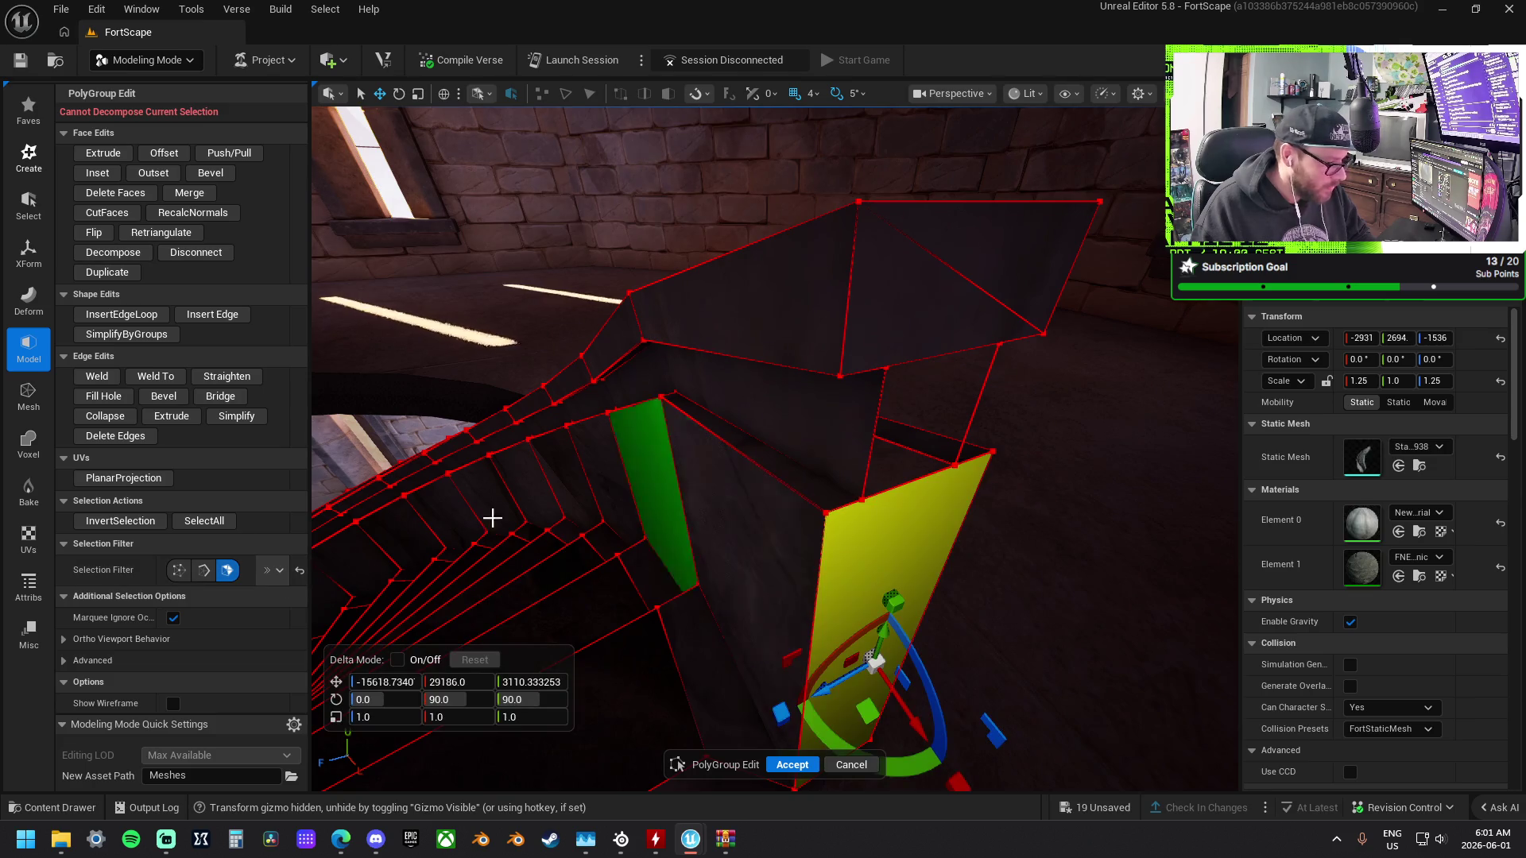
left_click(119, 253)
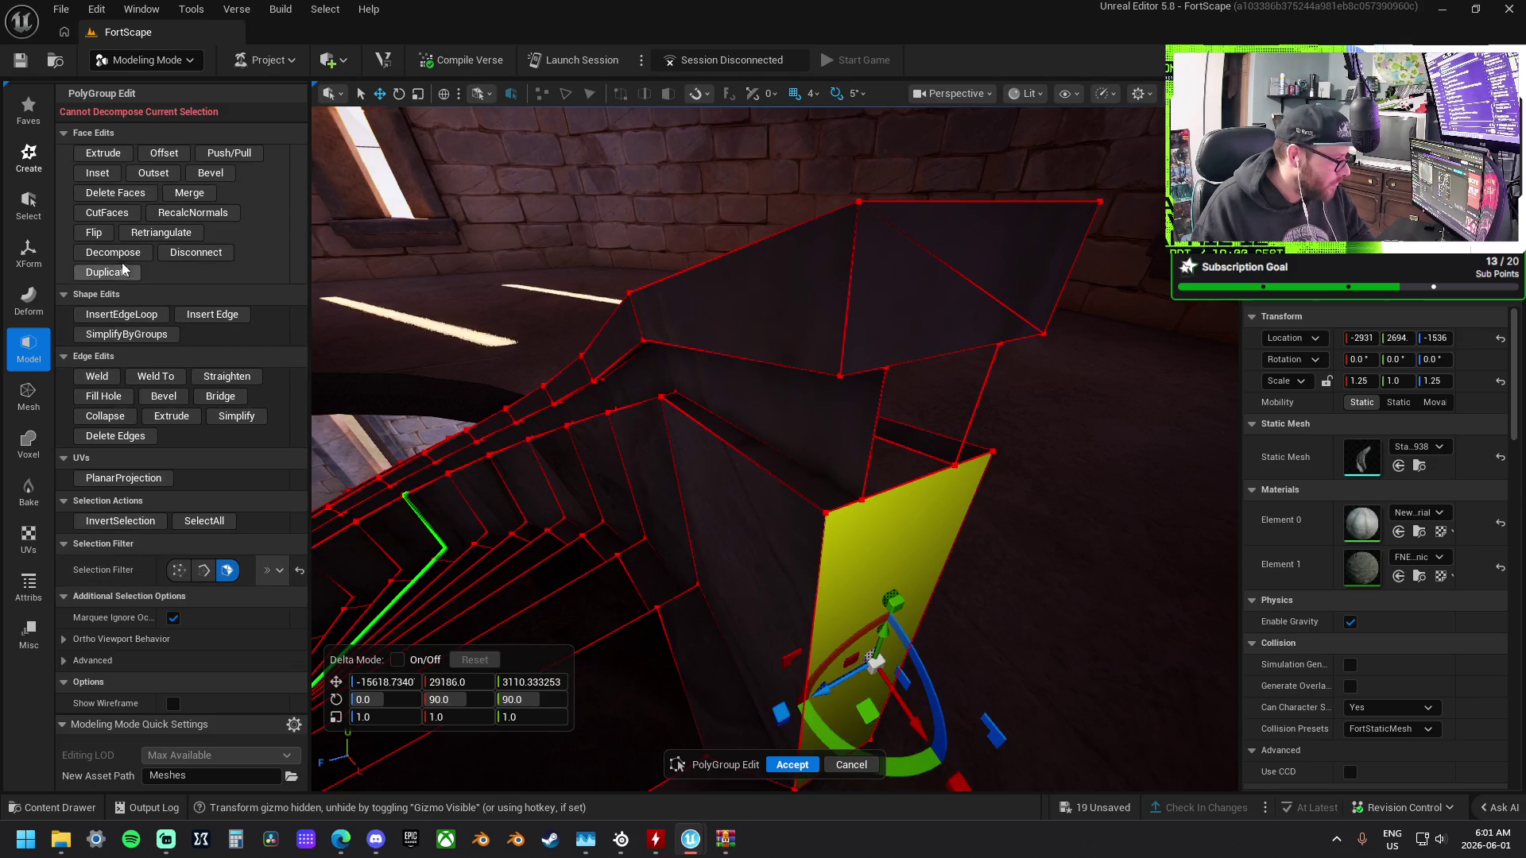
mouse_move(797, 170)
left_mouse_down()
mouse_move(739, 238)
mouse_move(797, 170)
mouse_move(747, 179)
mouse_move(877, 461)
left_mouse_up()
Select the wedge's corner vertices, attempt a merge, then clear the selection.
left_click(854, 404)
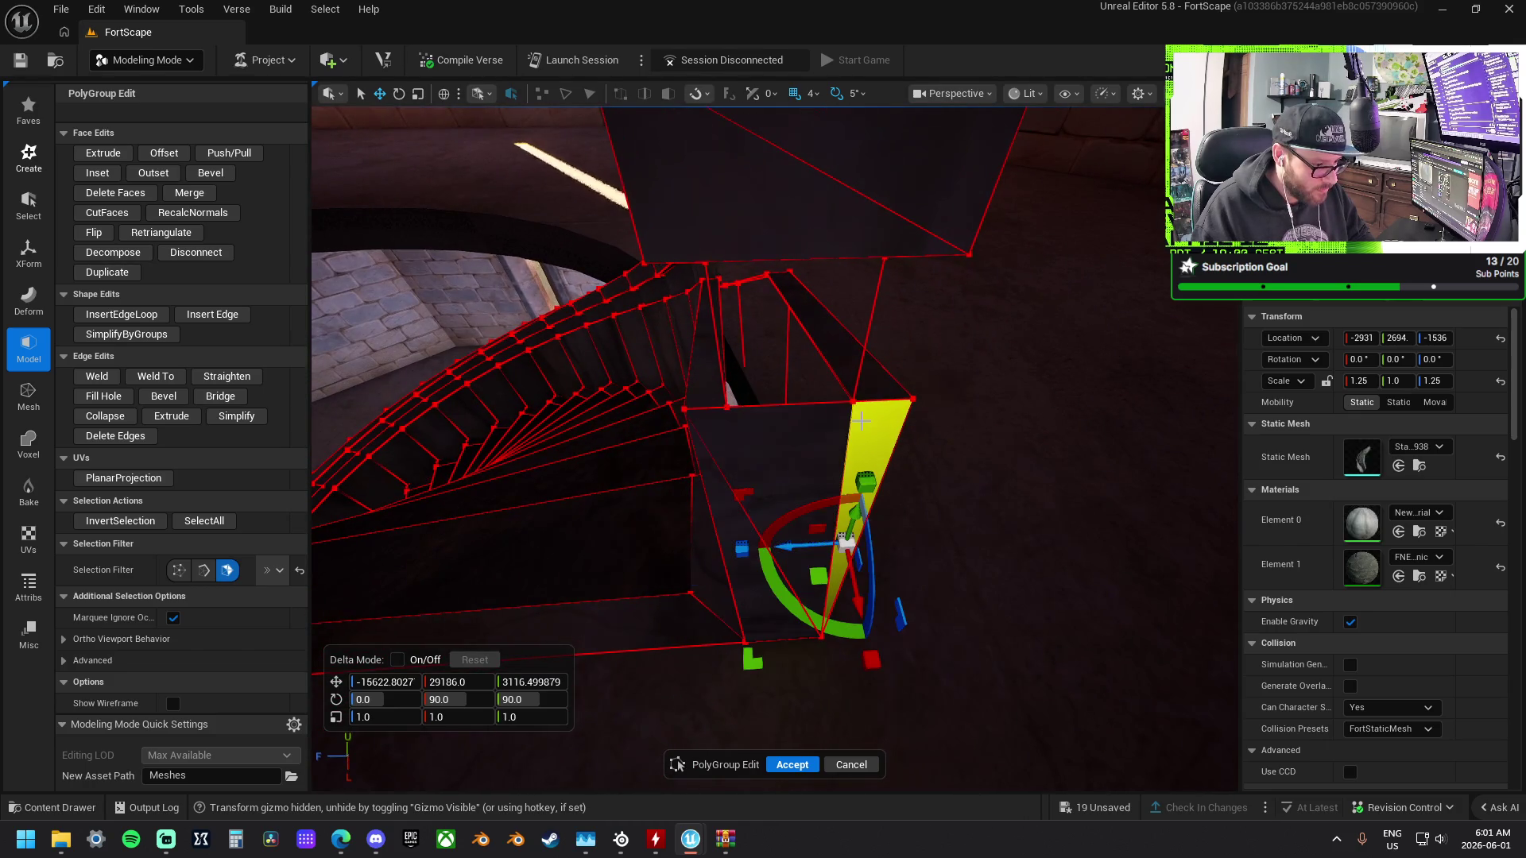
left_click(203, 570)
left_click(179, 570)
left_click(940, 412)
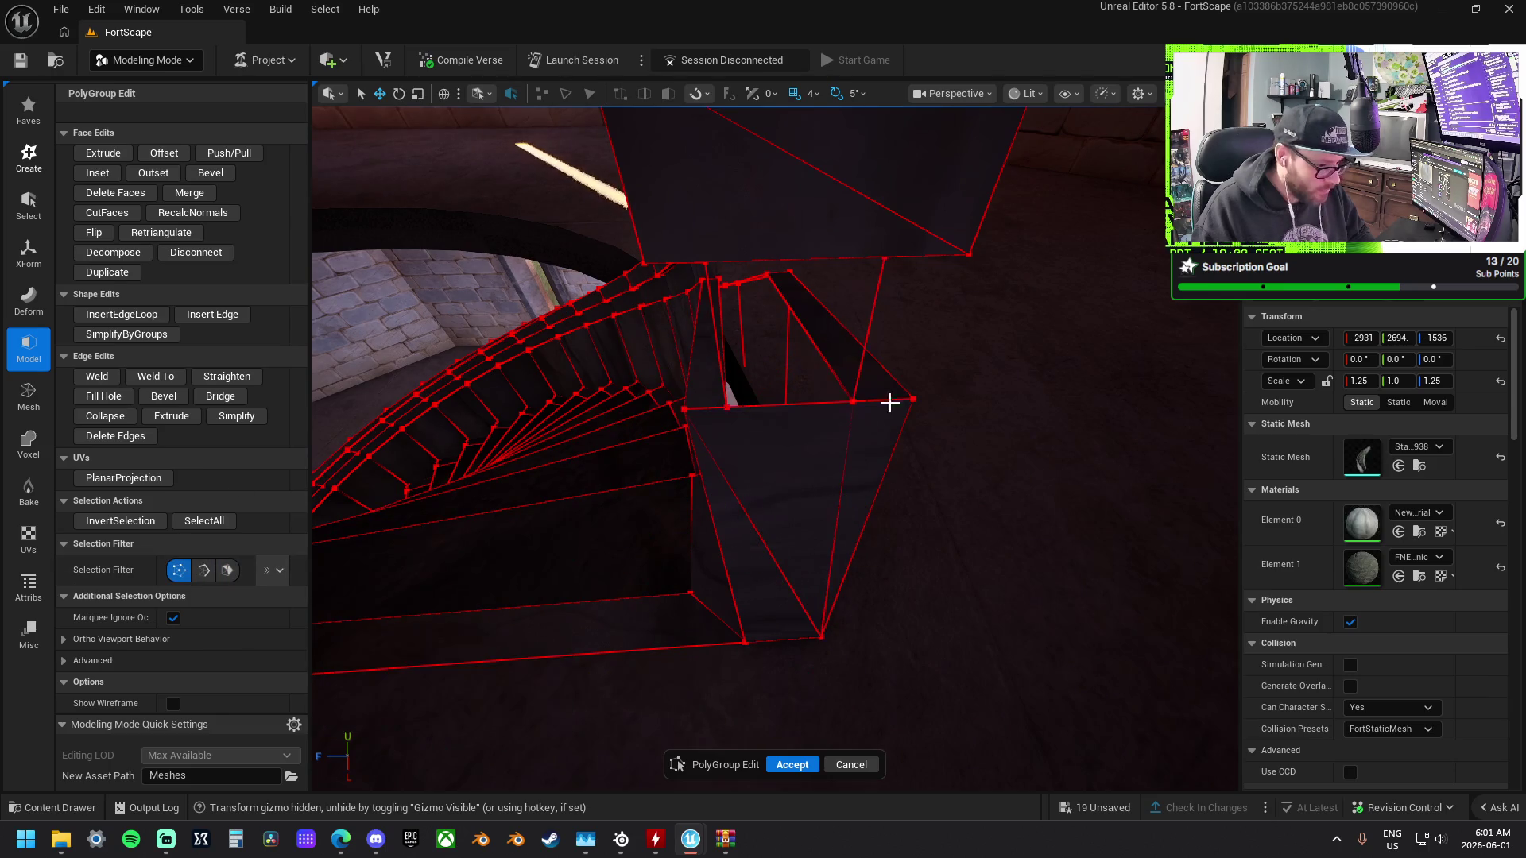
left_click(858, 423)
left_click(870, 431)
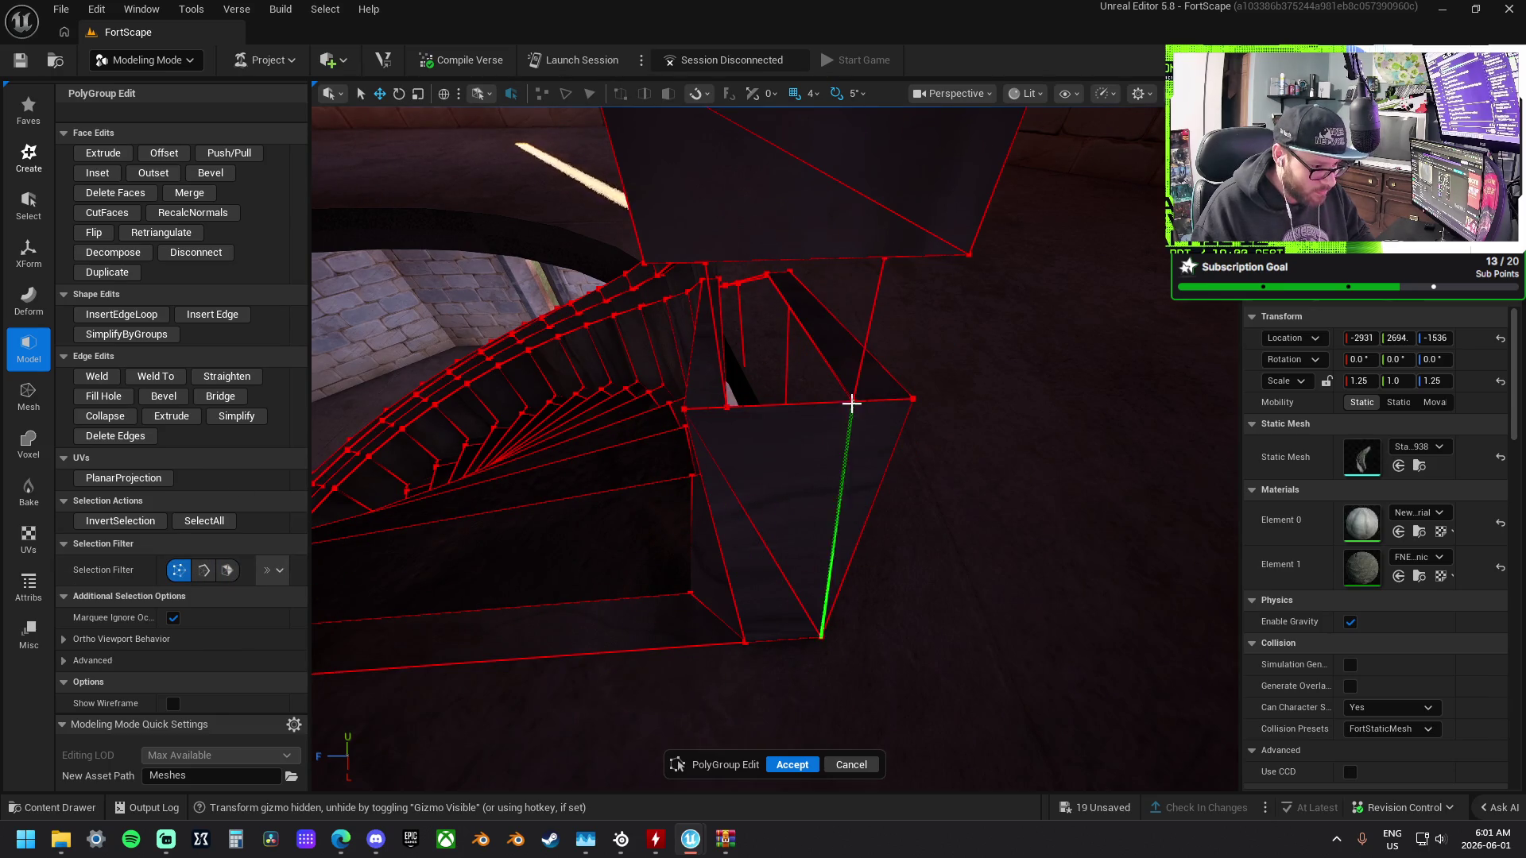
left_click(839, 400)
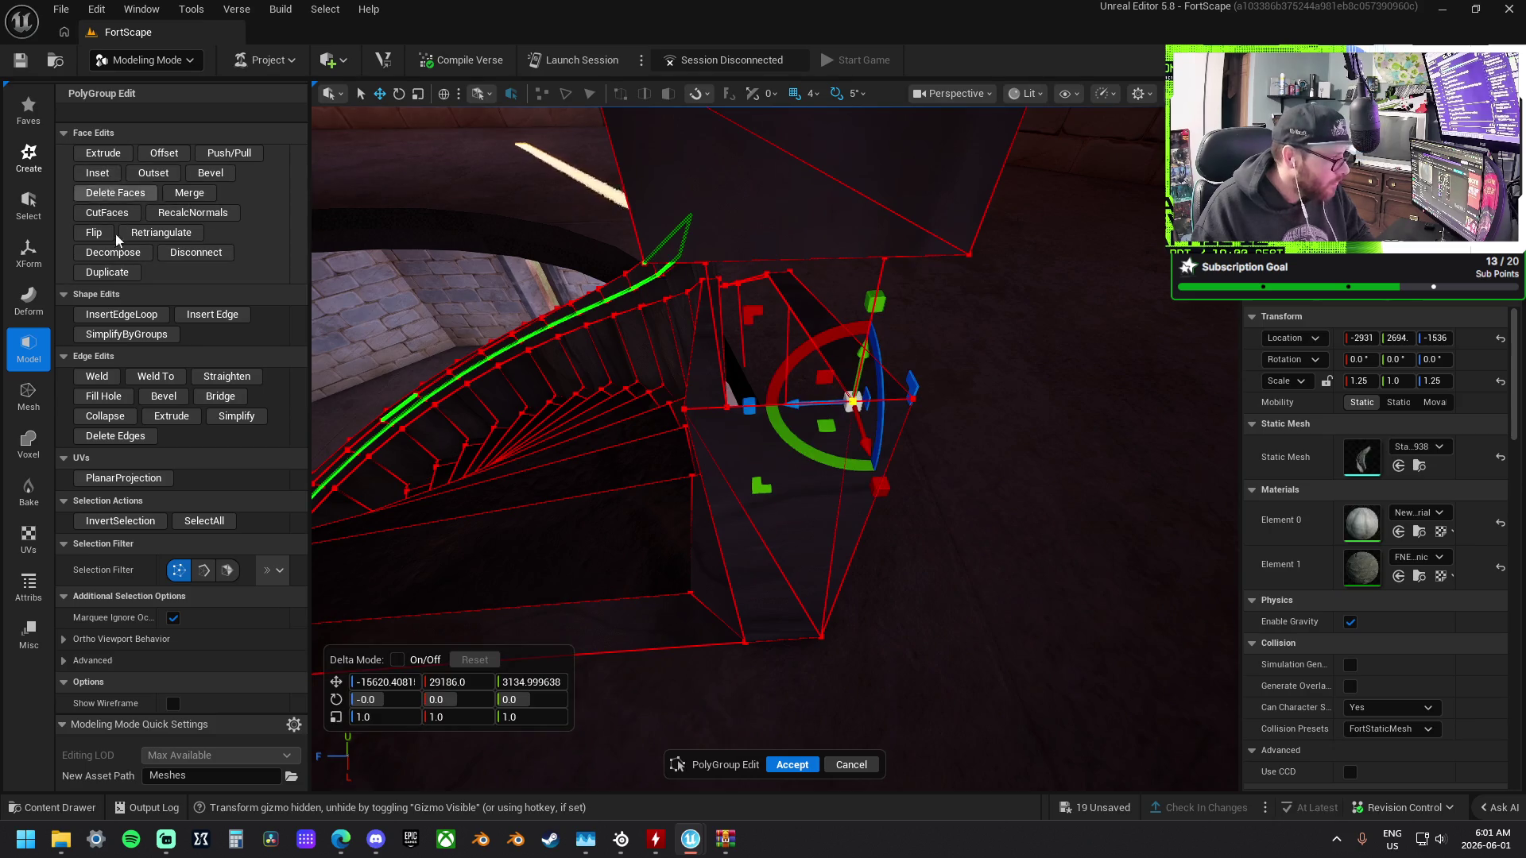
left_click(103, 379)
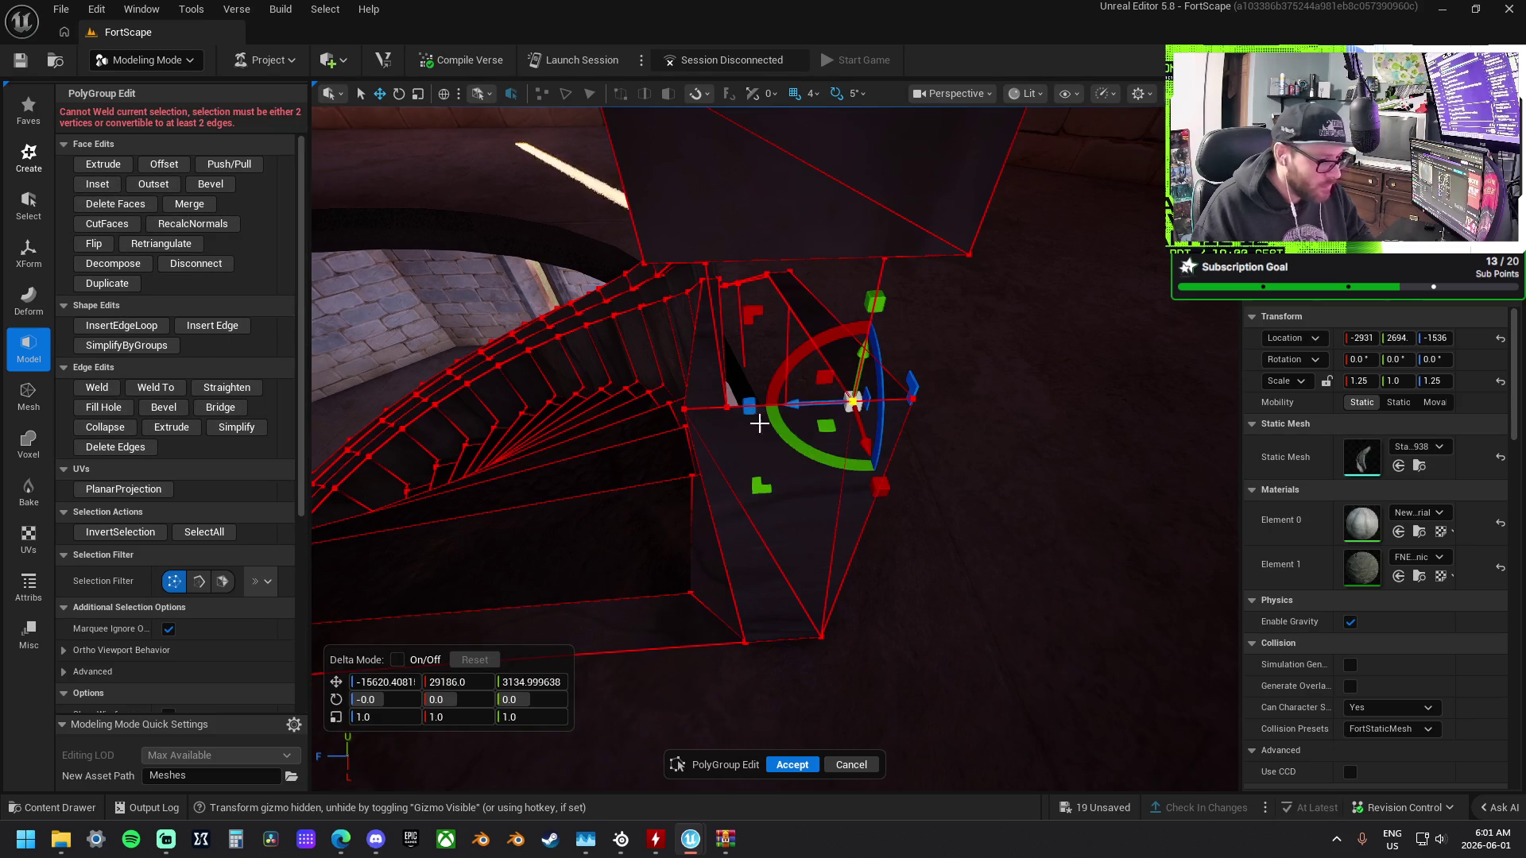
left_click(1010, 421)
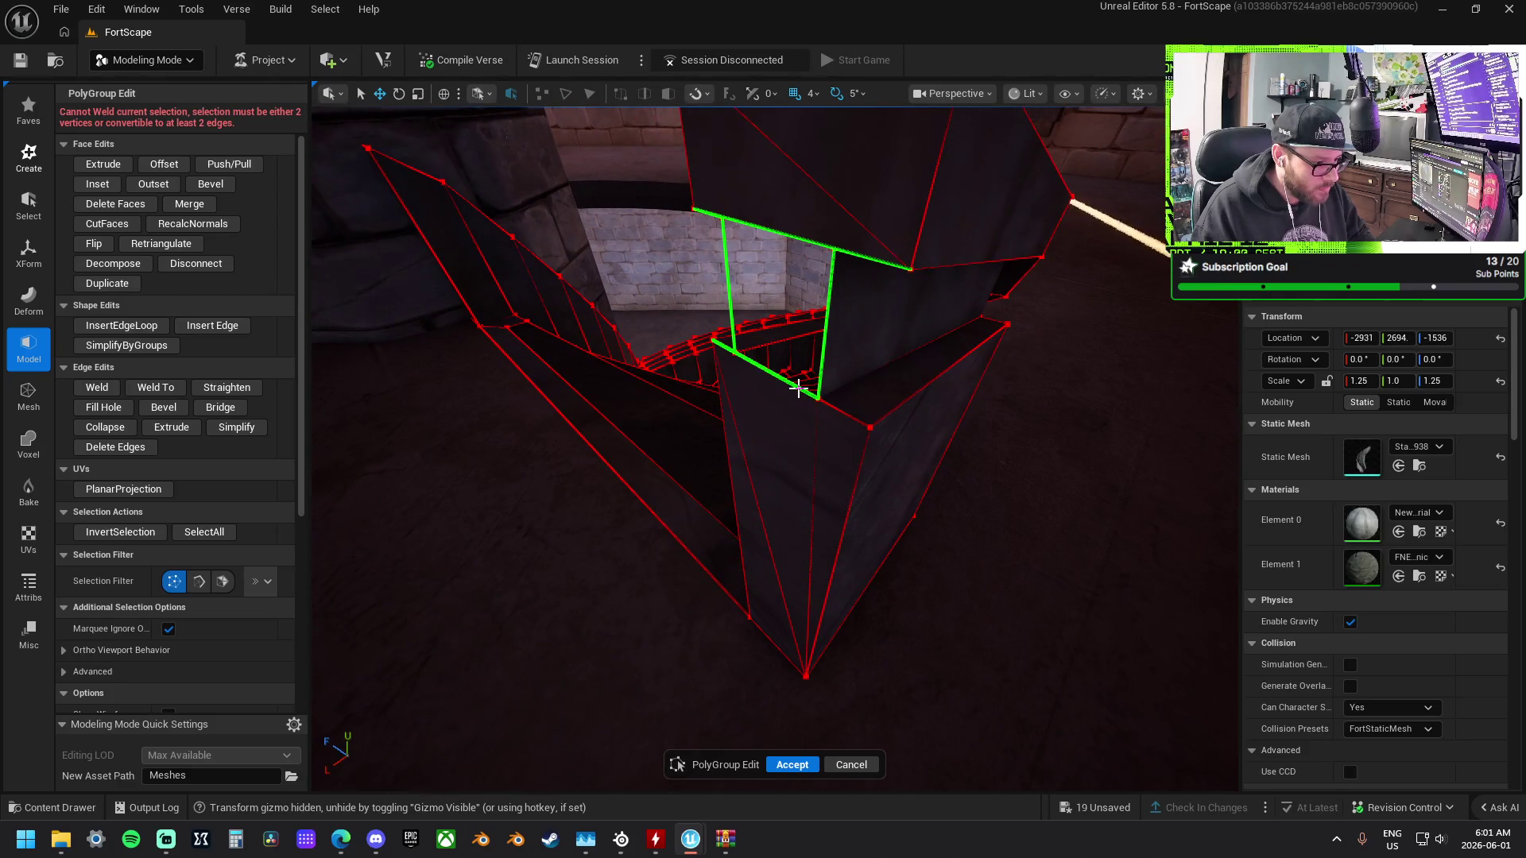
Enable edge-ring selection, then delete the wedge's lower and top faces.
left_click(260, 581)
left_click(262, 636)
left_click_drag(569, 677, 614, 633)
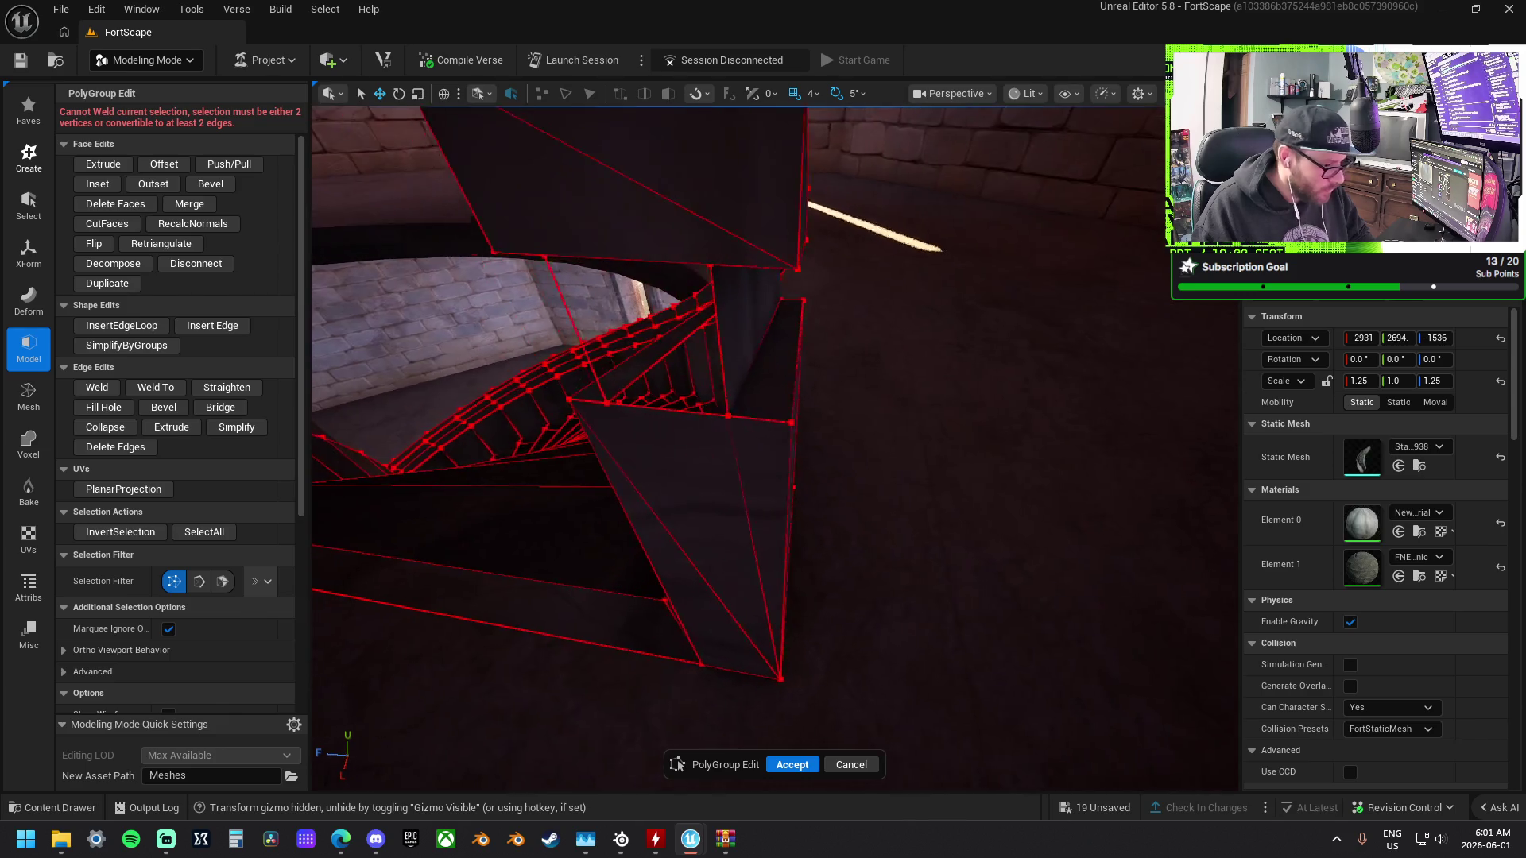
left_click_drag(614, 110, 331, 512)
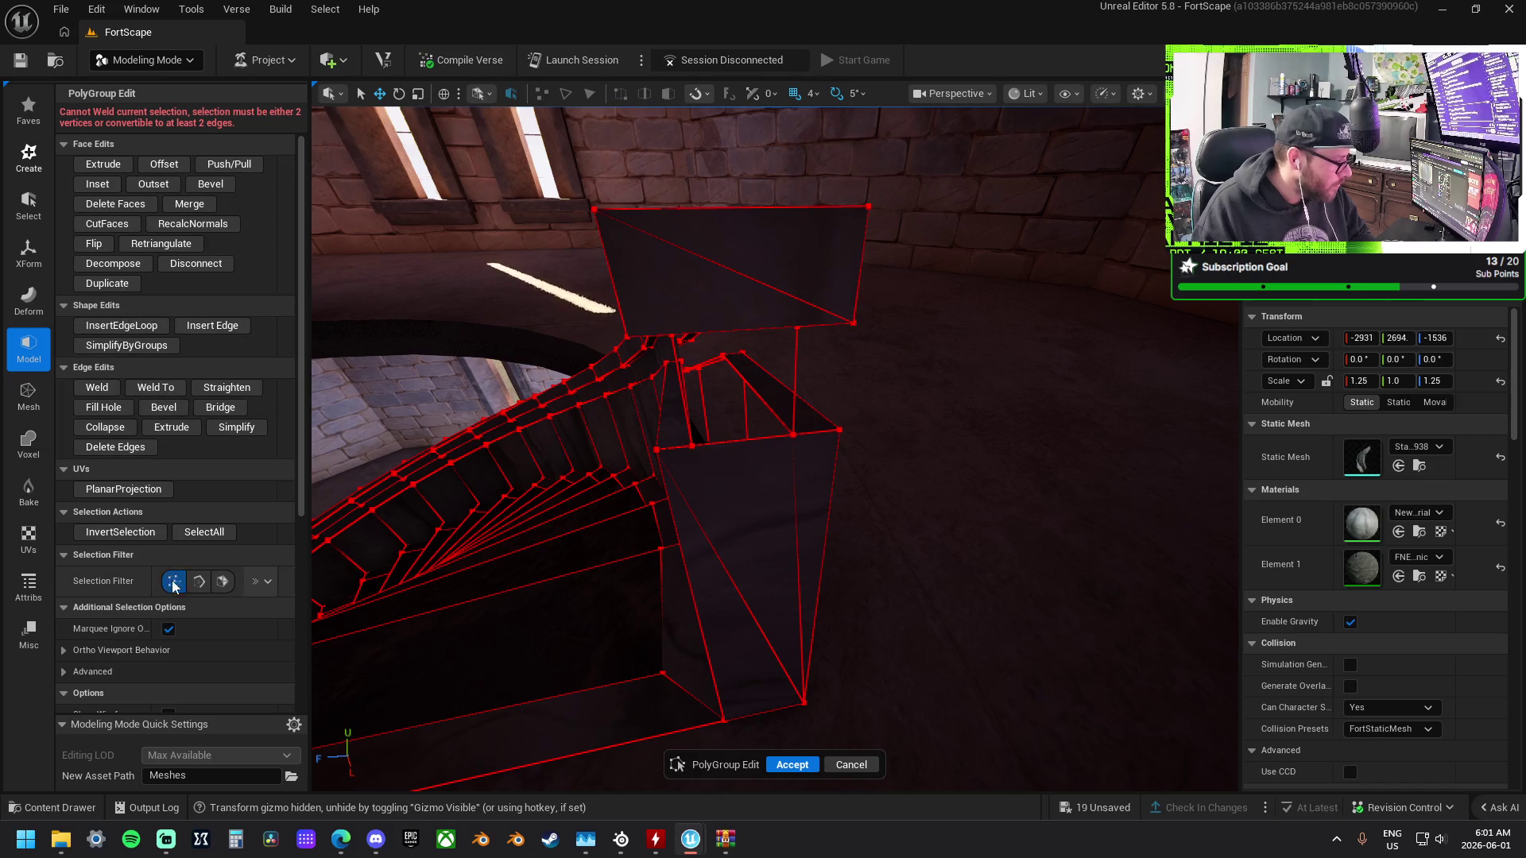
left_click(224, 581)
left_click(751, 644)
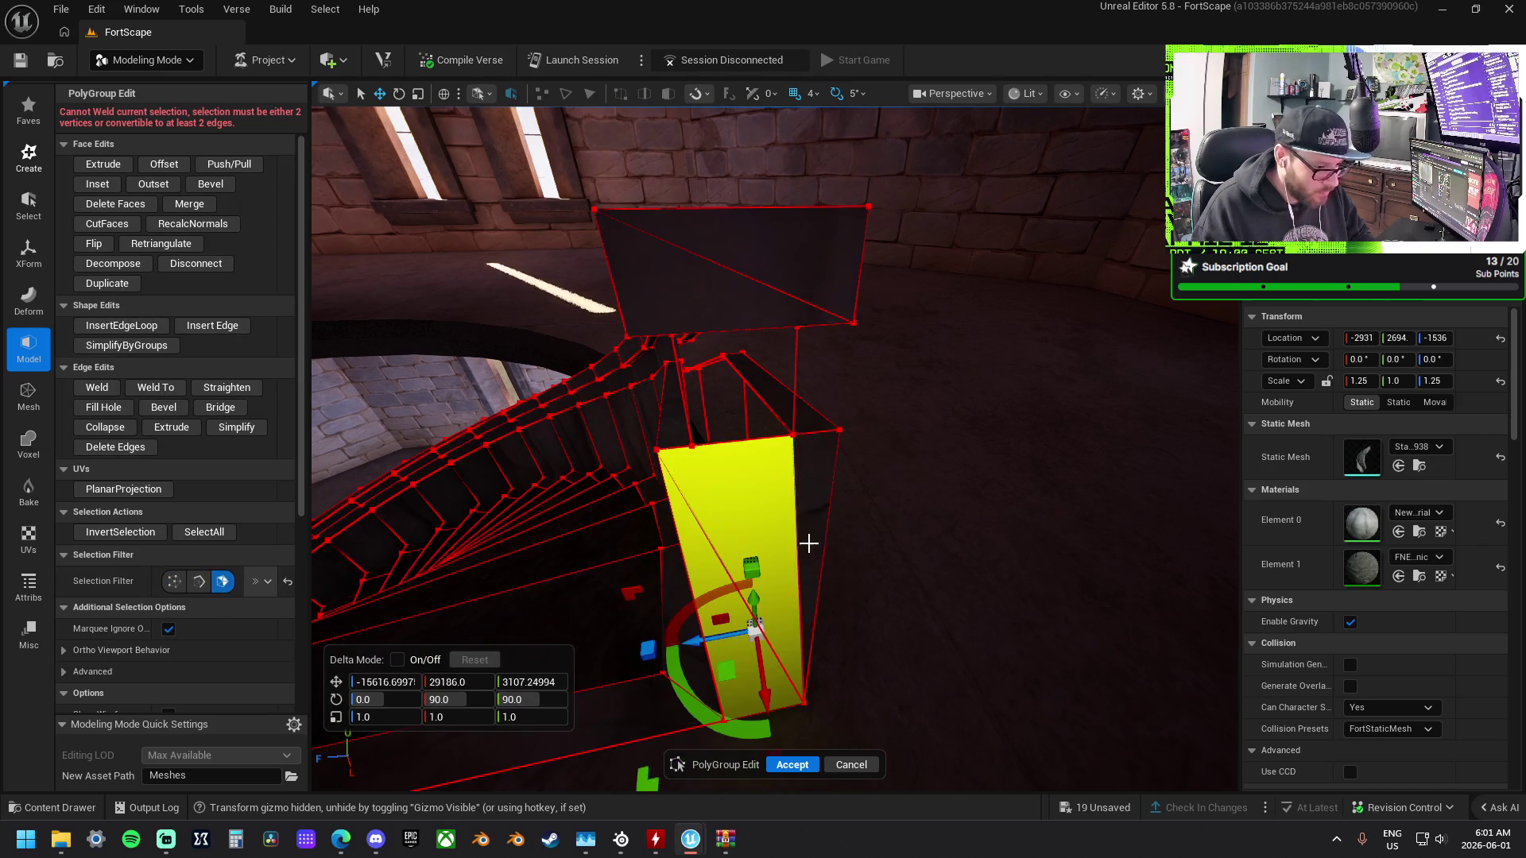
left_click(810, 255, "shift")
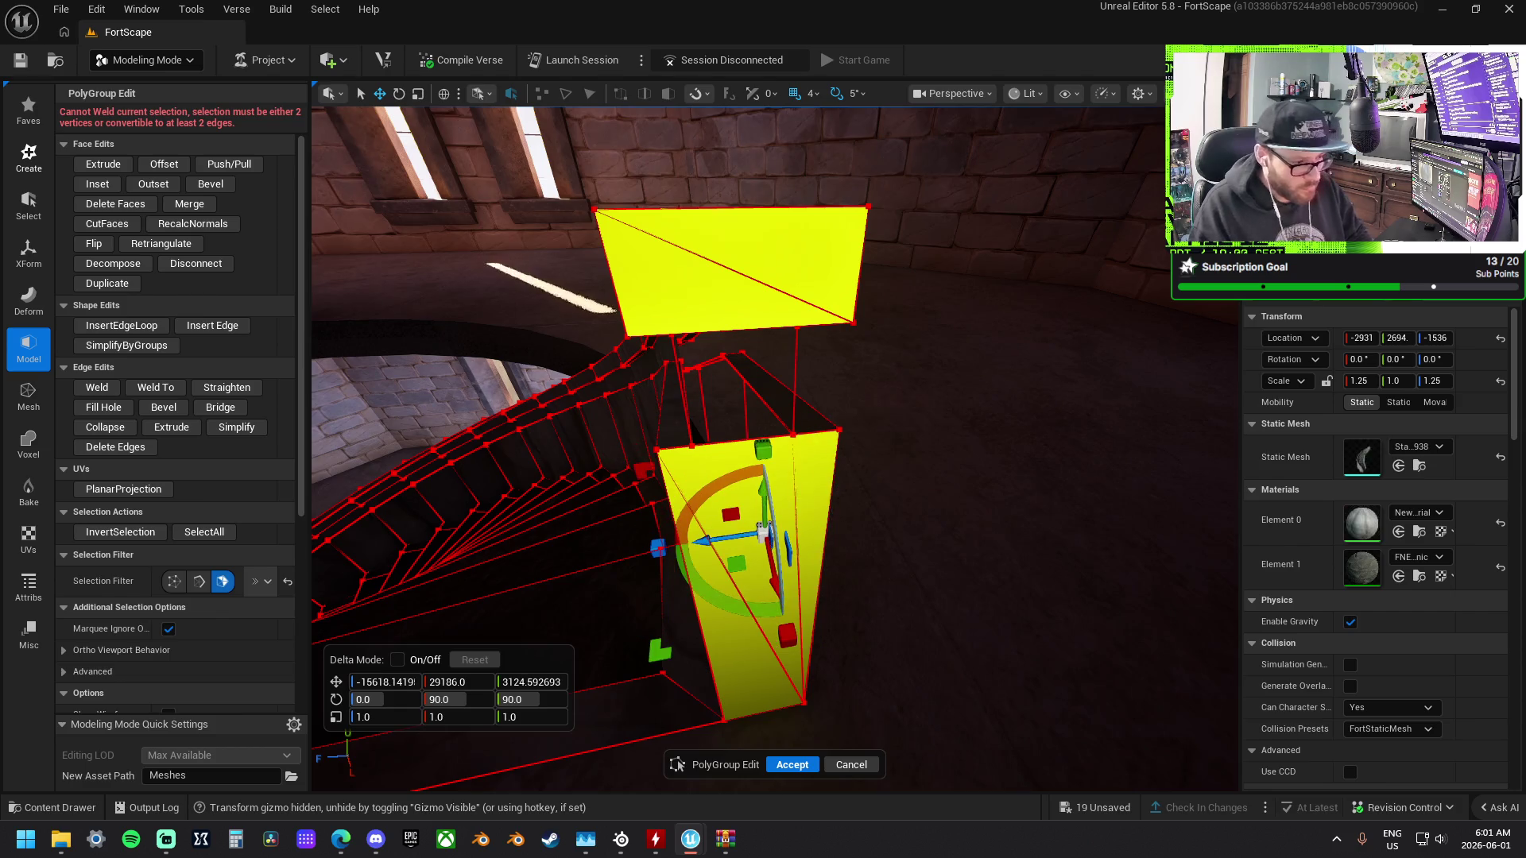
key("Delete")
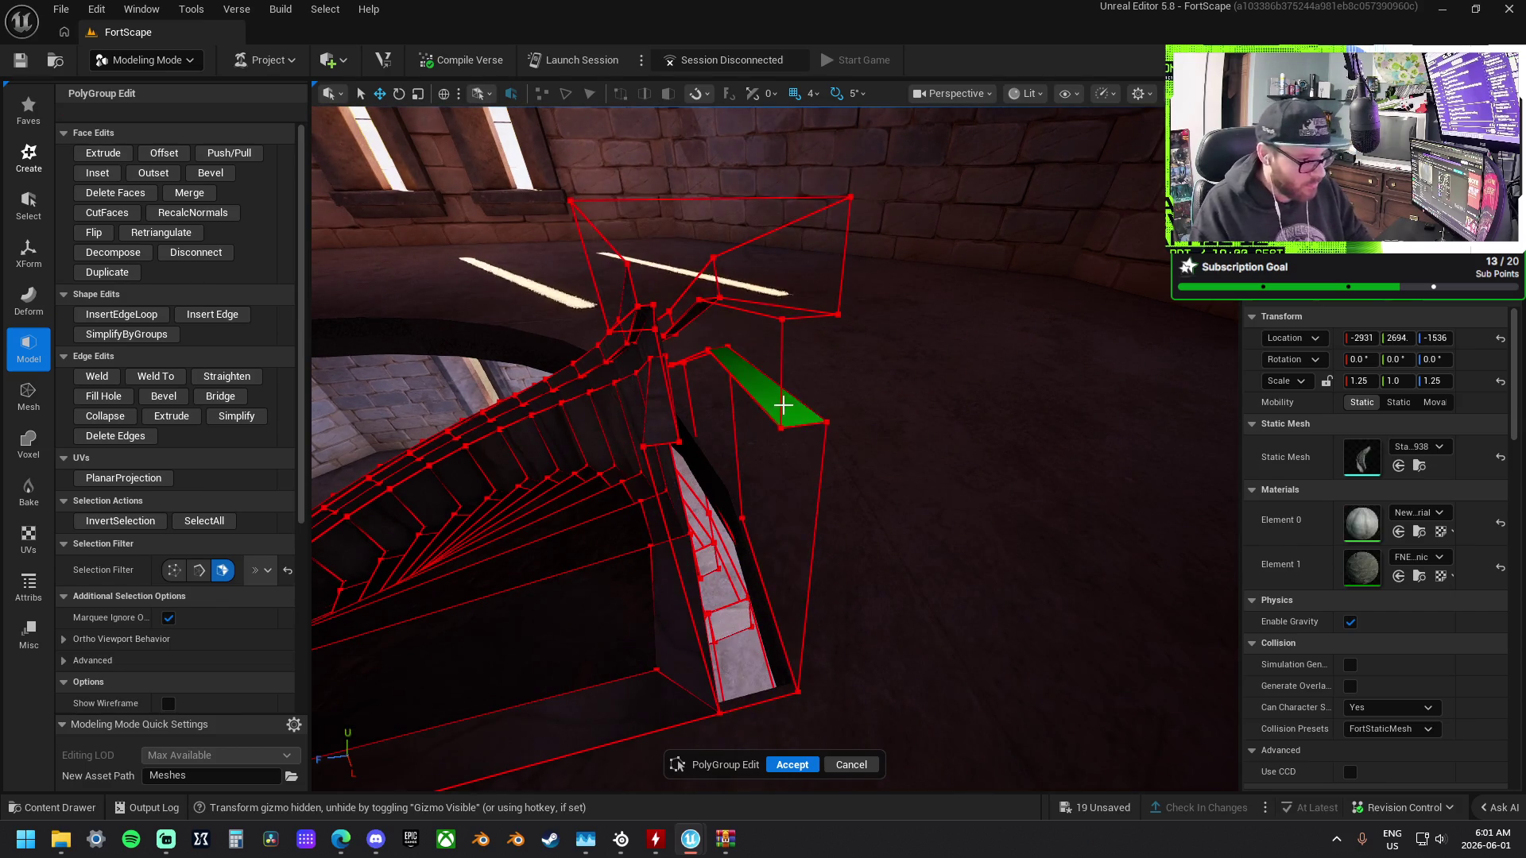
Select the opening's border edge and close it with Fill Hole.
left_click(199, 570)
left_click(685, 581)
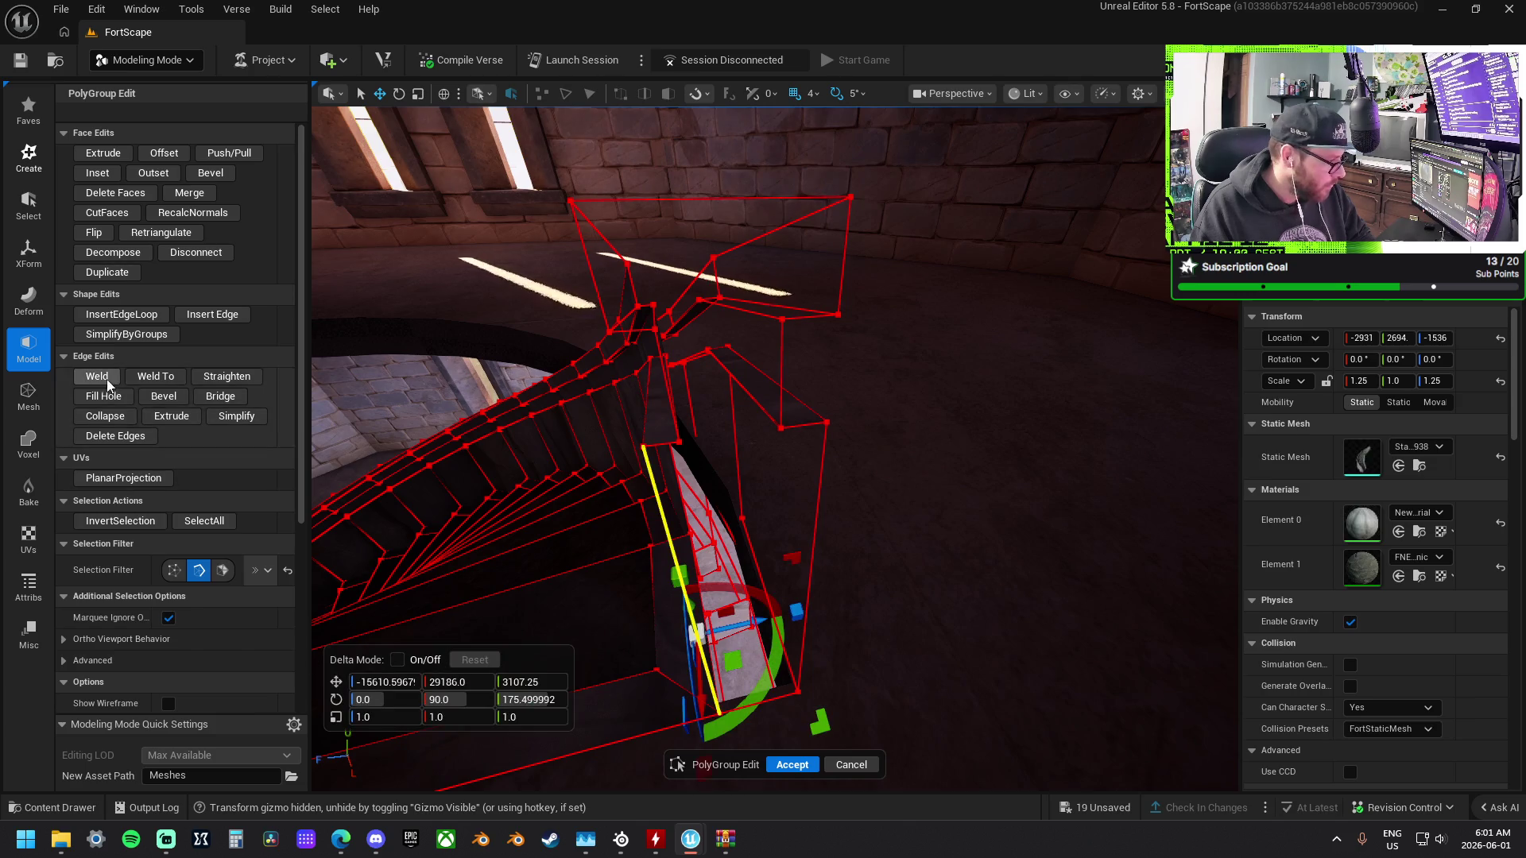
left_click(104, 399)
left_click(914, 580)
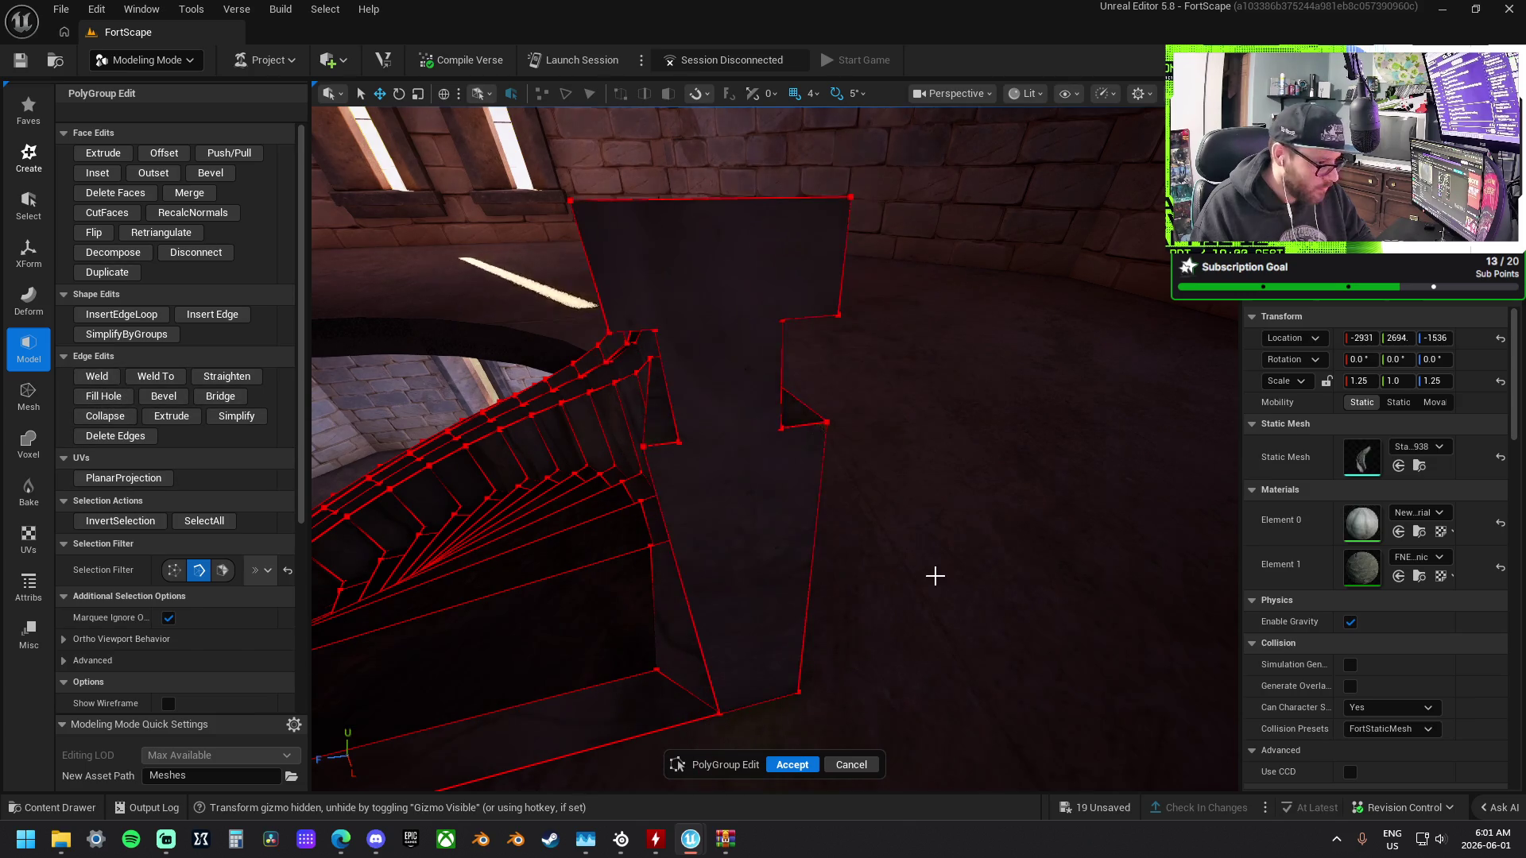
mouse_move(822, 398)
left_mouse_down()
mouse_move(819, 374)
mouse_move(822, 397)
left_mouse_up()
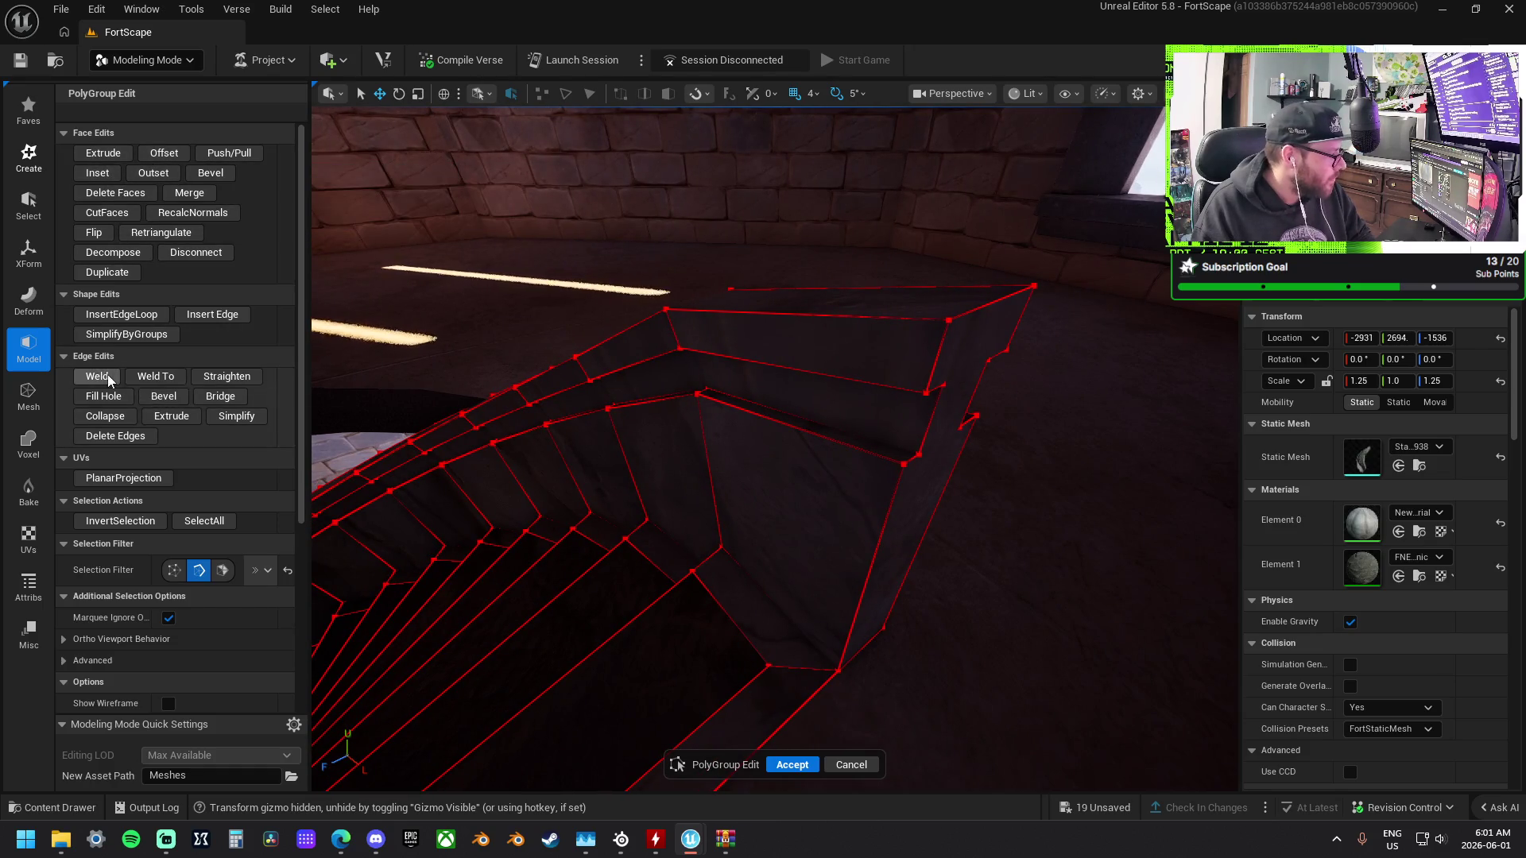
left_click(46, 239)
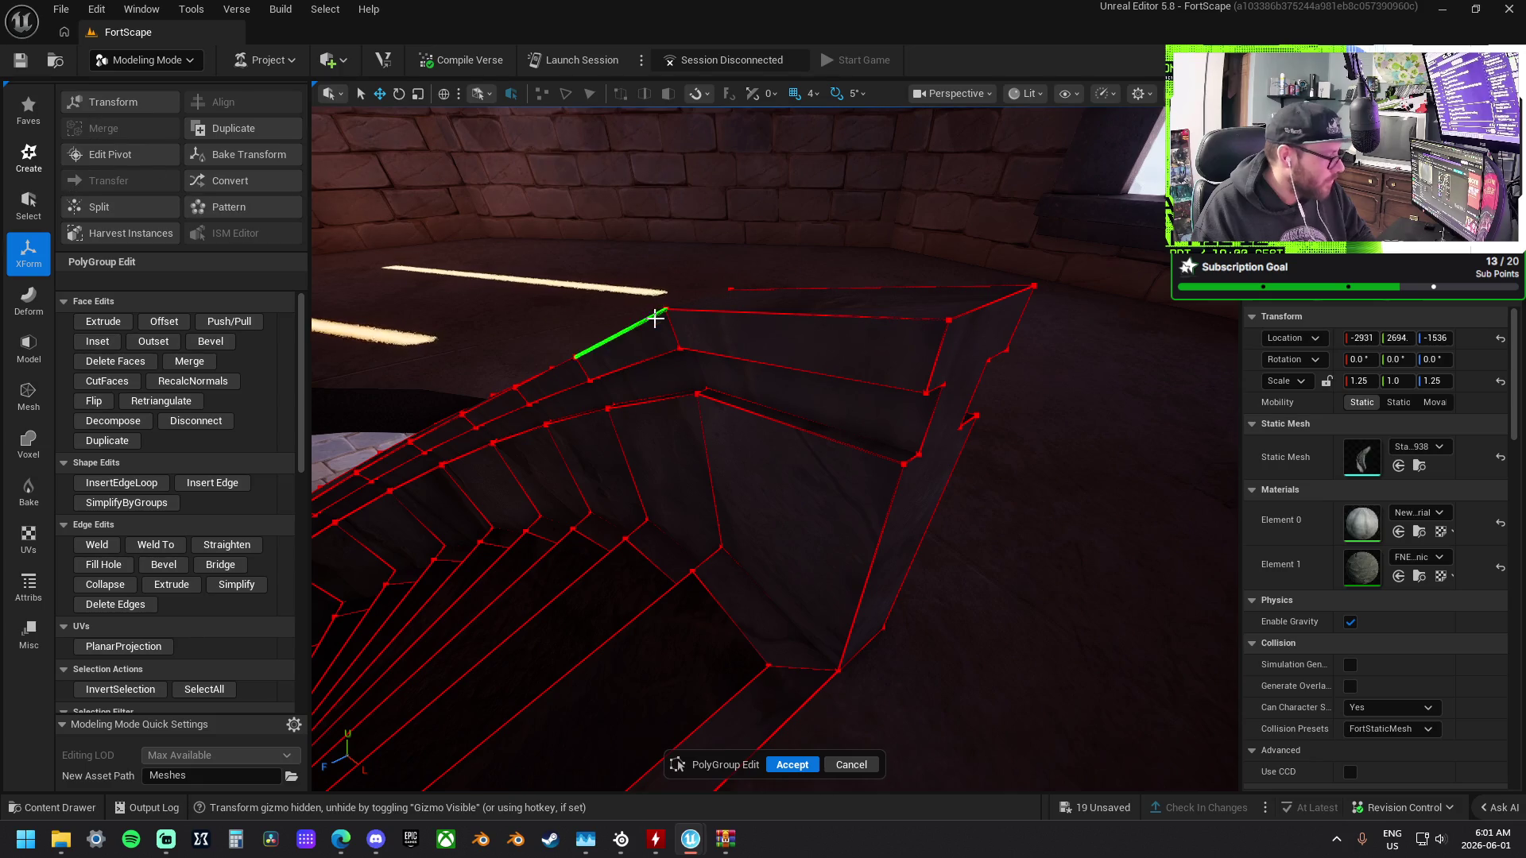
View the spiral from above and enable edge-loop selection in the Selection Filter.
left_click_drag(326, 393, 326, 346)
mouse_move(763, 368)
left_mouse_down()
mouse_move(763, 381)
mouse_move(763, 368)
left_mouse_up()
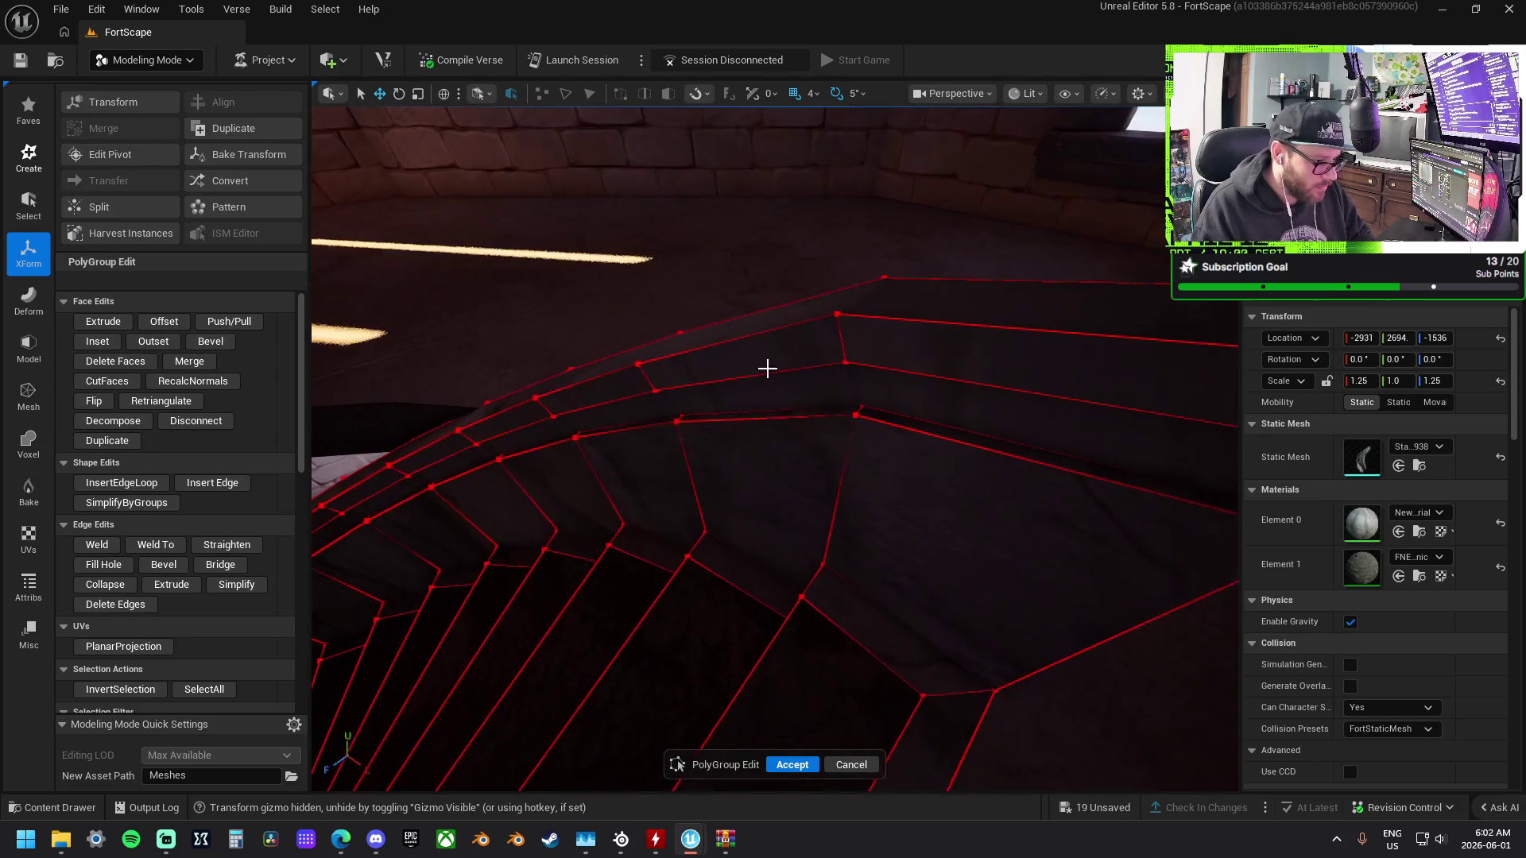
mouse_move(899, 307)
left_mouse_down()
mouse_move(899, 338)
mouse_move(875, 359)
mouse_move(352, 162)
left_mouse_up()
scroll(205, 604, "down", 3)
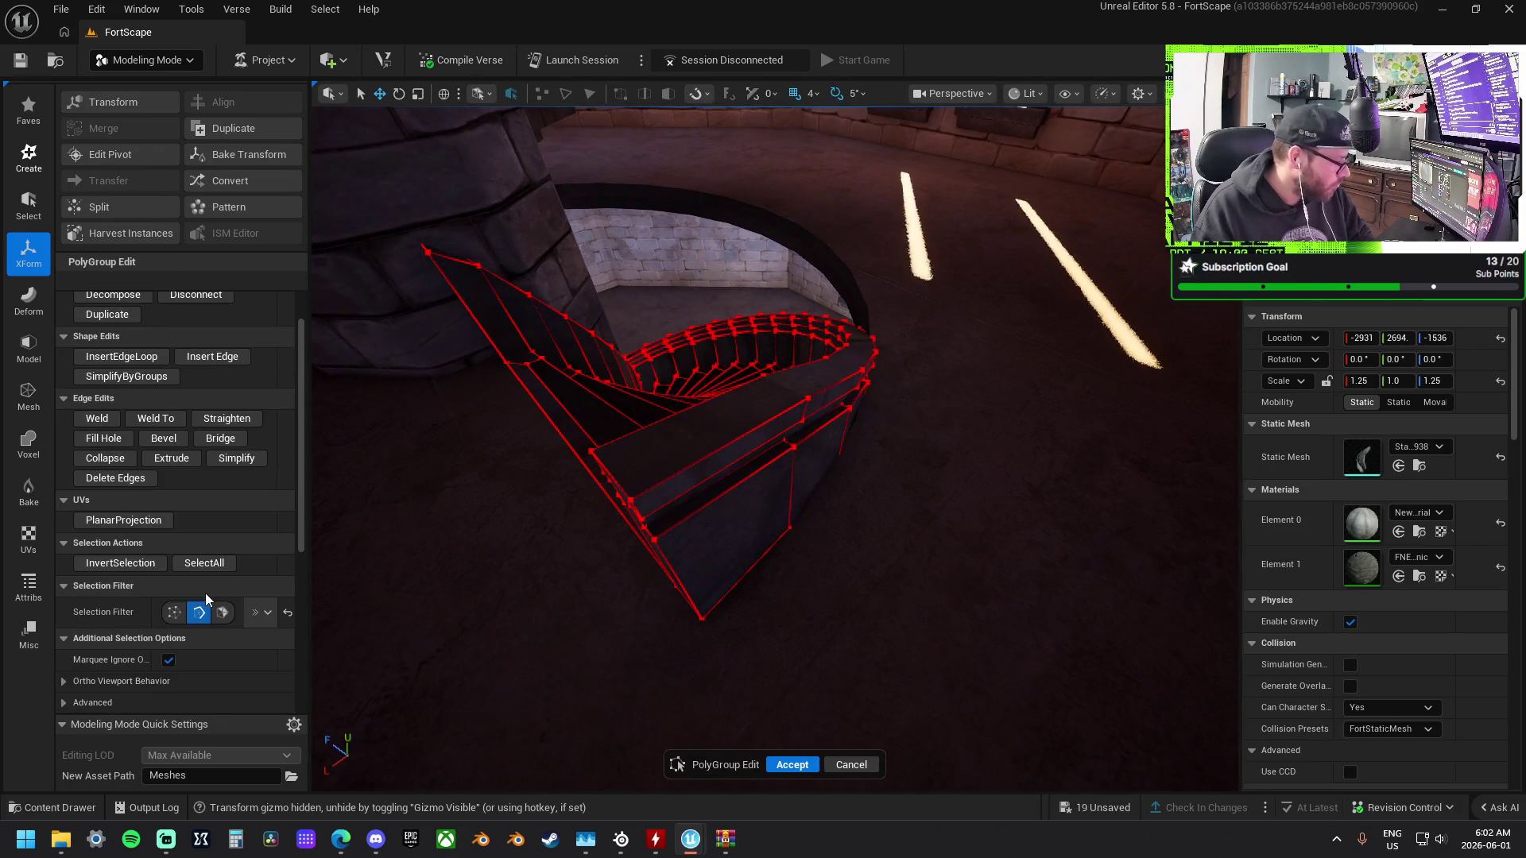
left_click(262, 612)
left_click(314, 644)
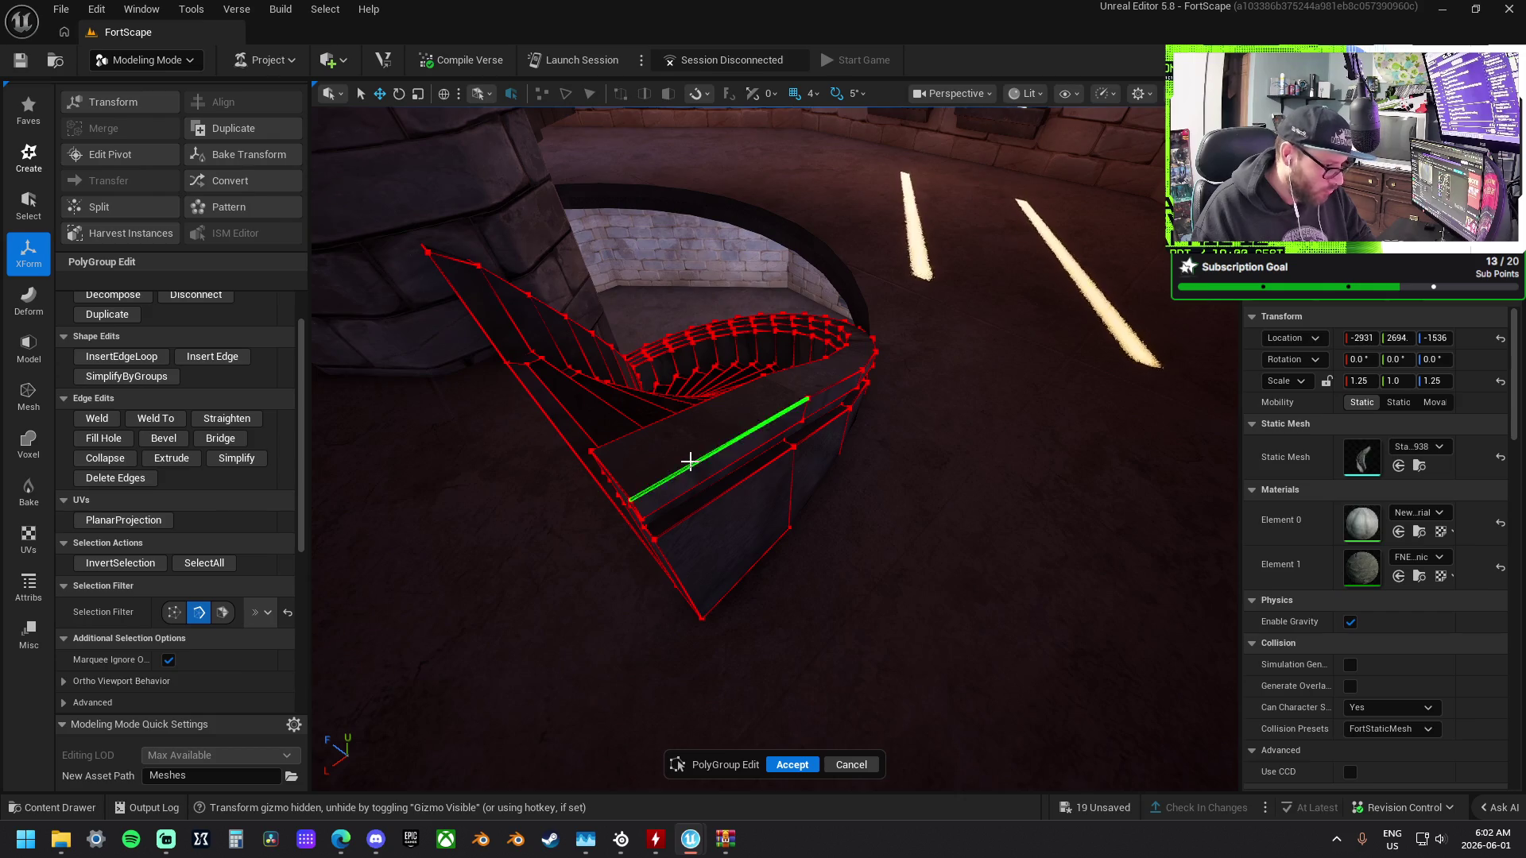
left_click(267, 612)
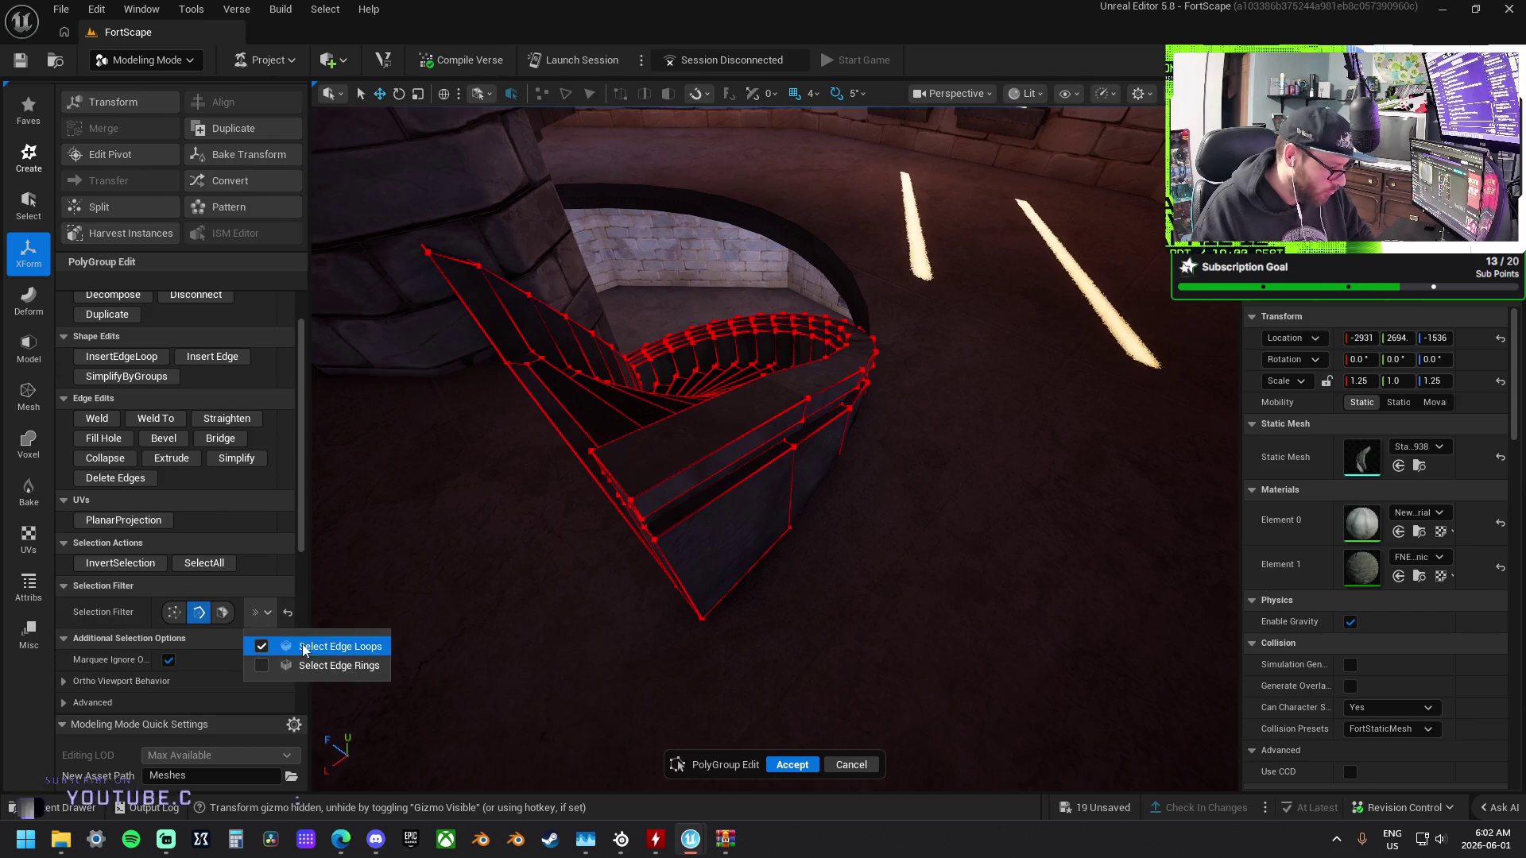
left_click(310, 661)
Switch to the face filter and select the curved outer strip along the railing top.
mouse_move(709, 446)
left_mouse_down()
mouse_move(652, 501)
mouse_move(708, 446)
left_mouse_up()
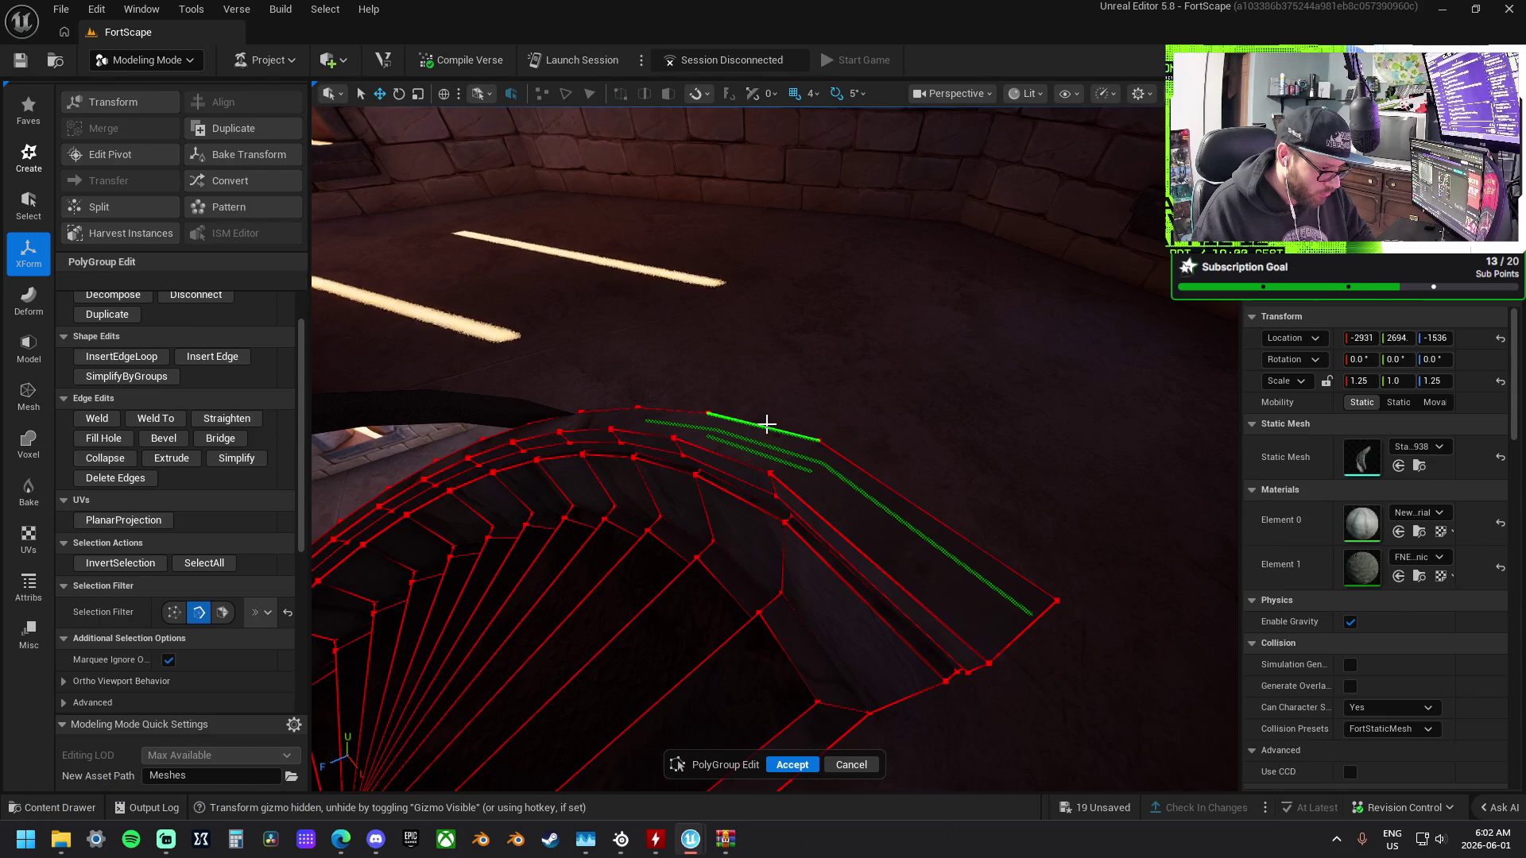
left_click(223, 612)
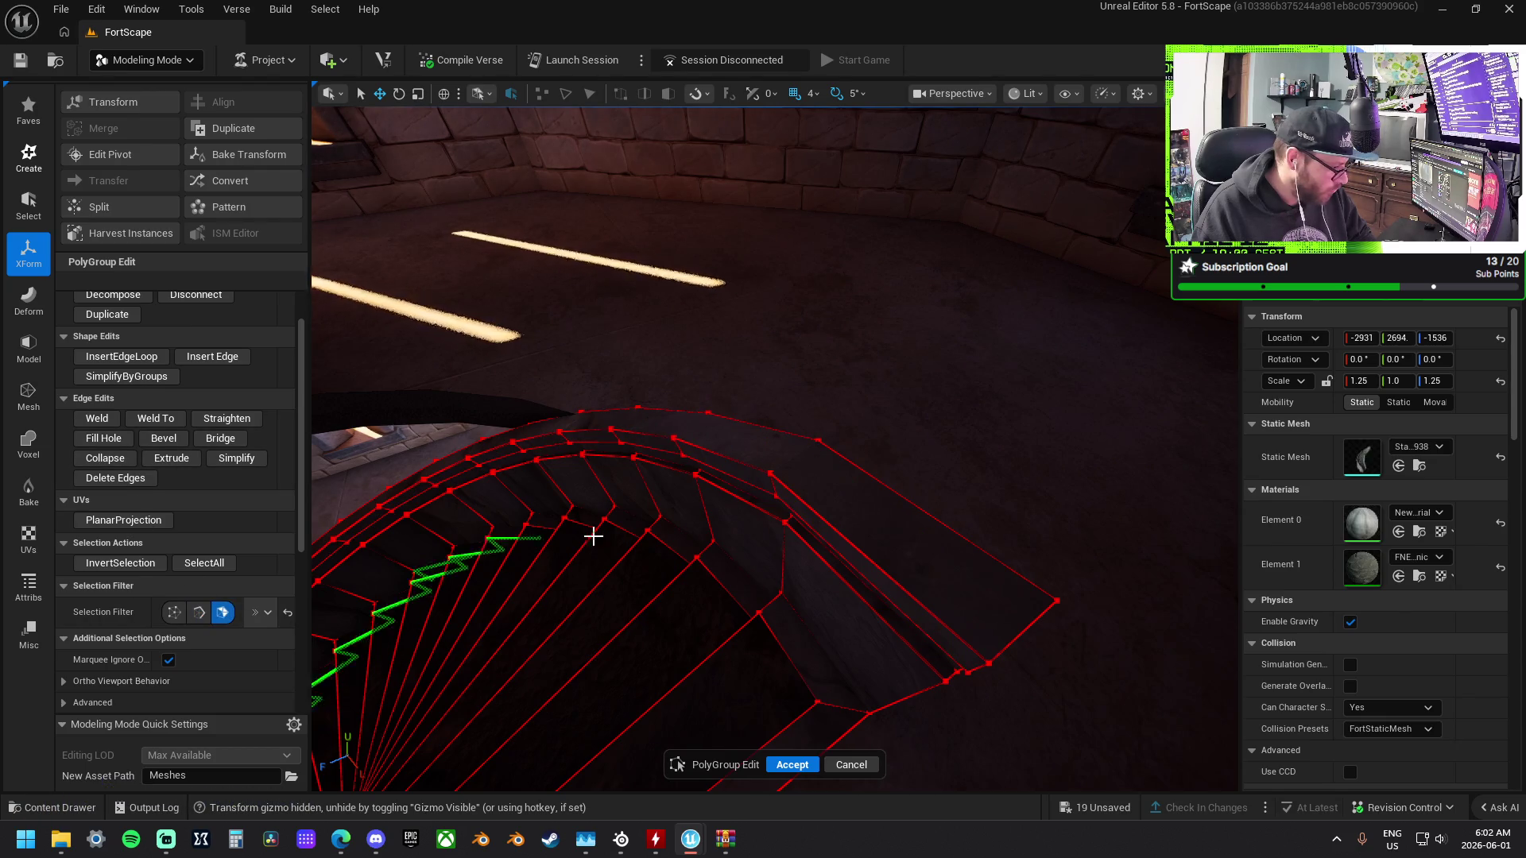
left_click(855, 497)
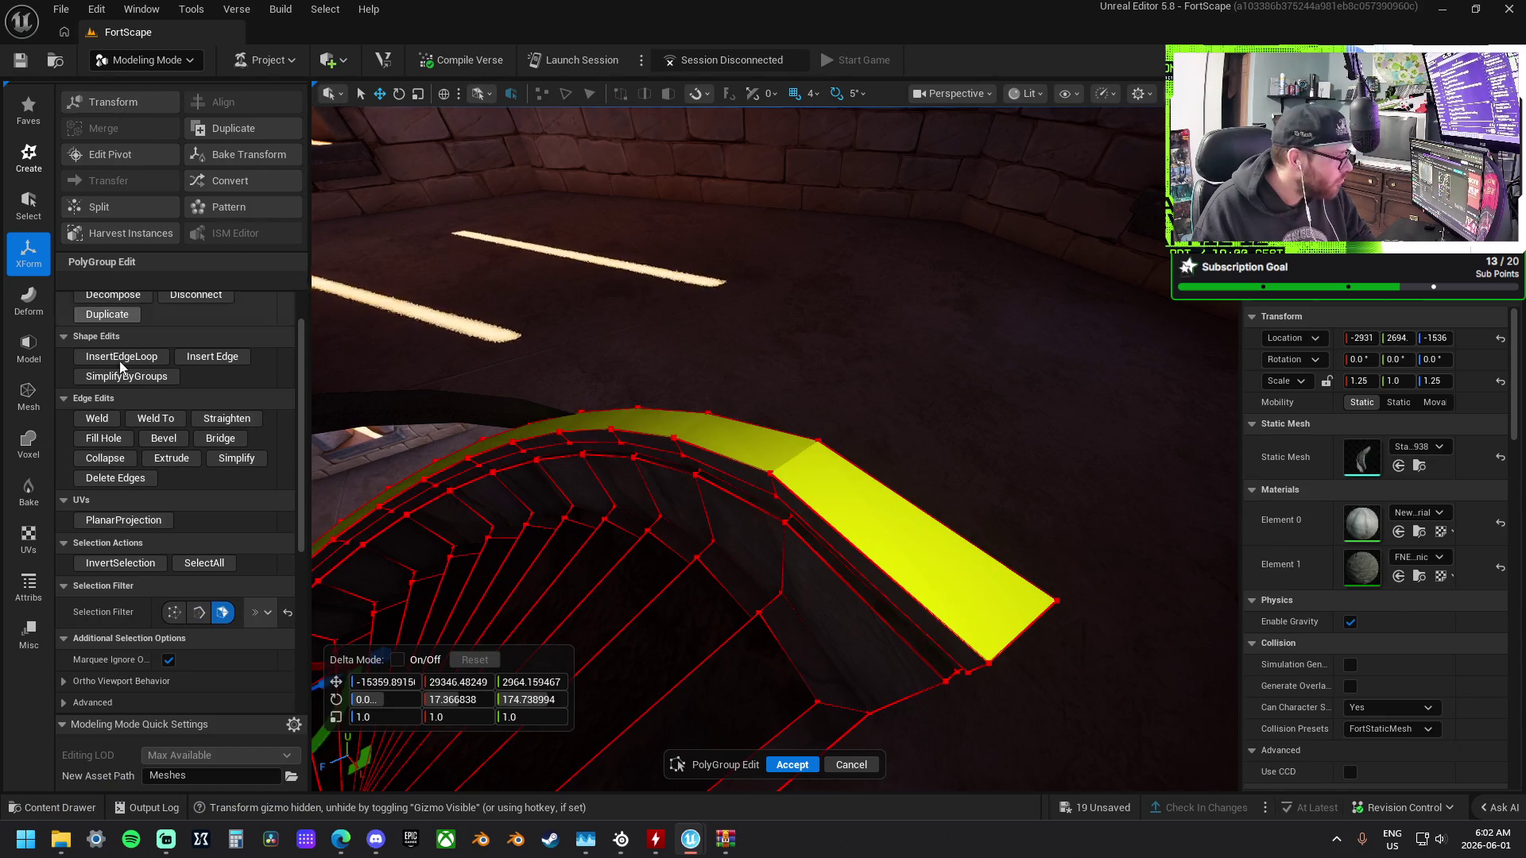
scroll(182, 418, "up", 3)
Bevel the railing's curved top strip: distance 2.0, 2 subdivisions, round weight 2.0, then accept.
left_click(211, 341)
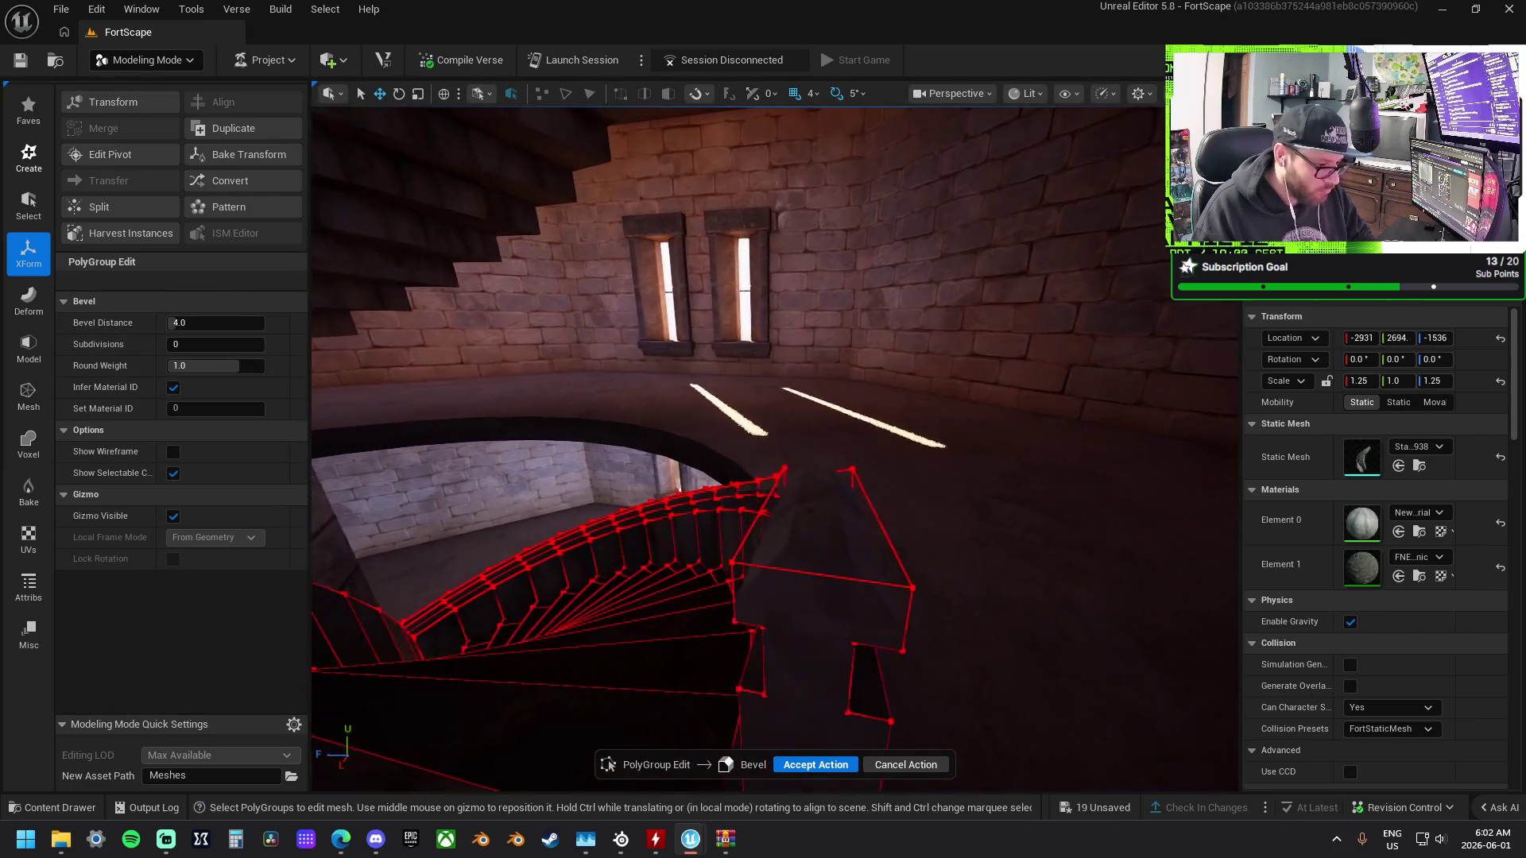
left_click_drag(322, 381, 322, 381)
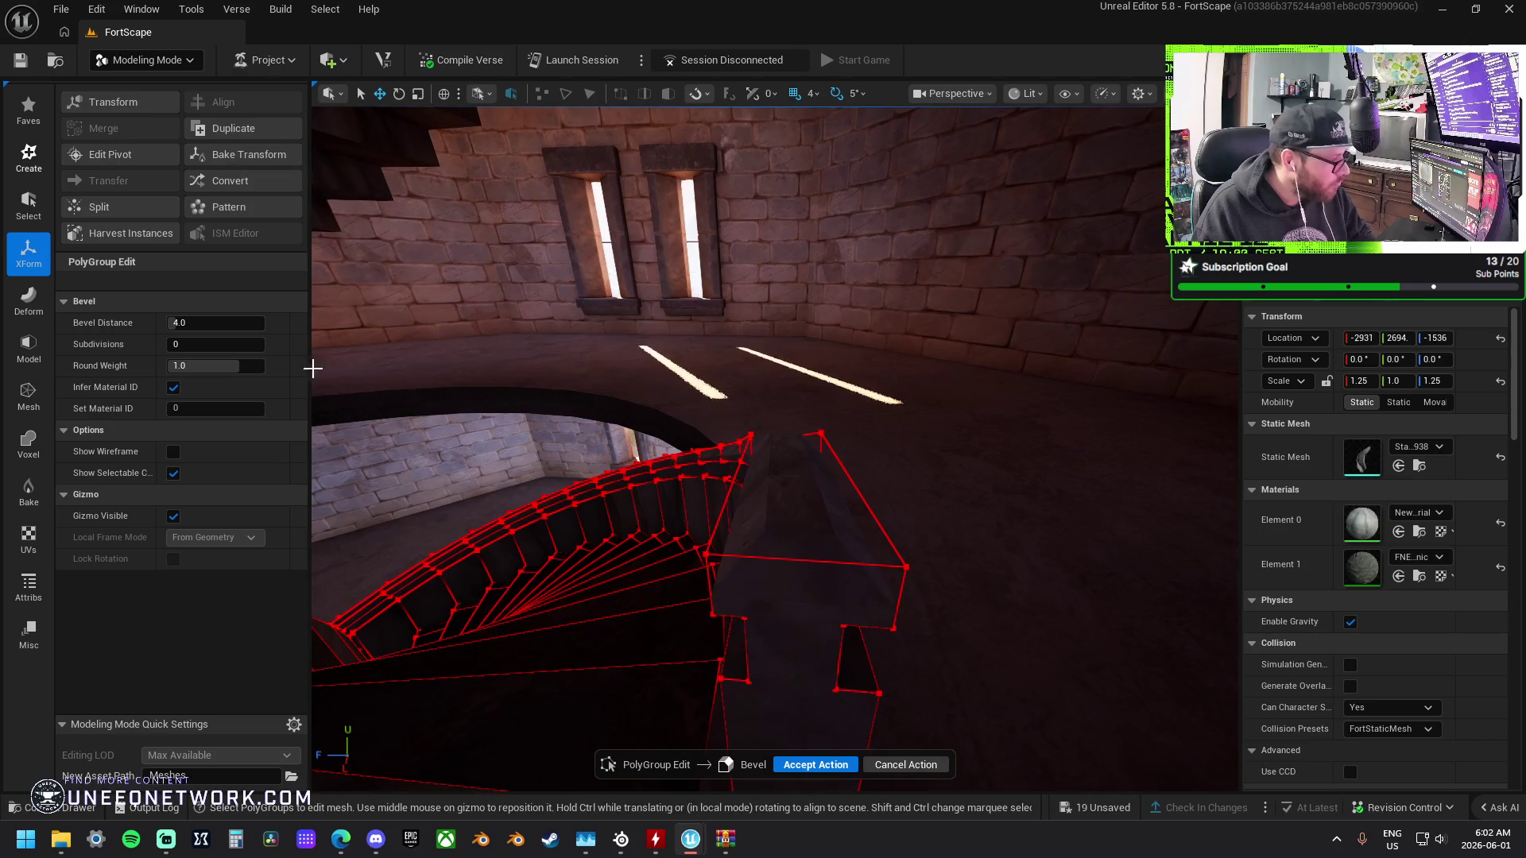
type("1")
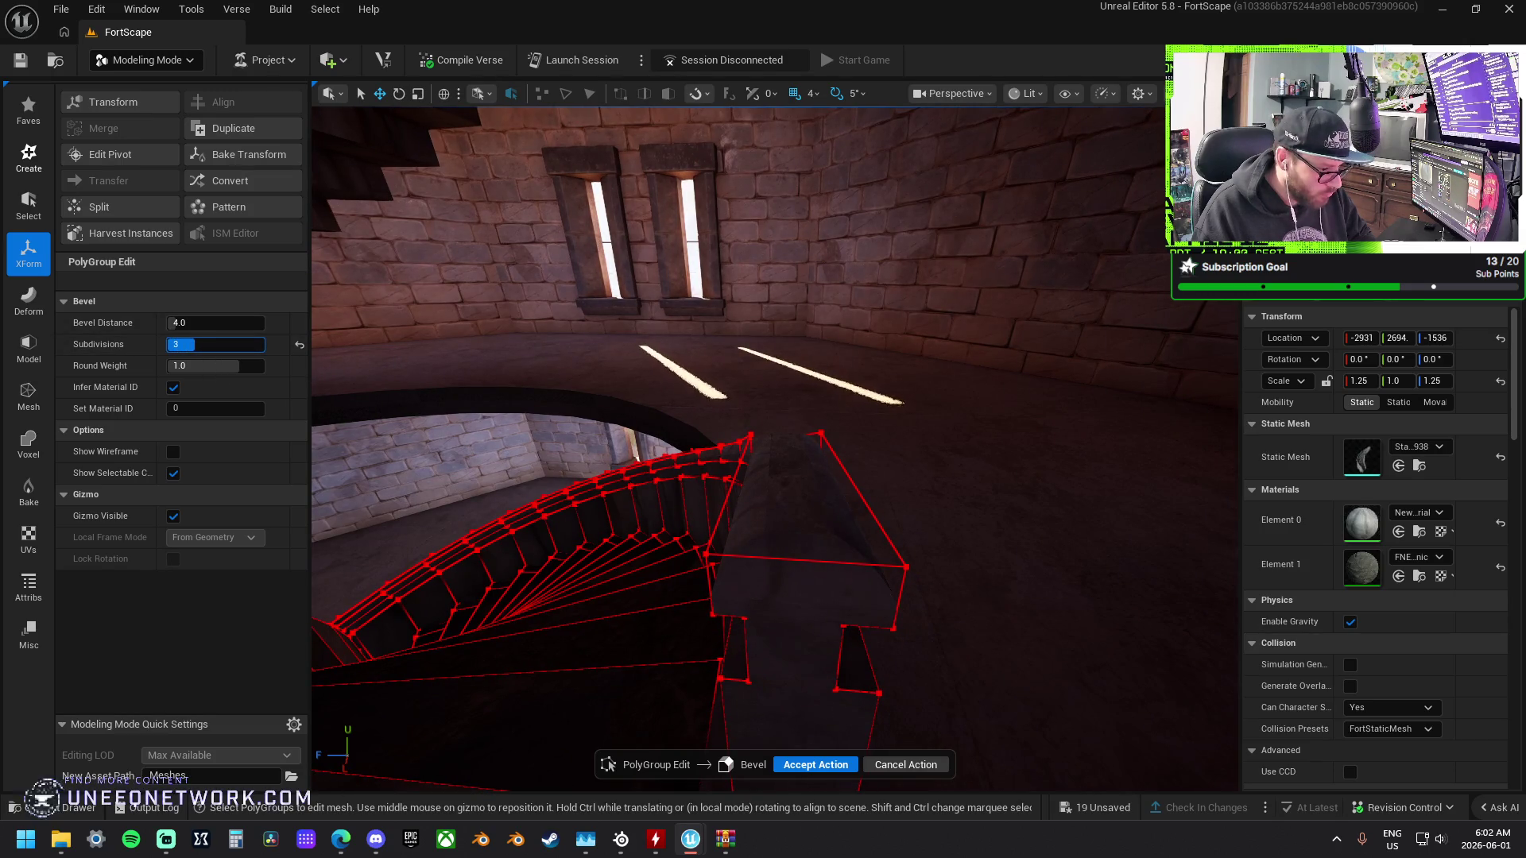
left_click_drag(207, 344, 216, 344)
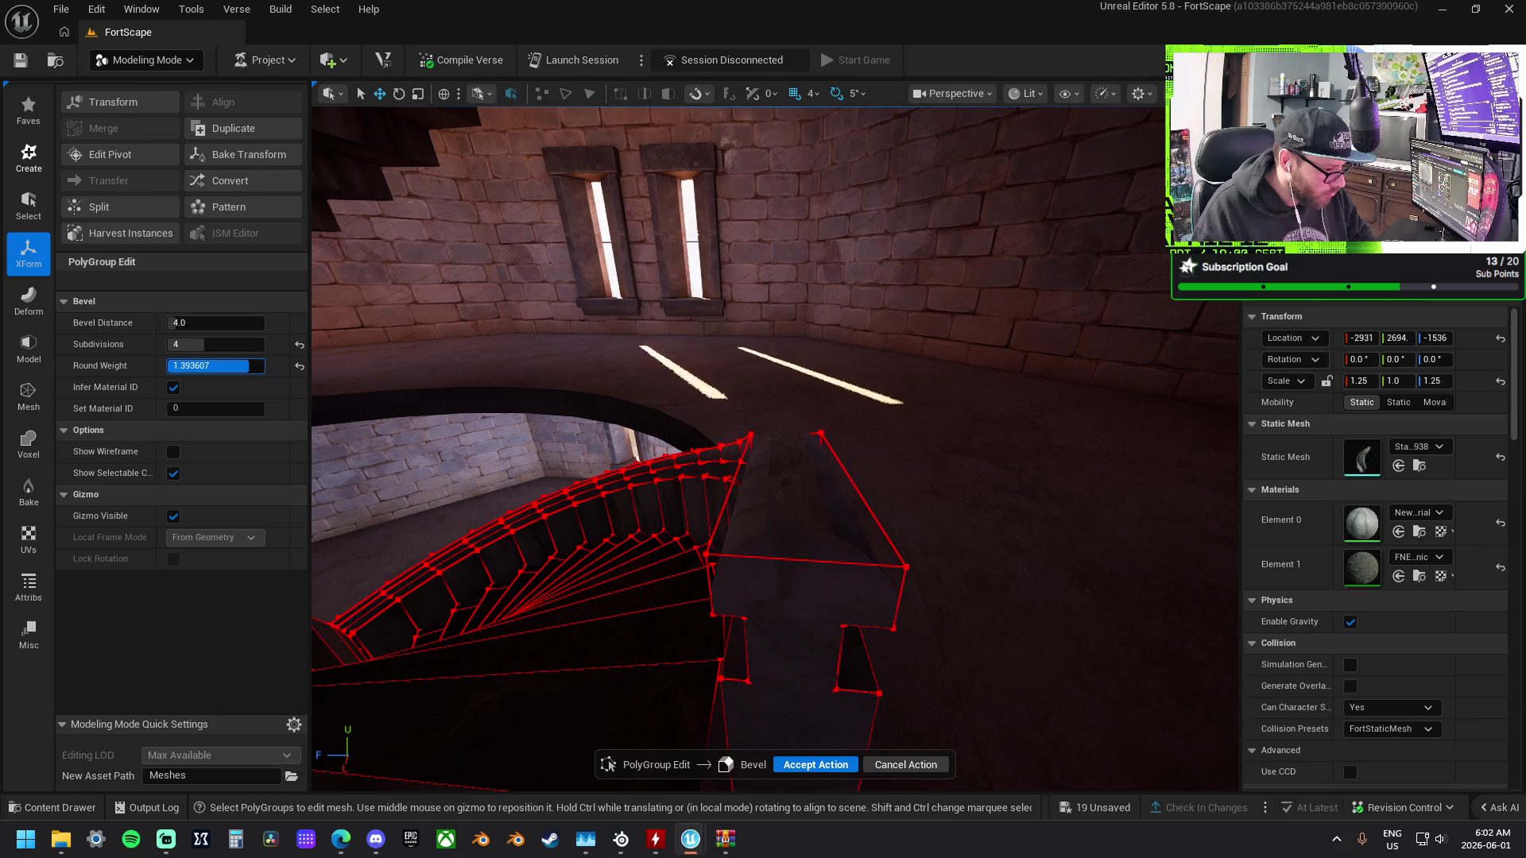
left_click(215, 322)
type("0.001")
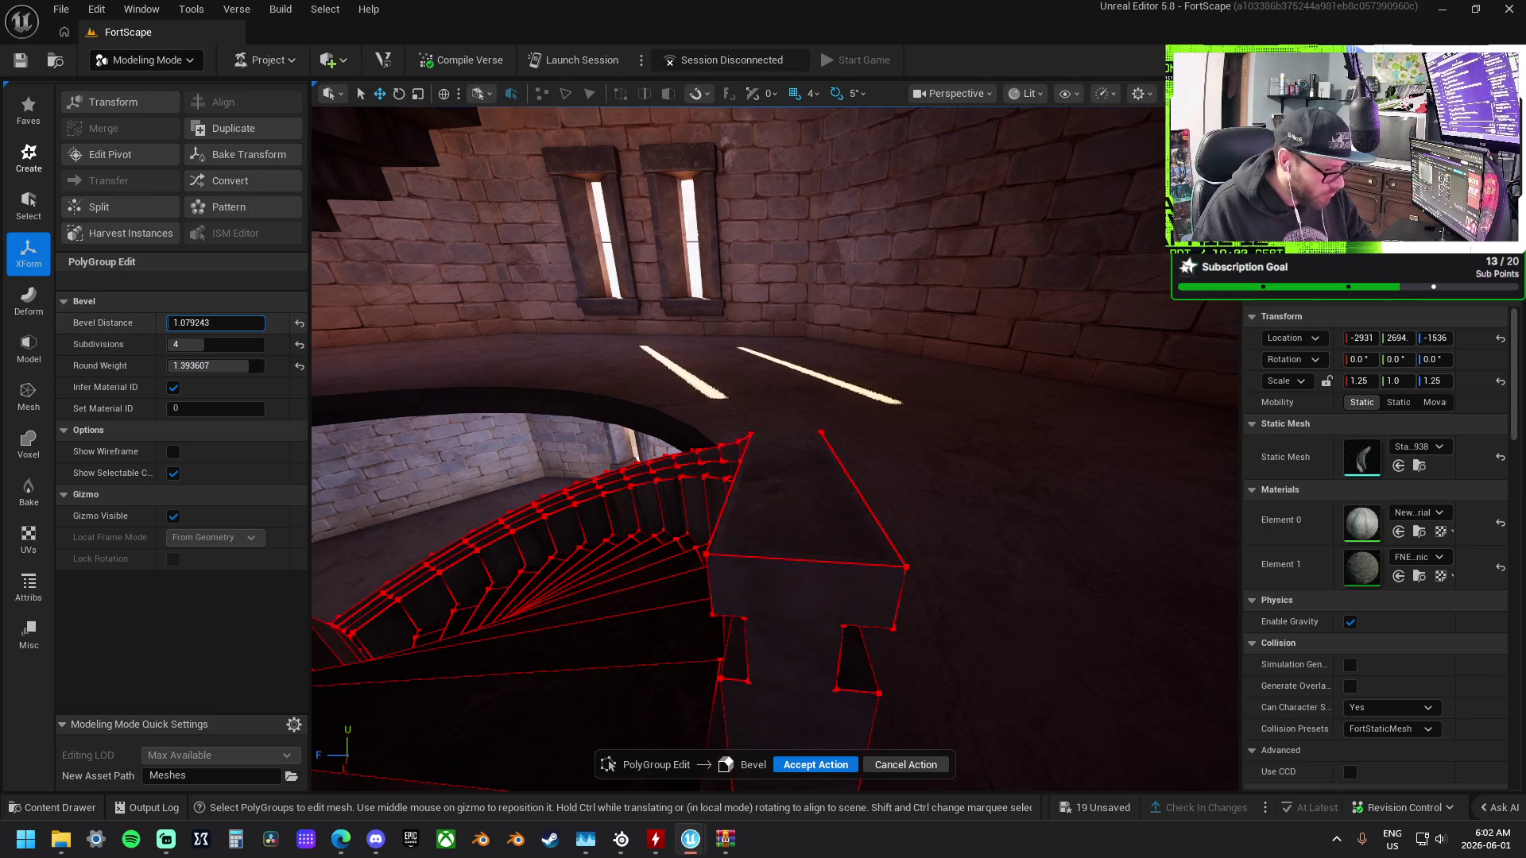
key("Return")
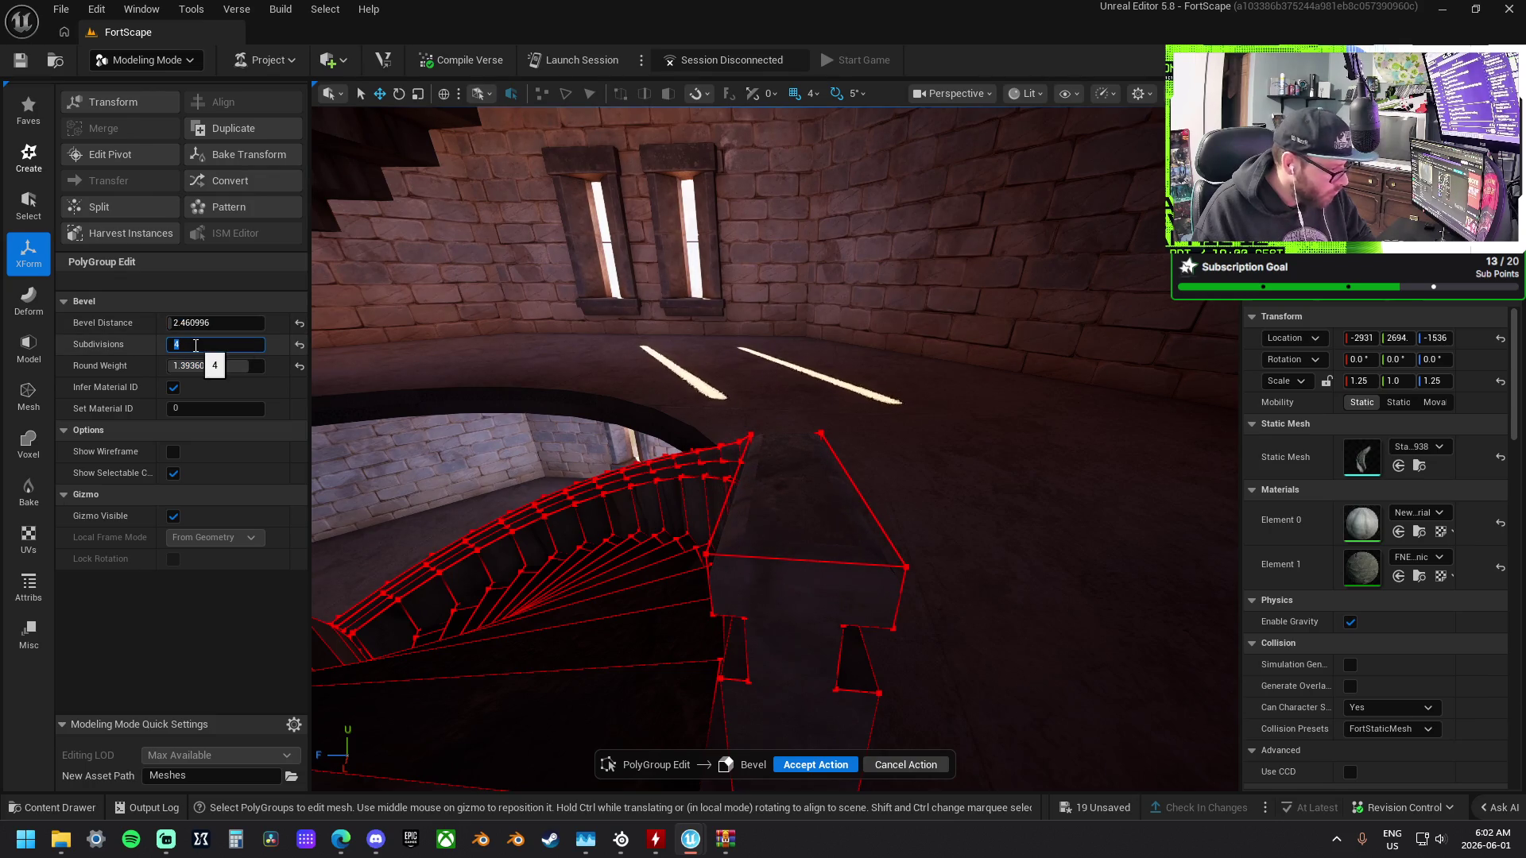
type("2")
left_click(191, 323)
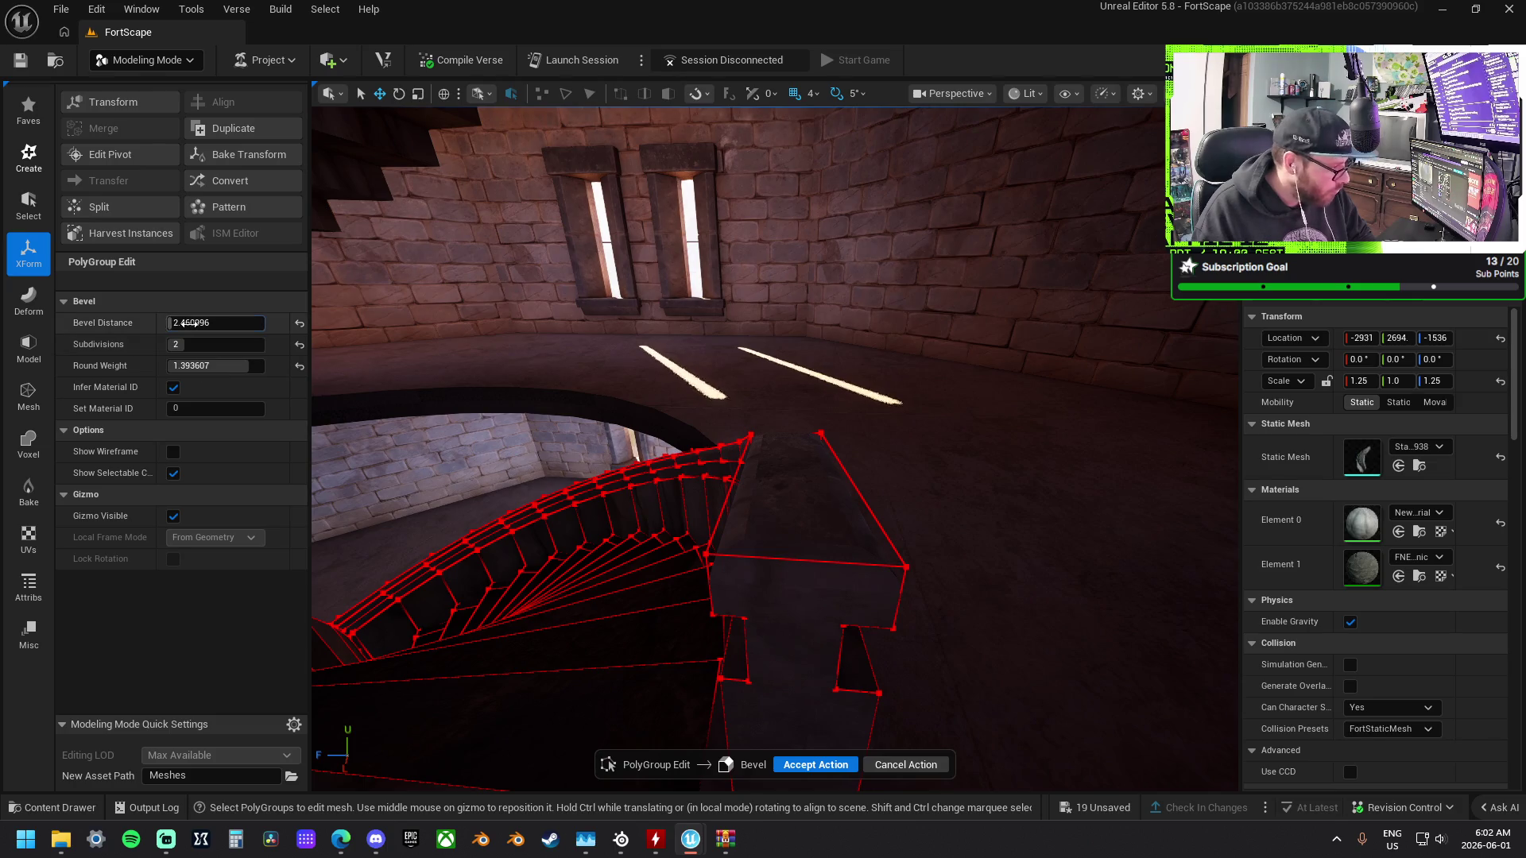
type("2")
left_click(208, 366)
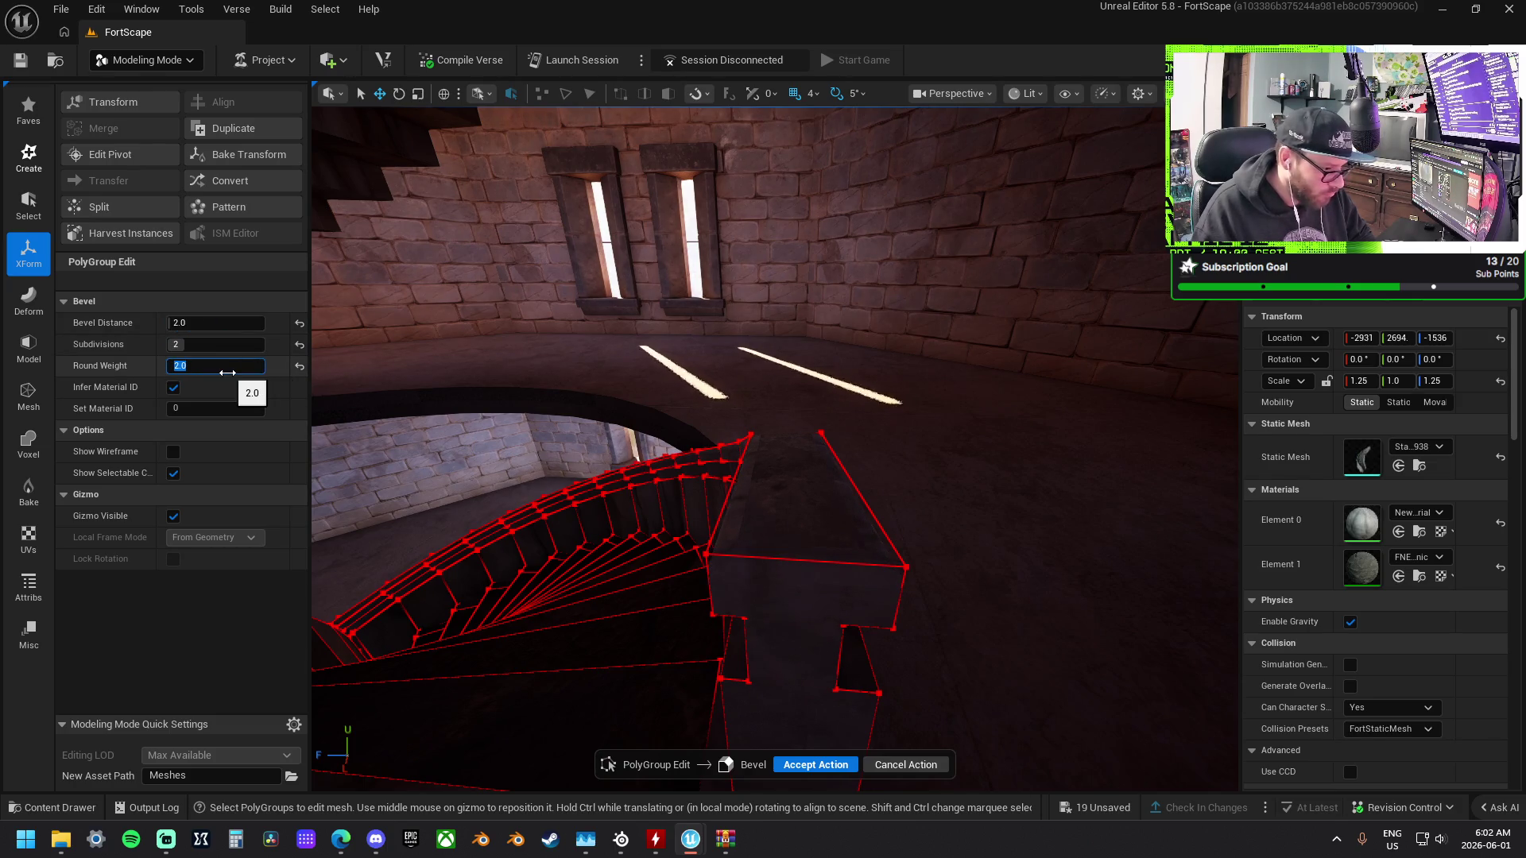
key("Return")
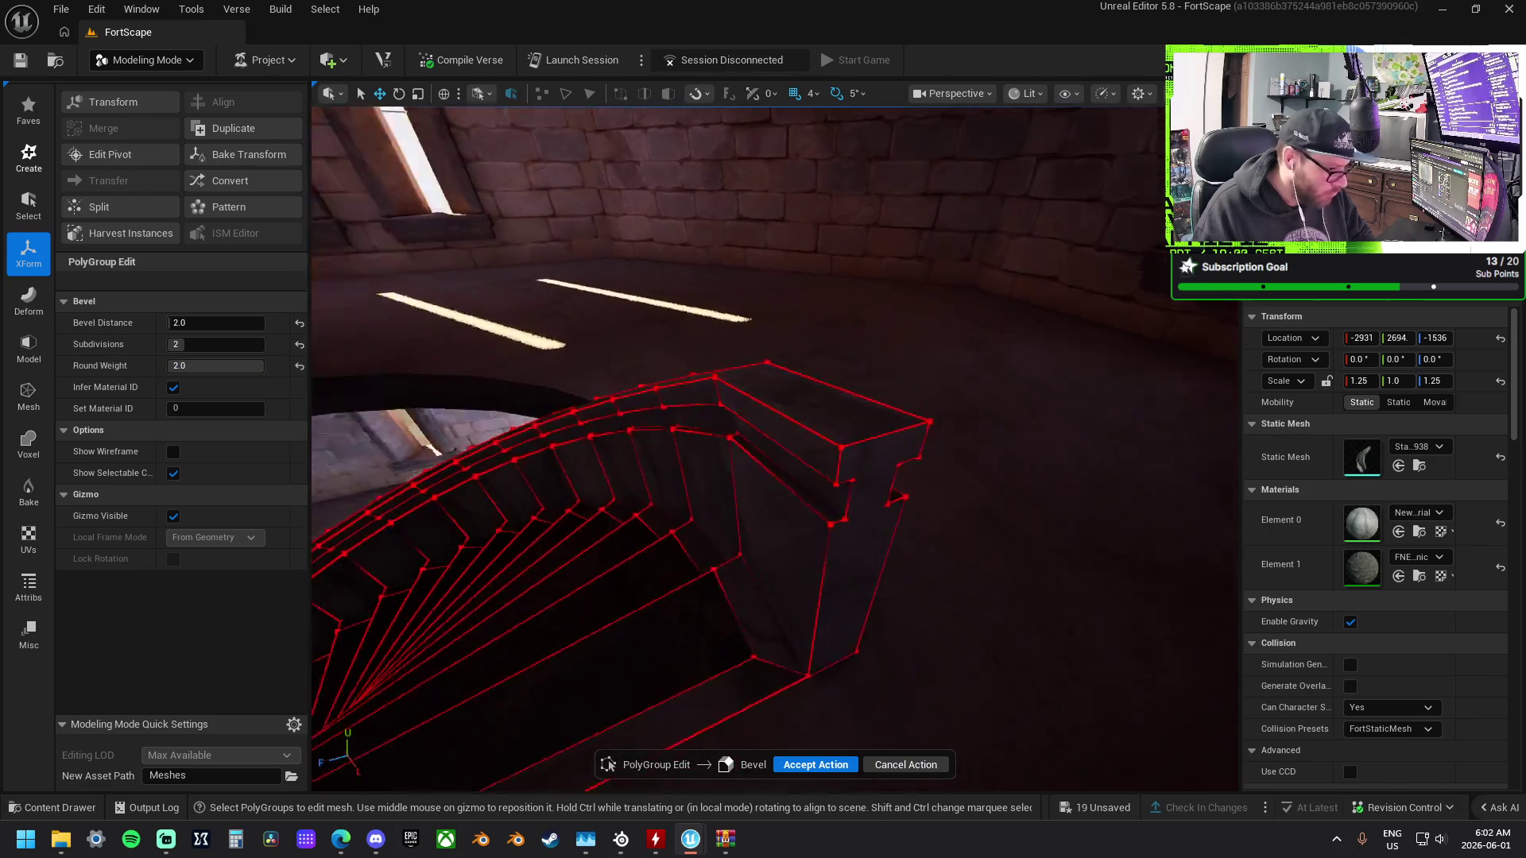
left_click_drag(790, 694, 791, 694)
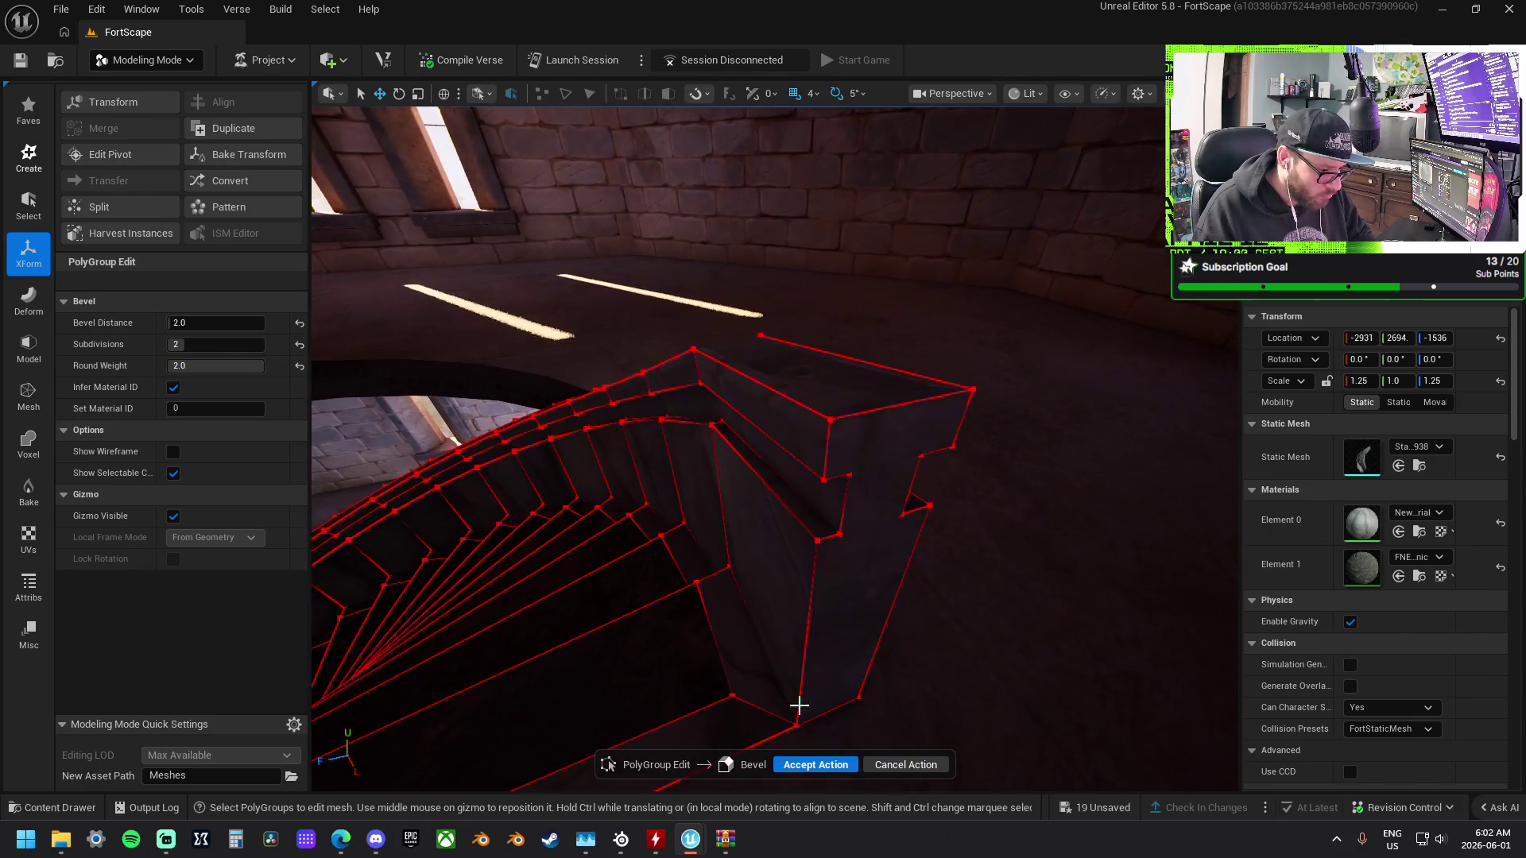
left_click(830, 765)
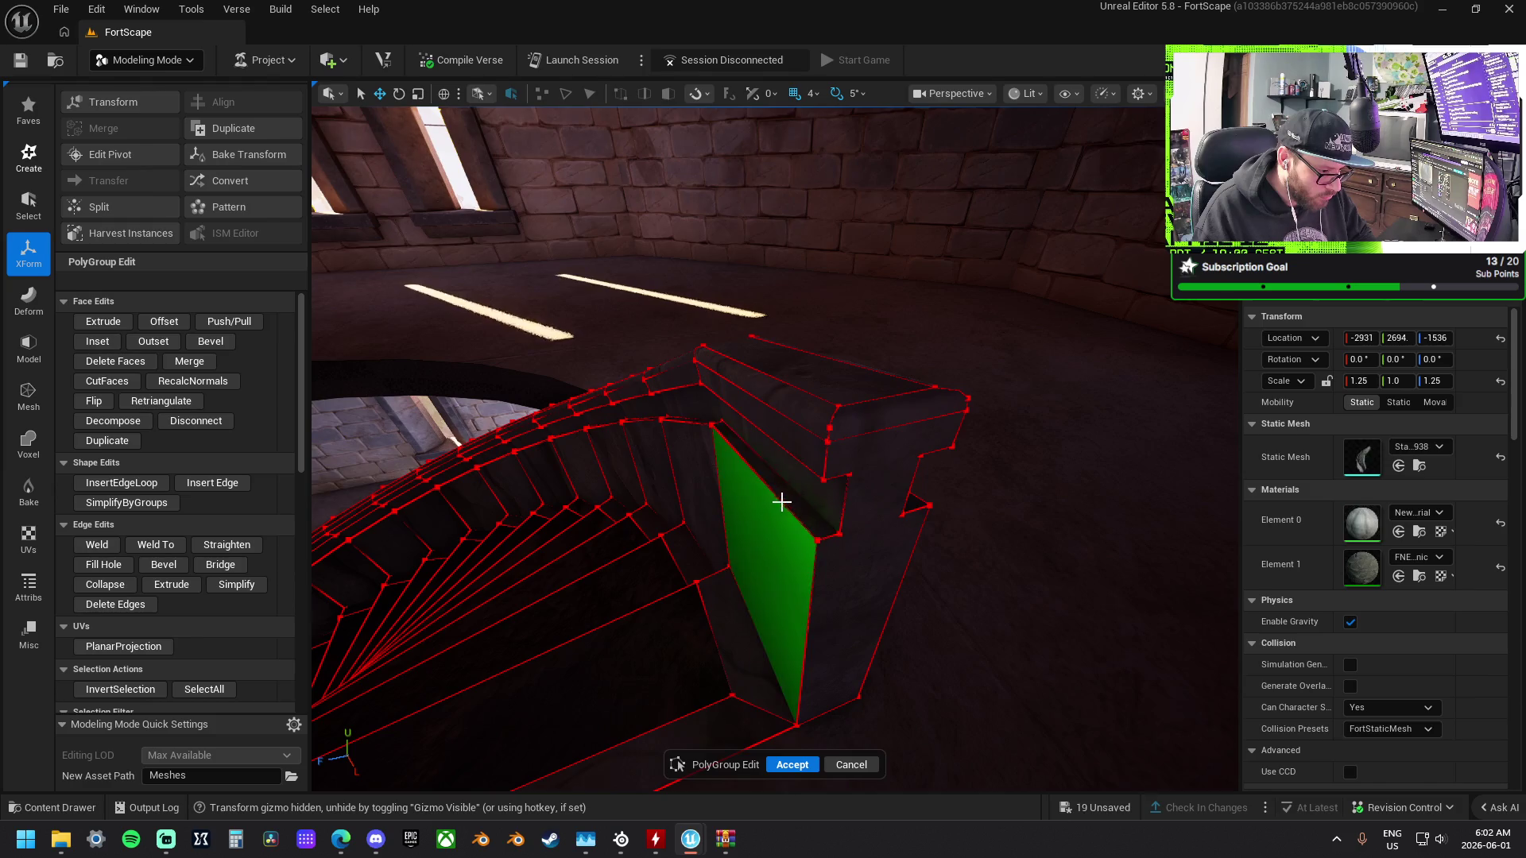
Select faces on the stairs and browse the selection filter options.
left_click(867, 517)
left_click_drag(867, 517, 583, 491)
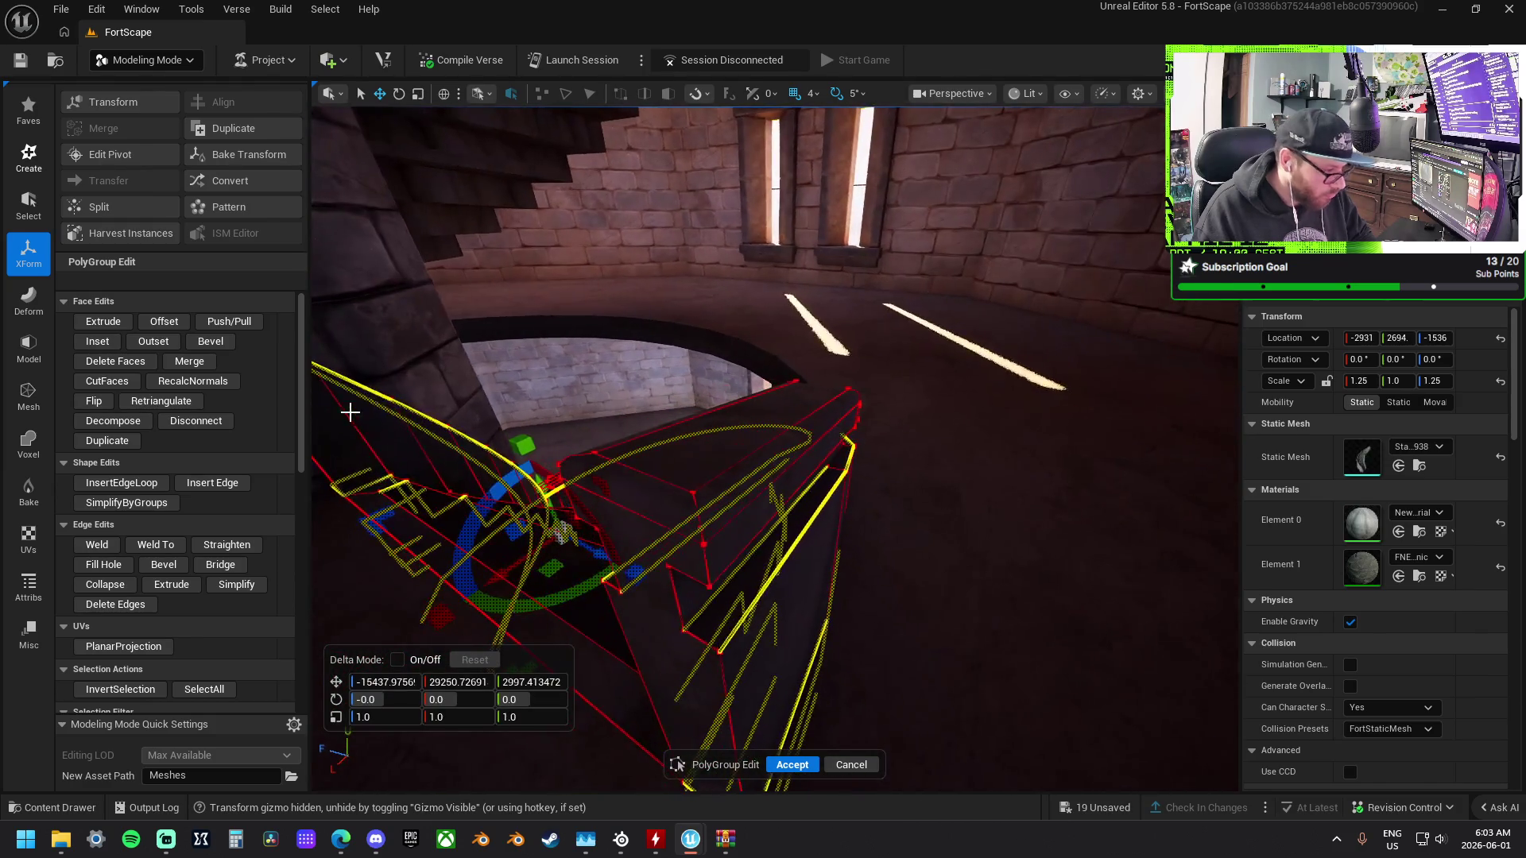
scroll(262, 557, "down", 4)
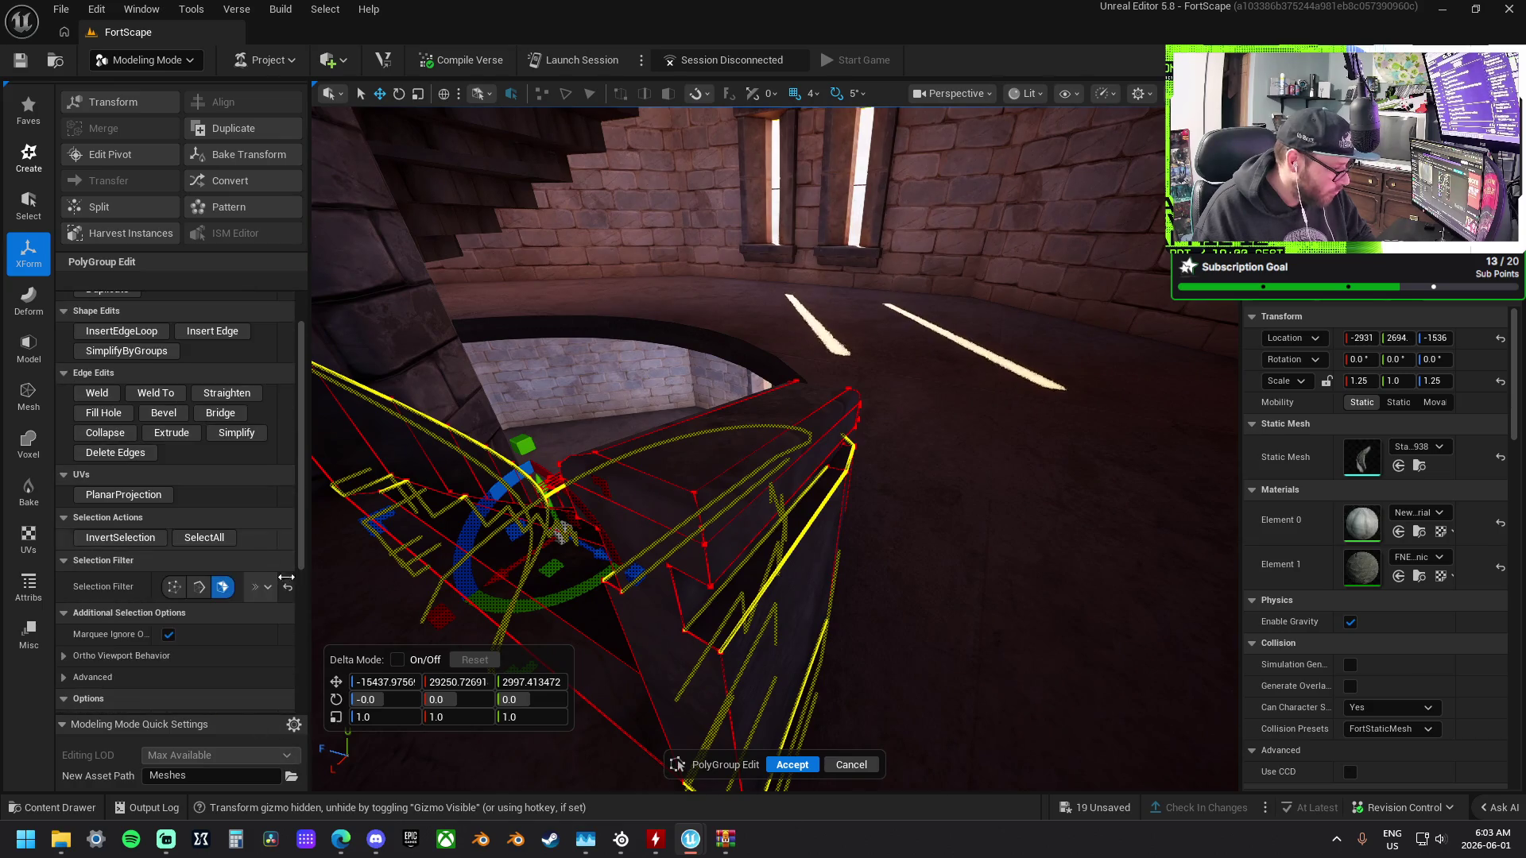
left_click(266, 589)
left_click(283, 621)
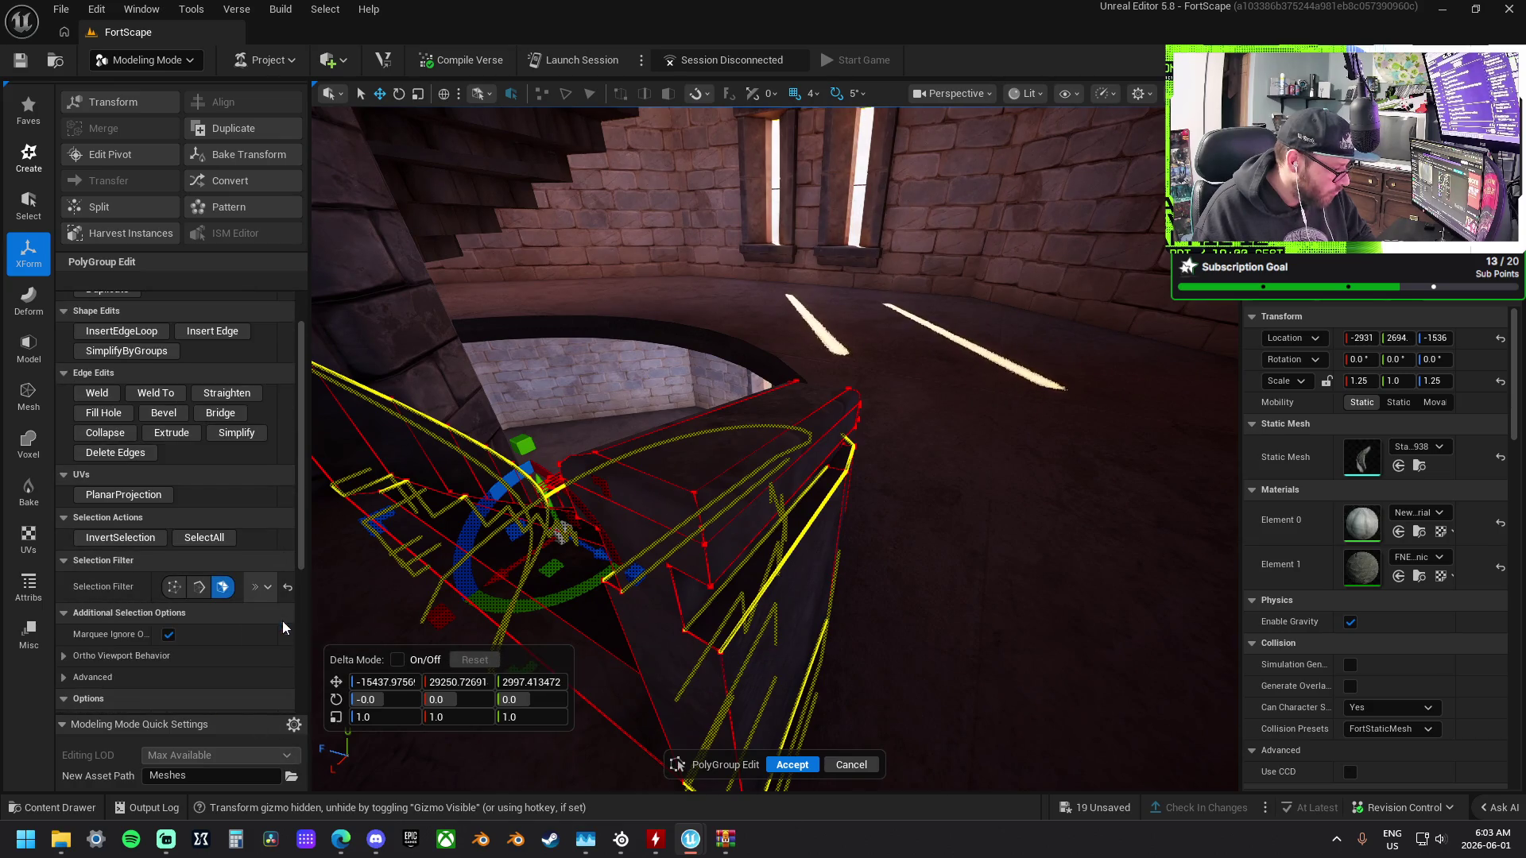
left_click(753, 612)
left_click_drag(752, 612, 756, 605)
left_click(805, 548)
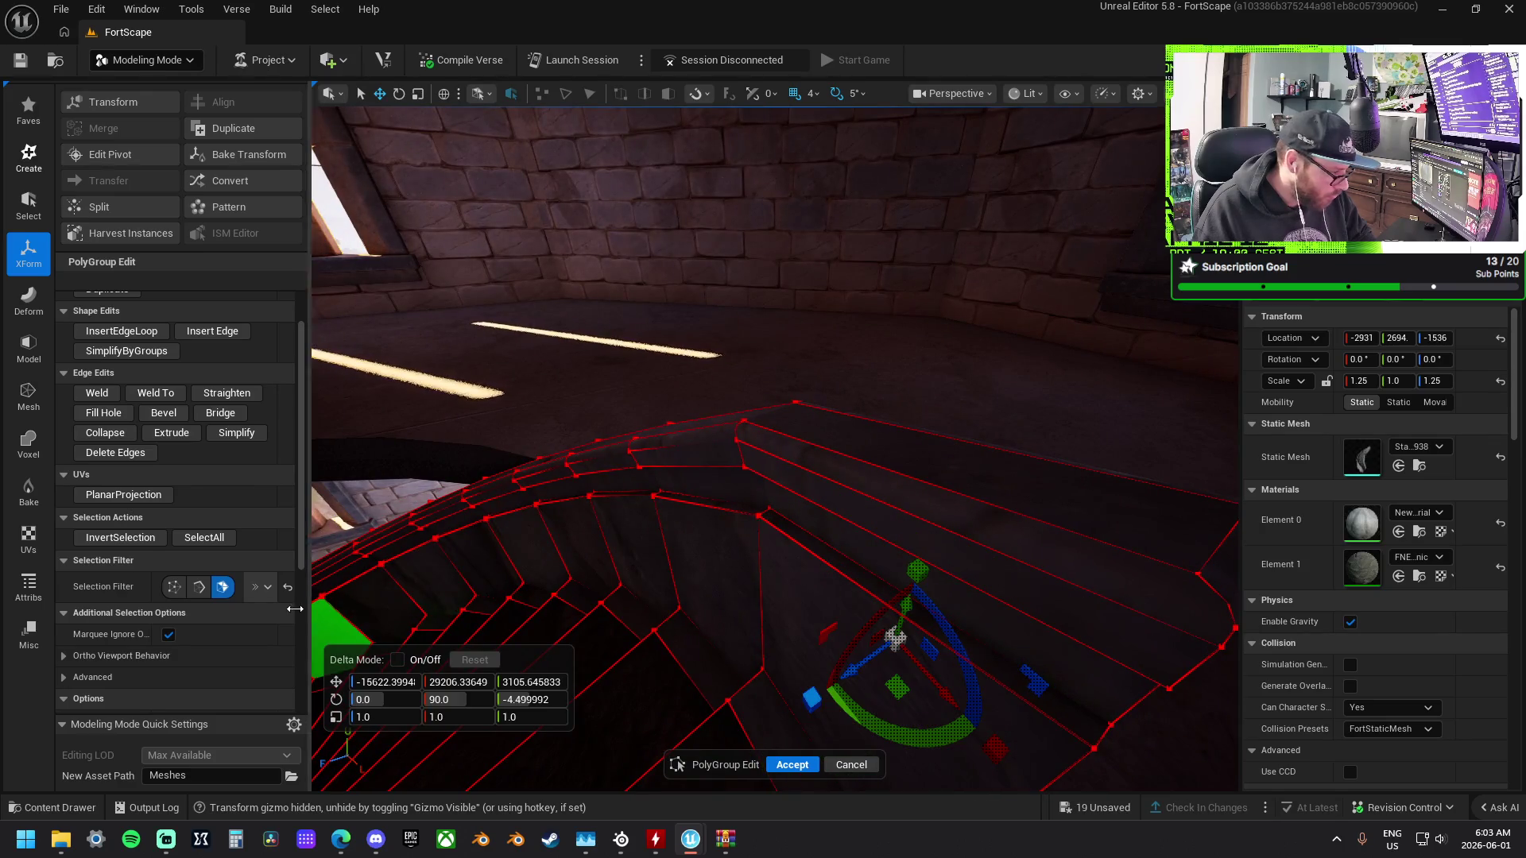
Turn on Select Edge Loops and pick the top edge loop of the curved rail.
left_click(265, 588)
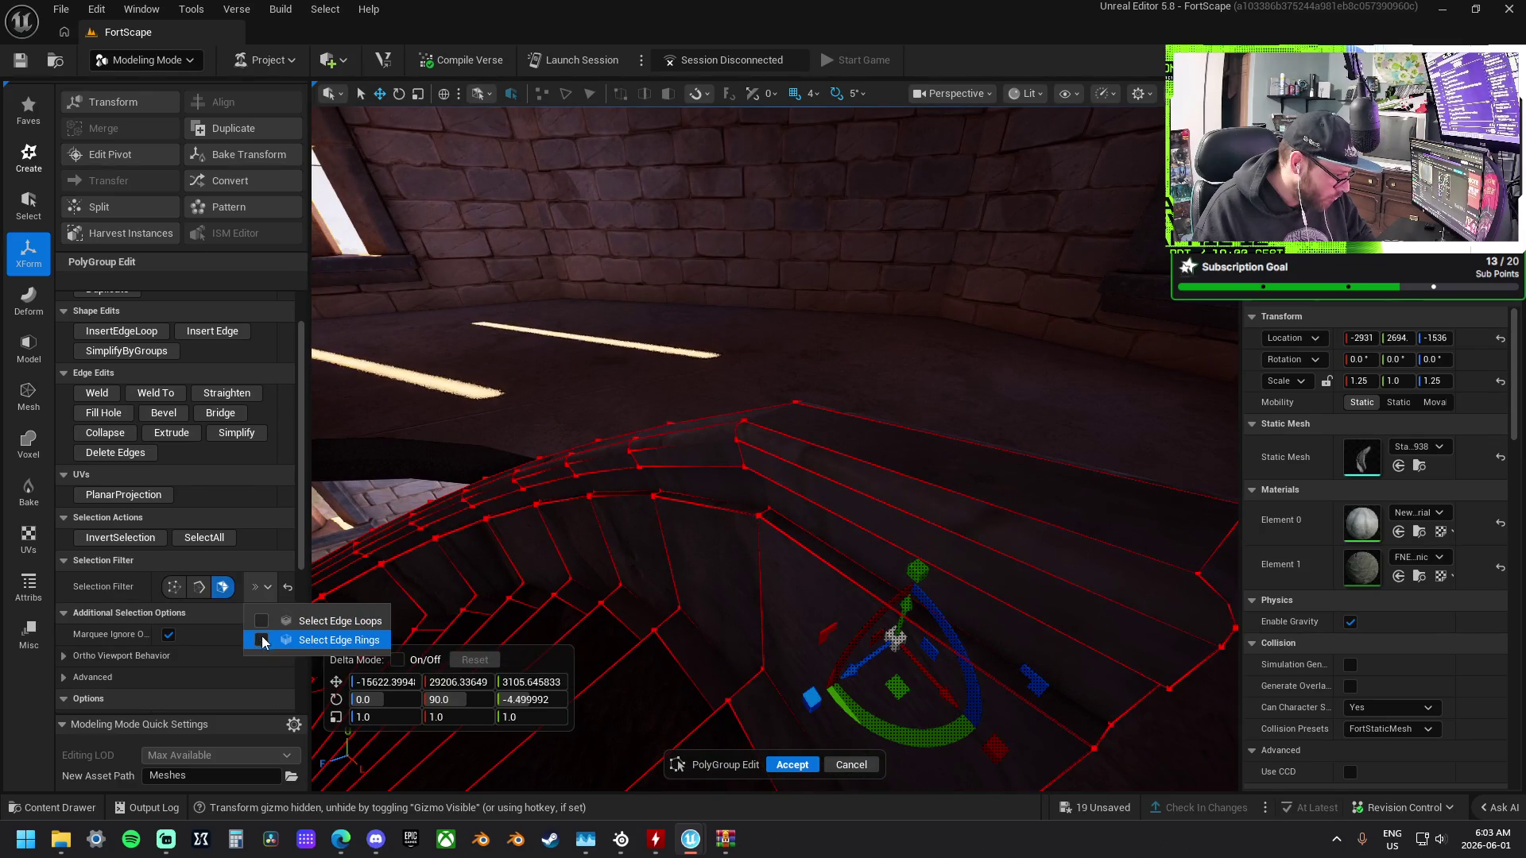
left_click(262, 621)
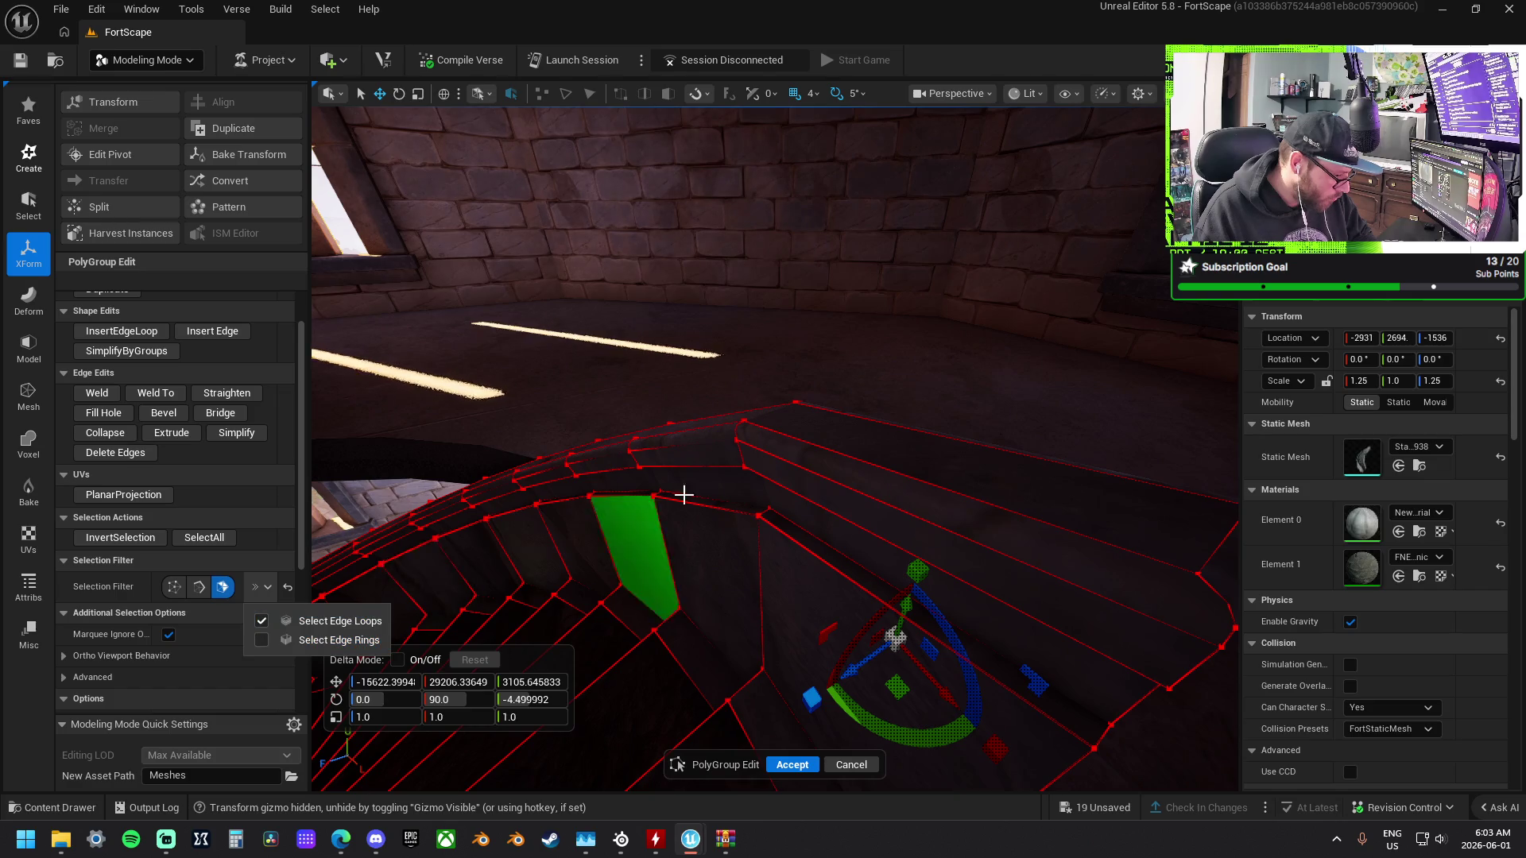
left_click(702, 505)
left_click_drag(702, 505, 709, 504)
left_click_drag(775, 454, 672, 469)
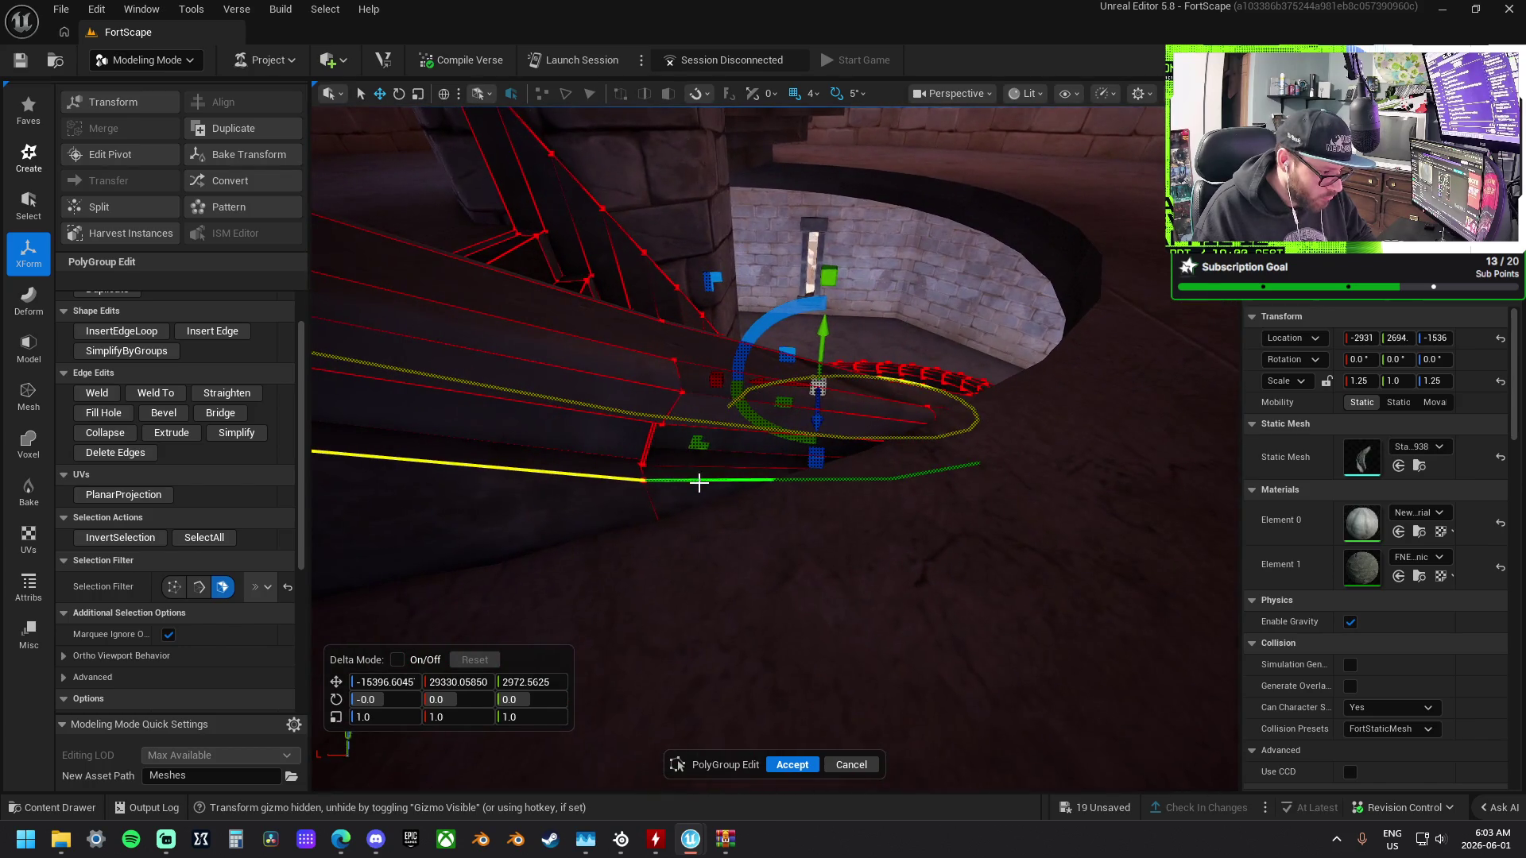
left_click_drag(699, 482, 710, 423)
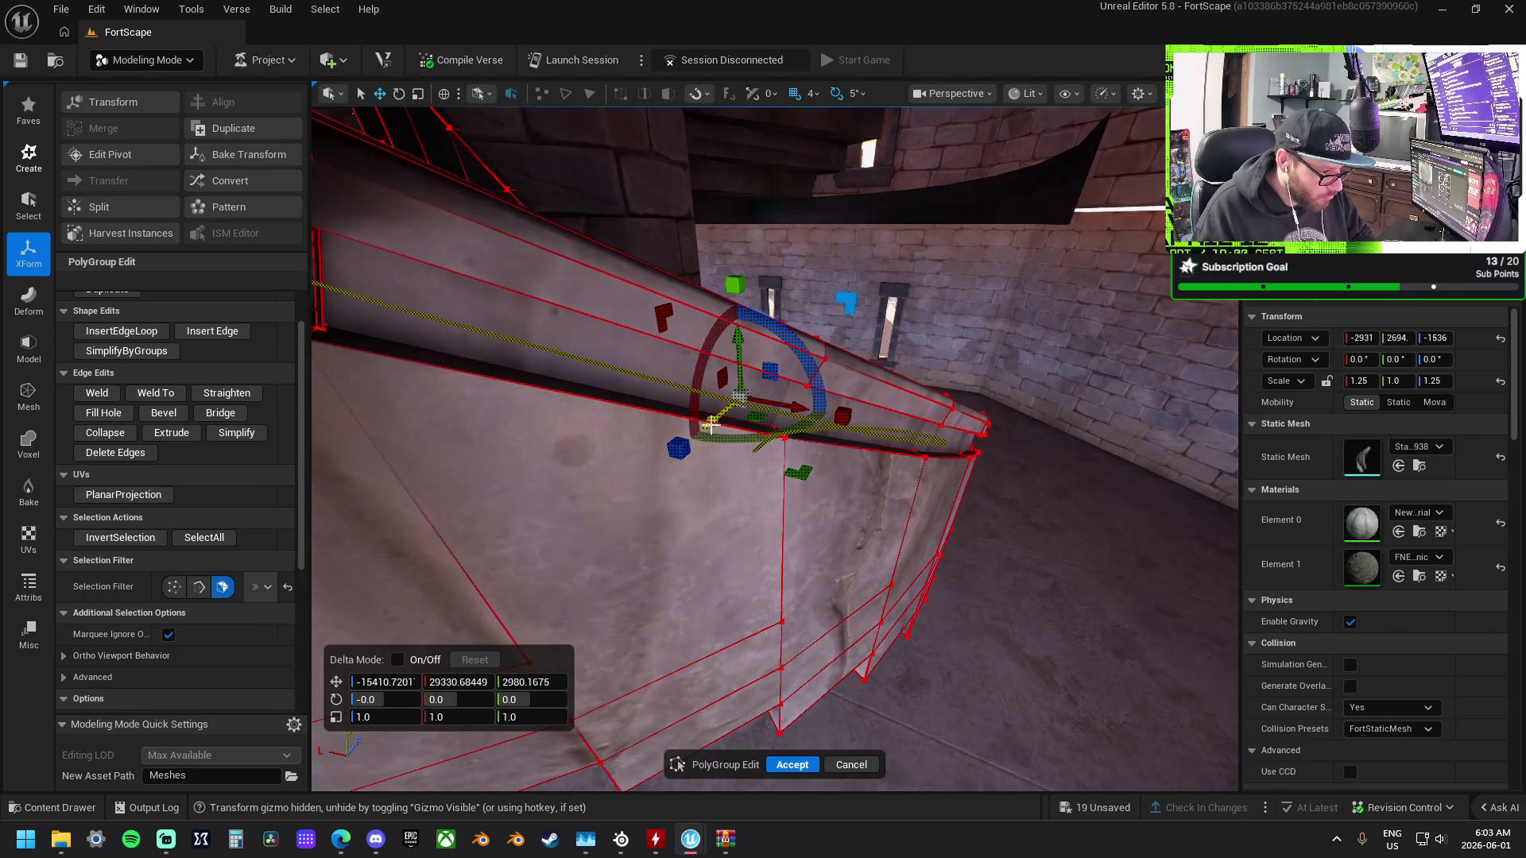
mouse_move(846, 445)
left_mouse_down()
mouse_move(801, 420)
mouse_move(776, 379)
mouse_move(469, 312)
left_mouse_up()
mouse_move(597, 337)
left_mouse_down()
mouse_move(580, 331)
mouse_move(596, 337)
left_mouse_up()
left_click(596, 337)
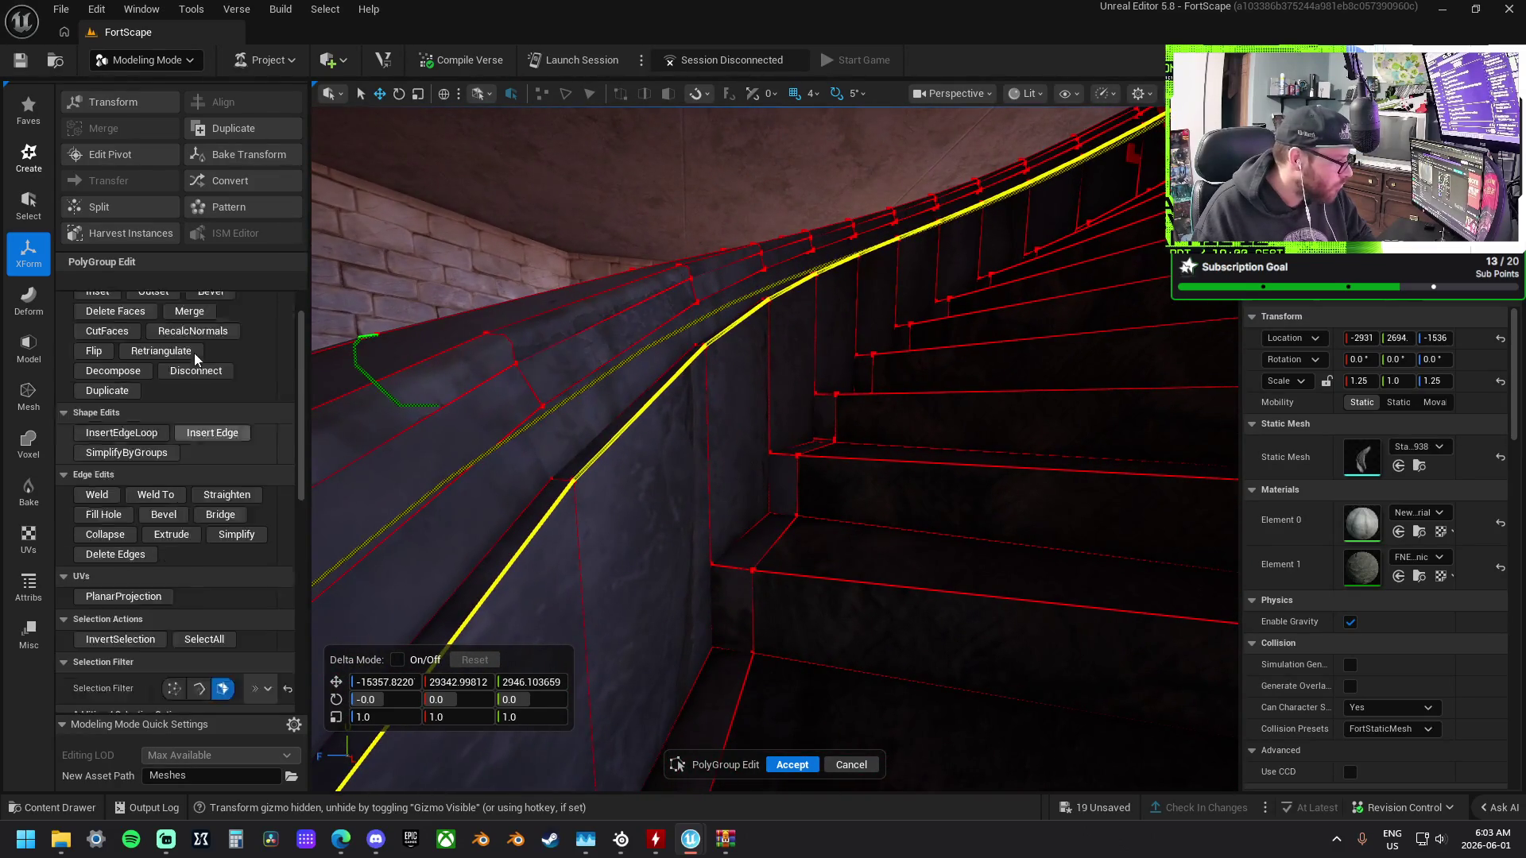
Bevel and accept two edge loops along the spiral rail.
left_click(216, 347)
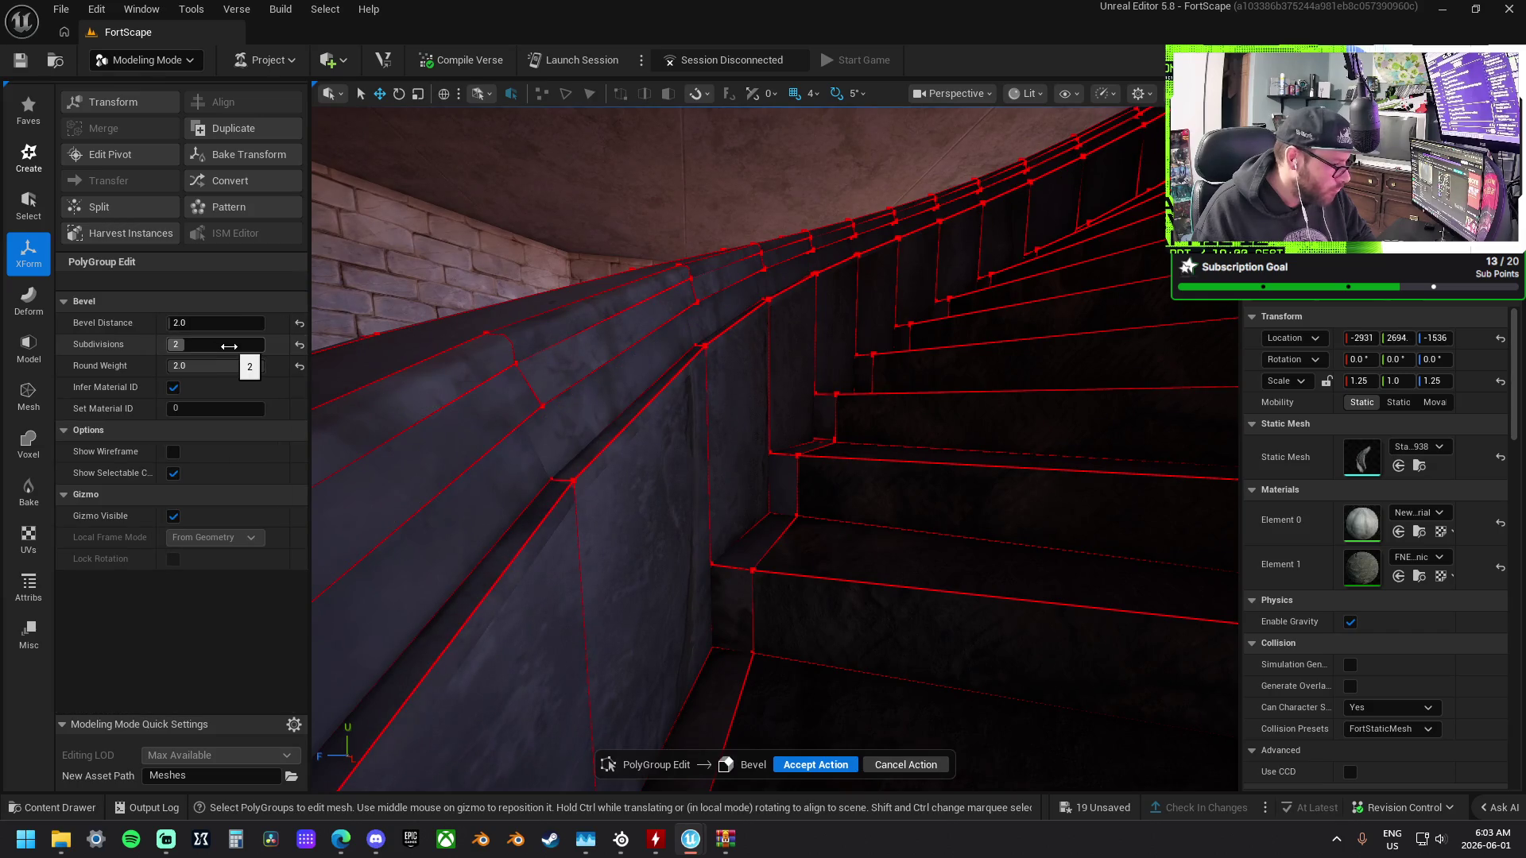
left_click_drag(715, 398, 579, 417)
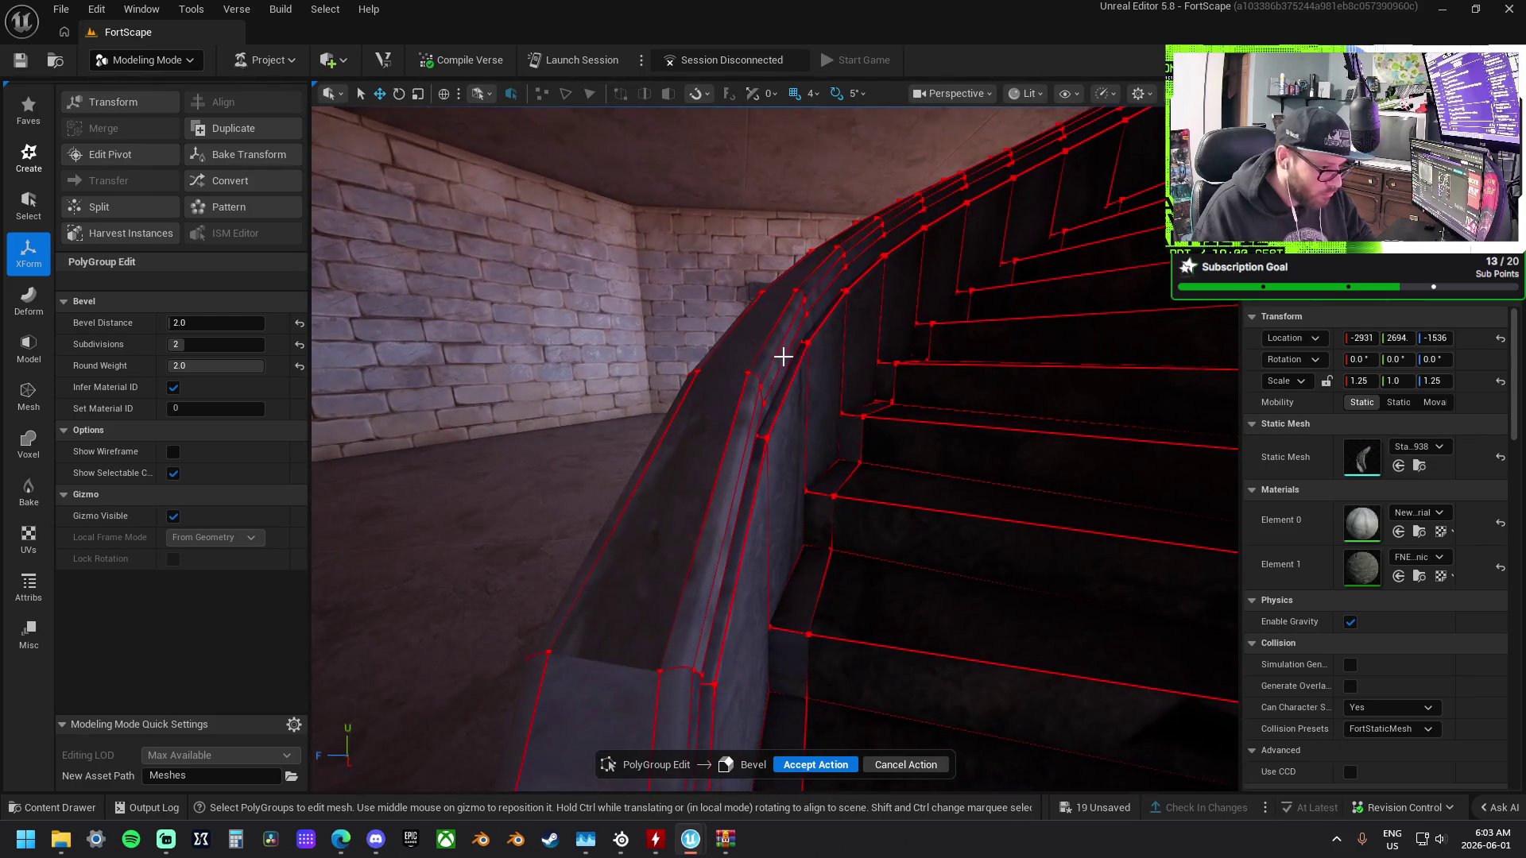
left_click(809, 764)
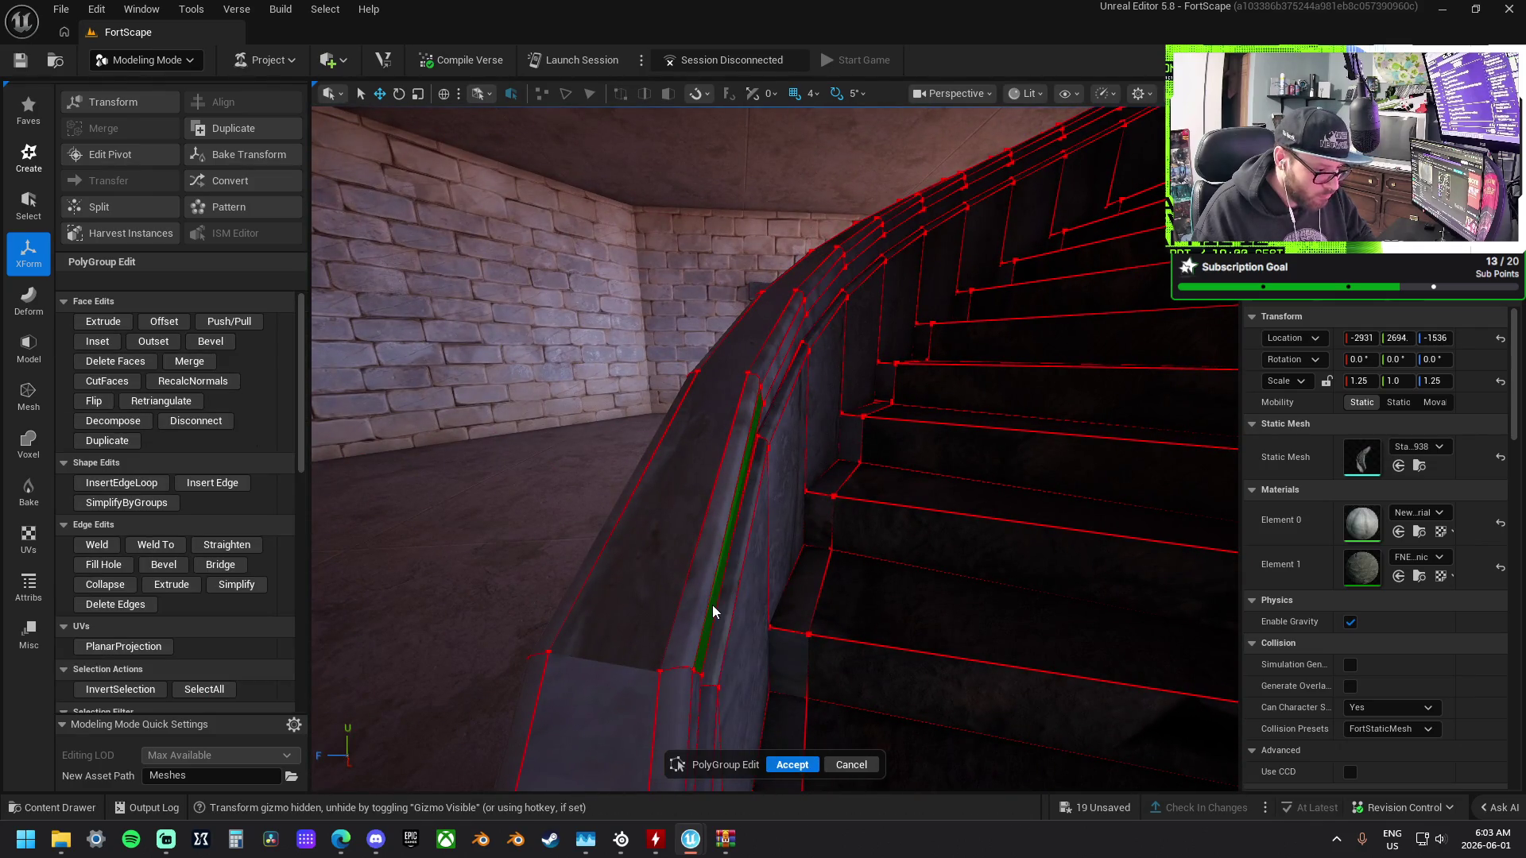
left_click(719, 616)
key("f")
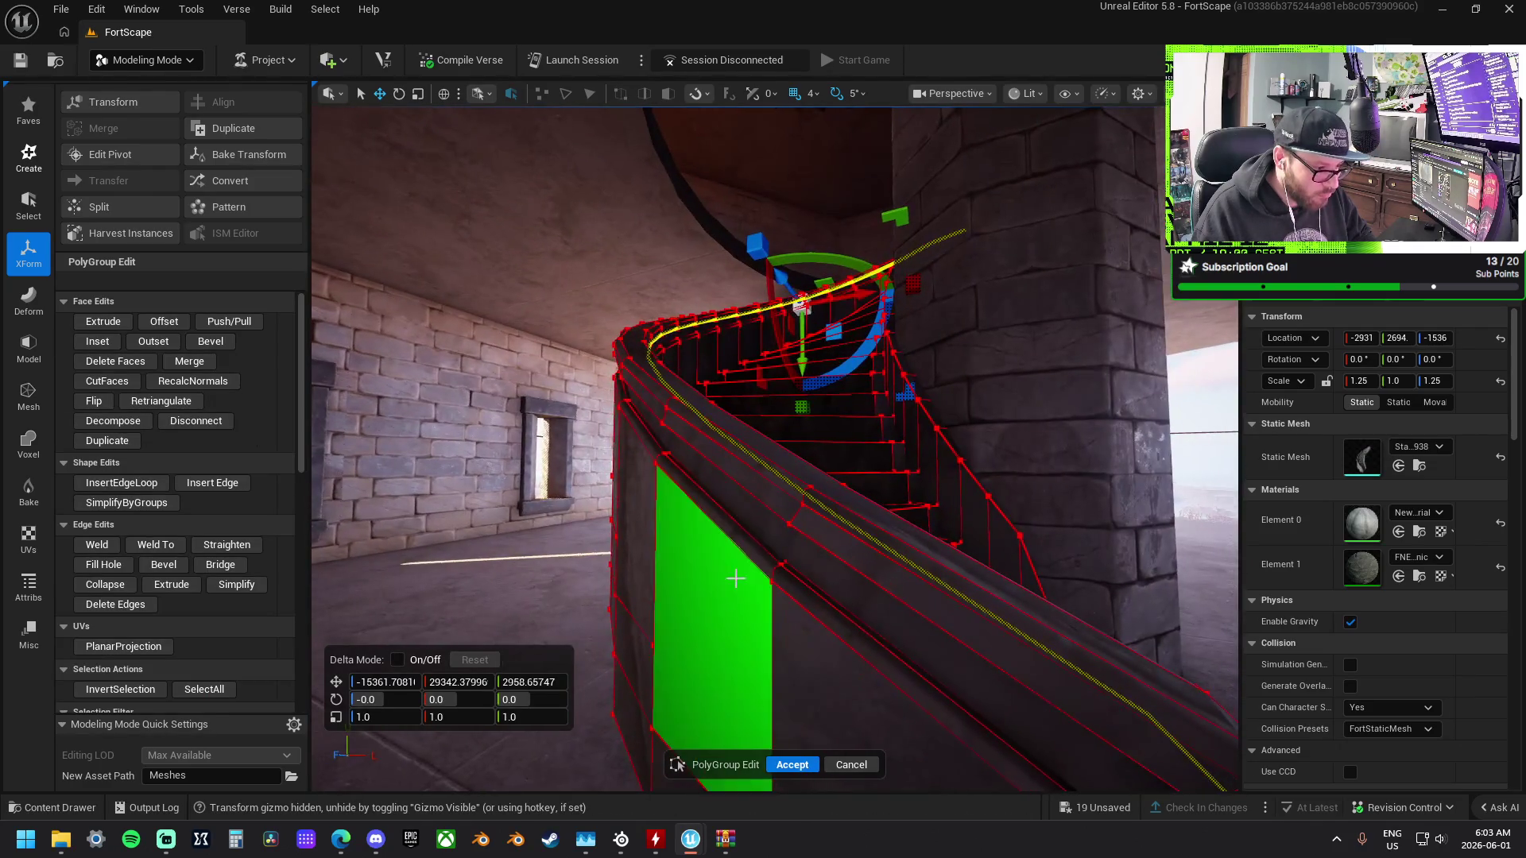
left_click_drag(747, 498, 739, 495)
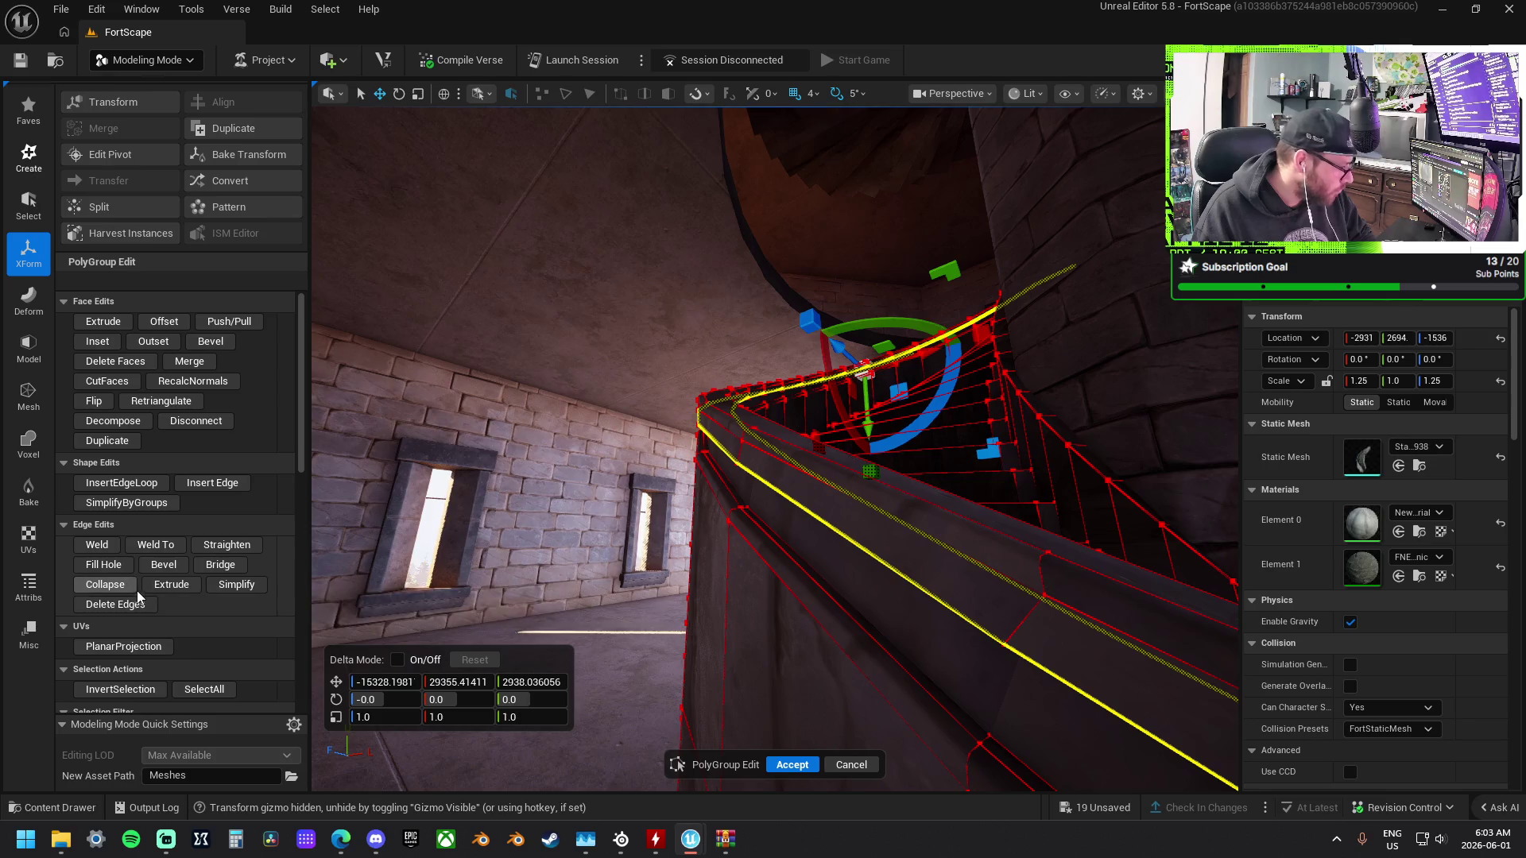
left_click(211, 341)
left_click(823, 765)
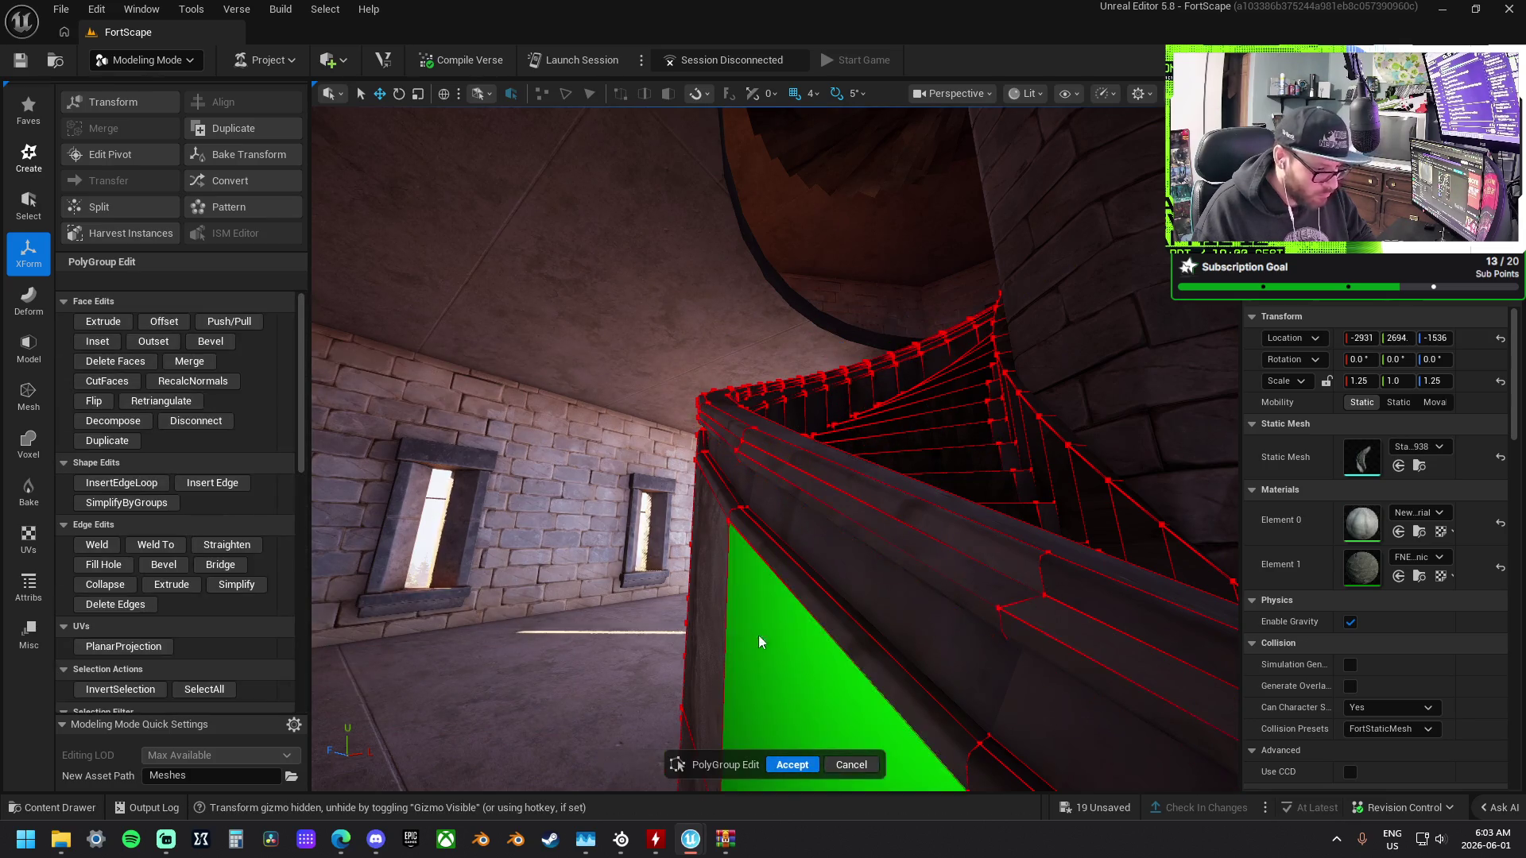
Accept the PolyGroup Edit changes to the staircase mesh and review the stairwell.
key("a")
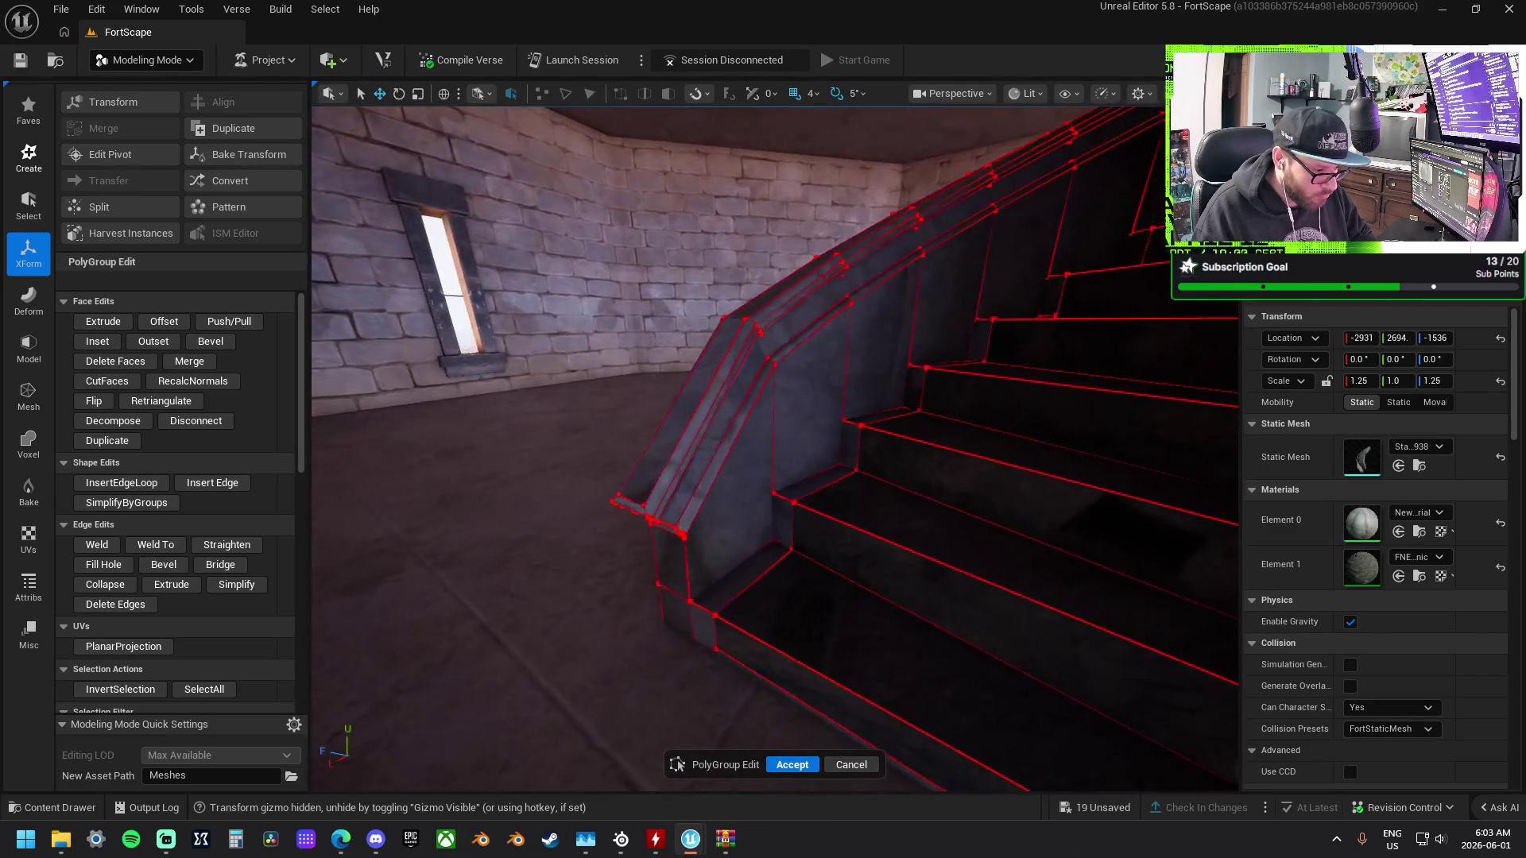
key("a")
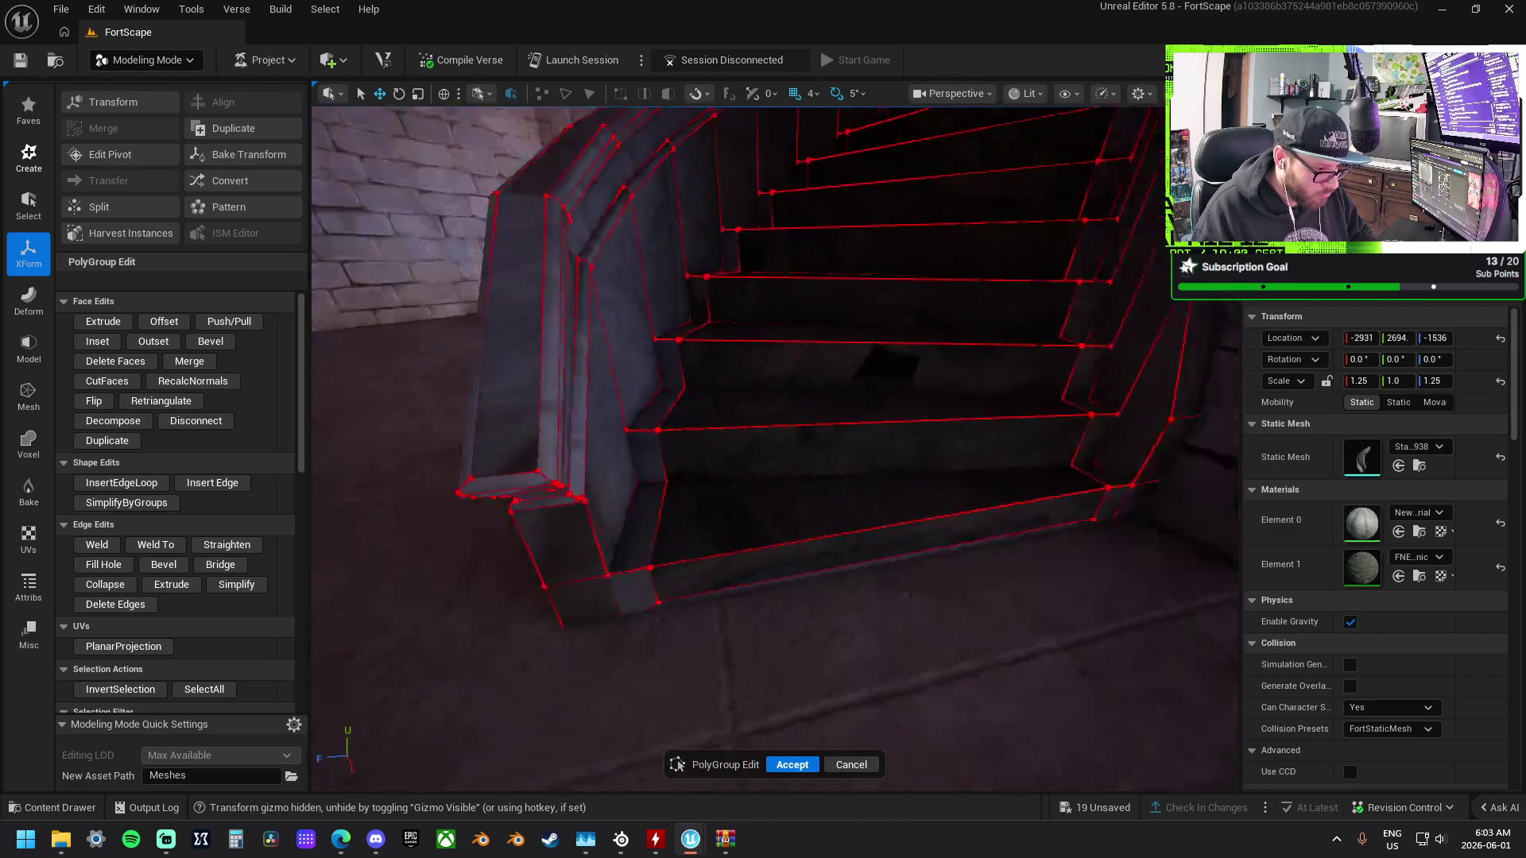
key("d")
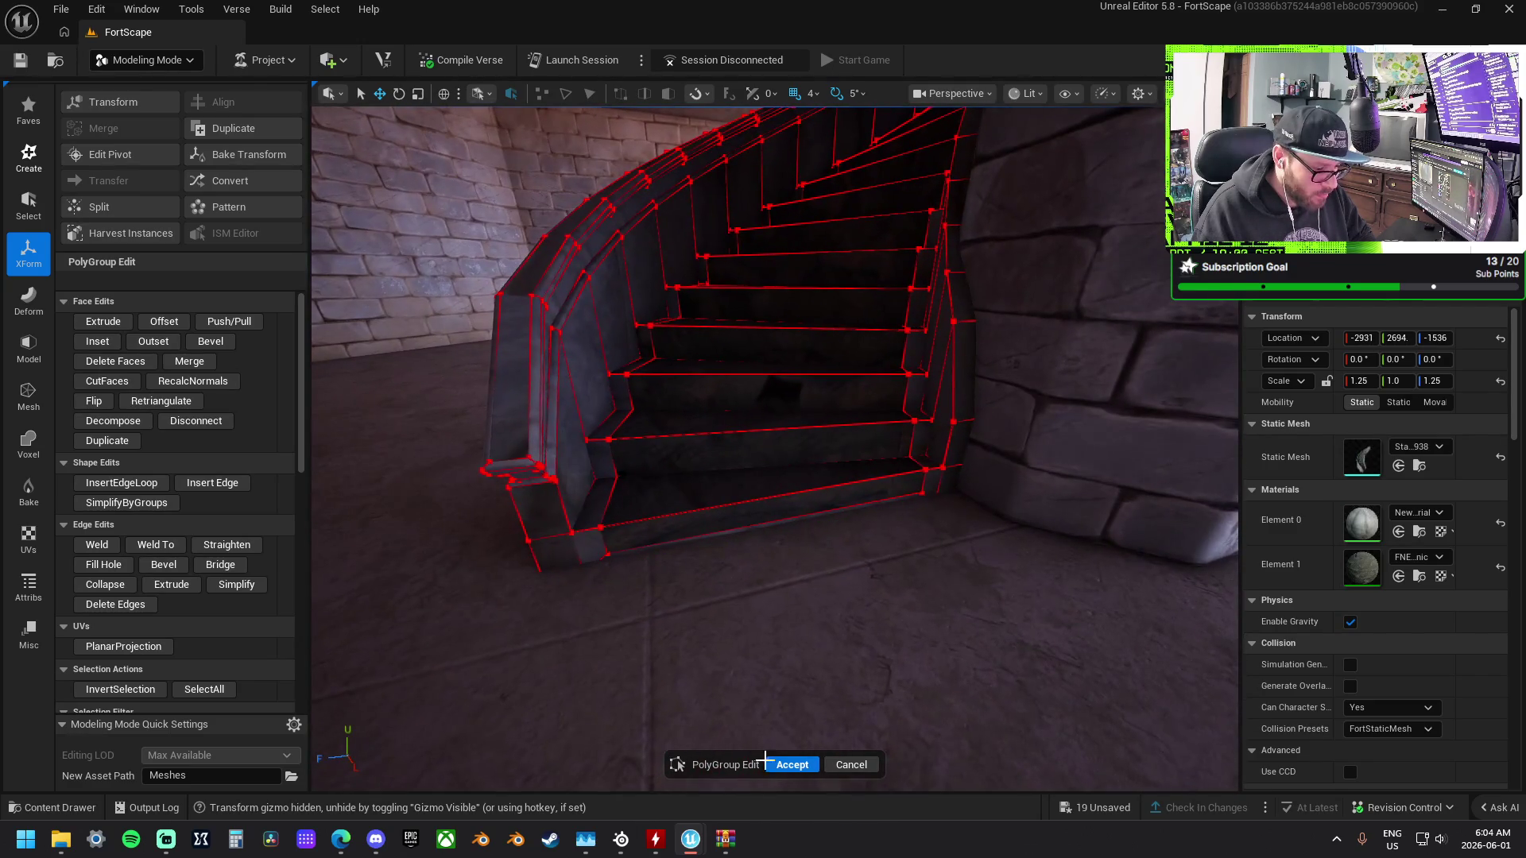
left_click(795, 765)
key("w")
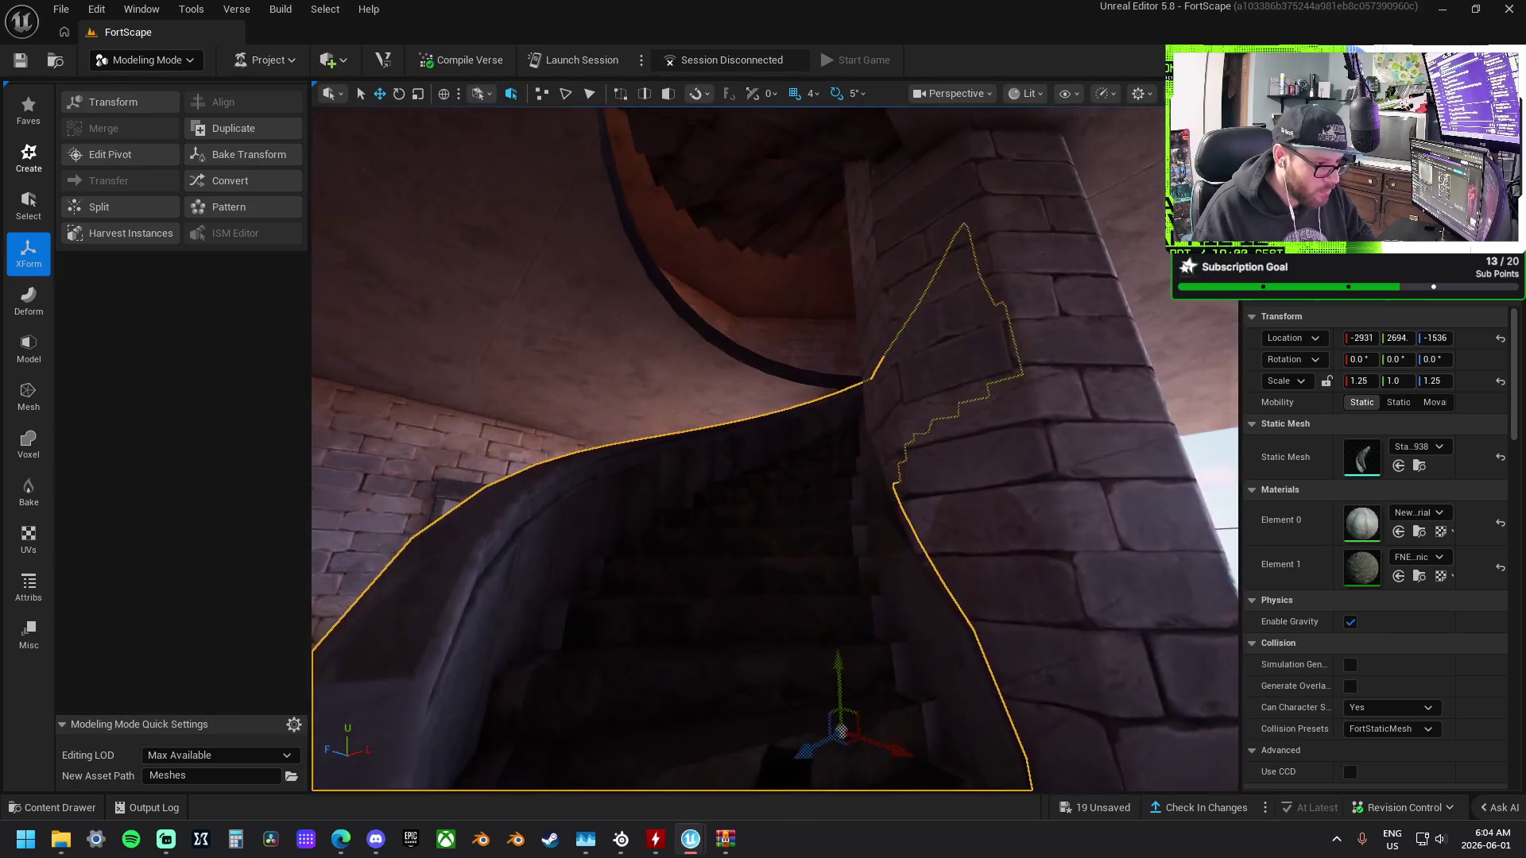
key("w")
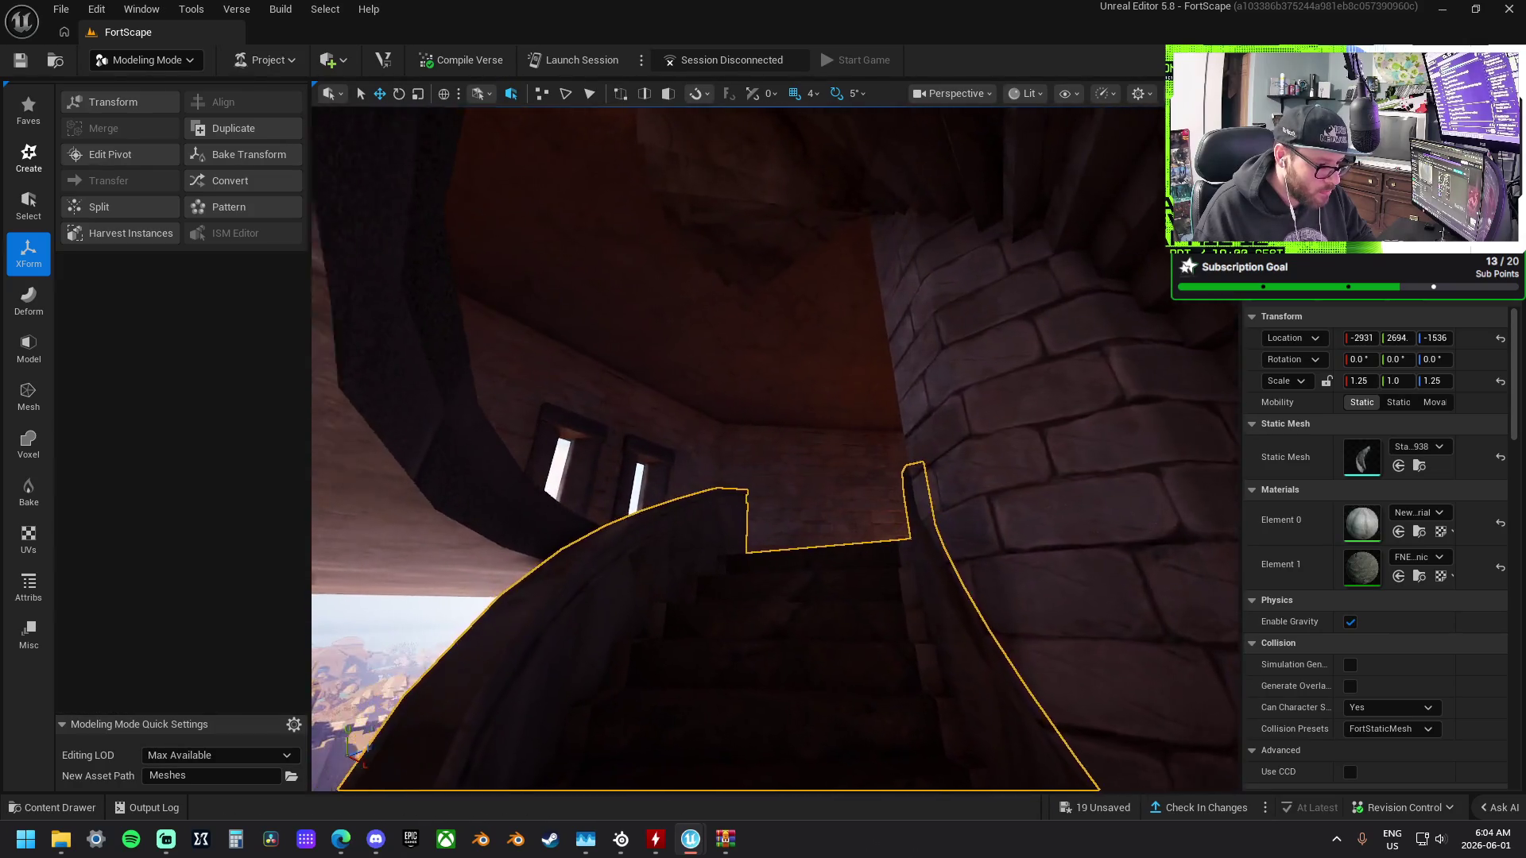
key("s")
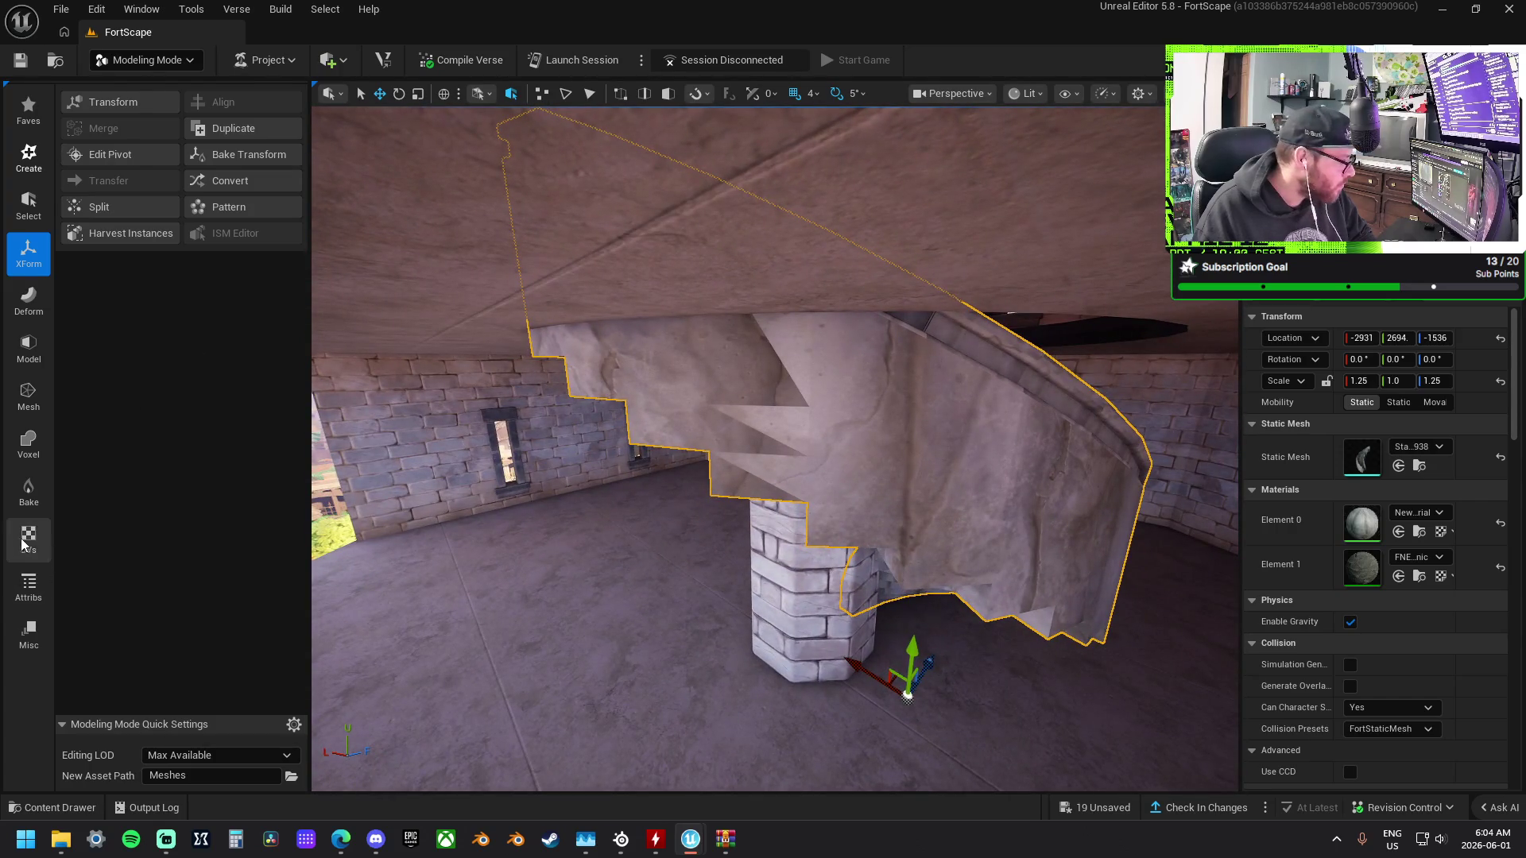
left_click(24, 546)
Start the UV Projection tool on the staircase and fly around the stair mesh to inspect it.
left_click(107, 124)
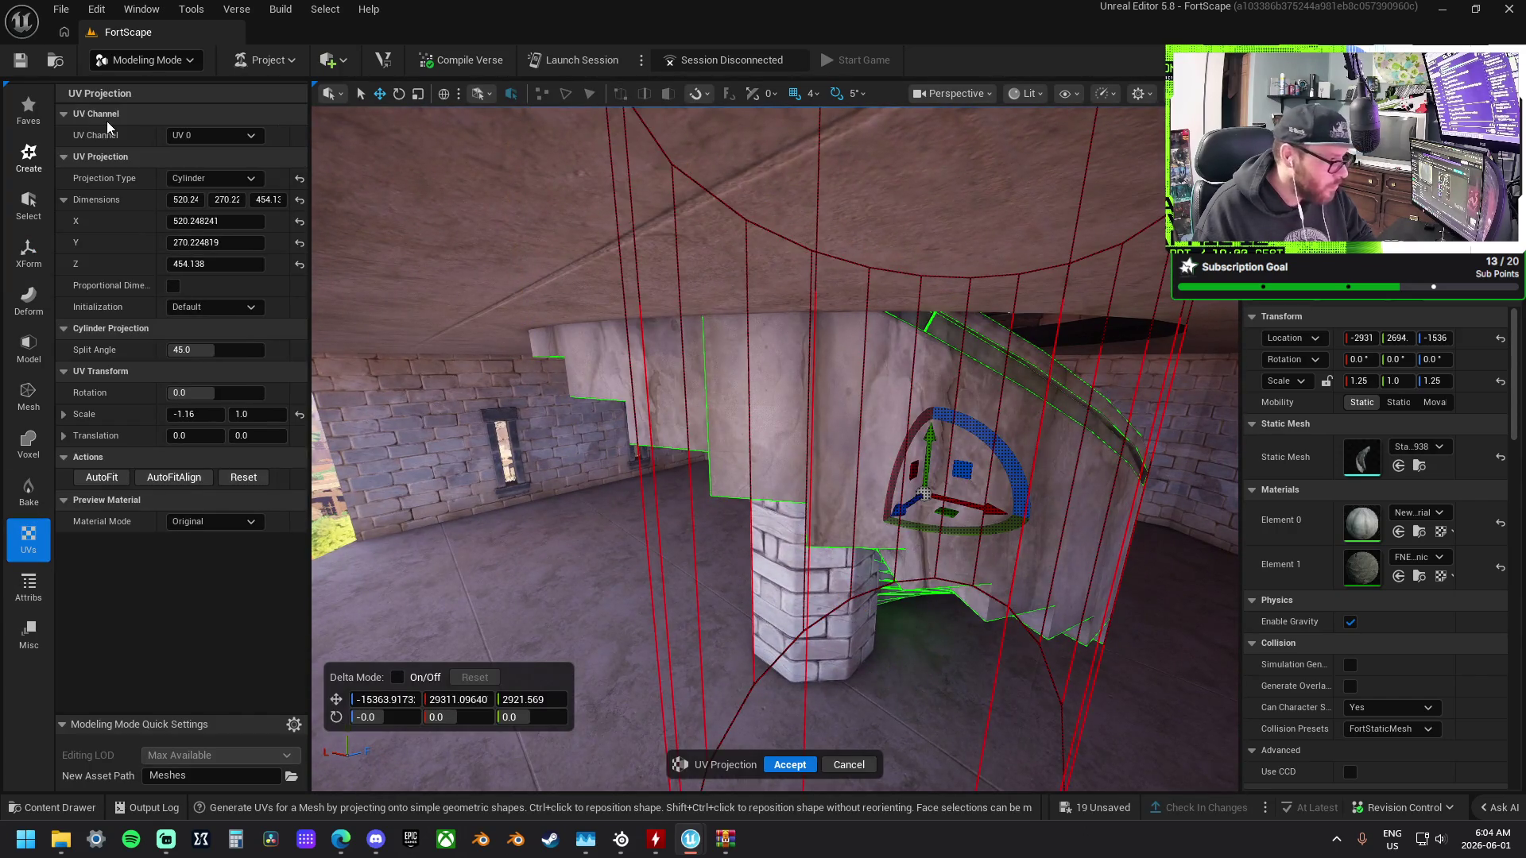
left_click(185, 200)
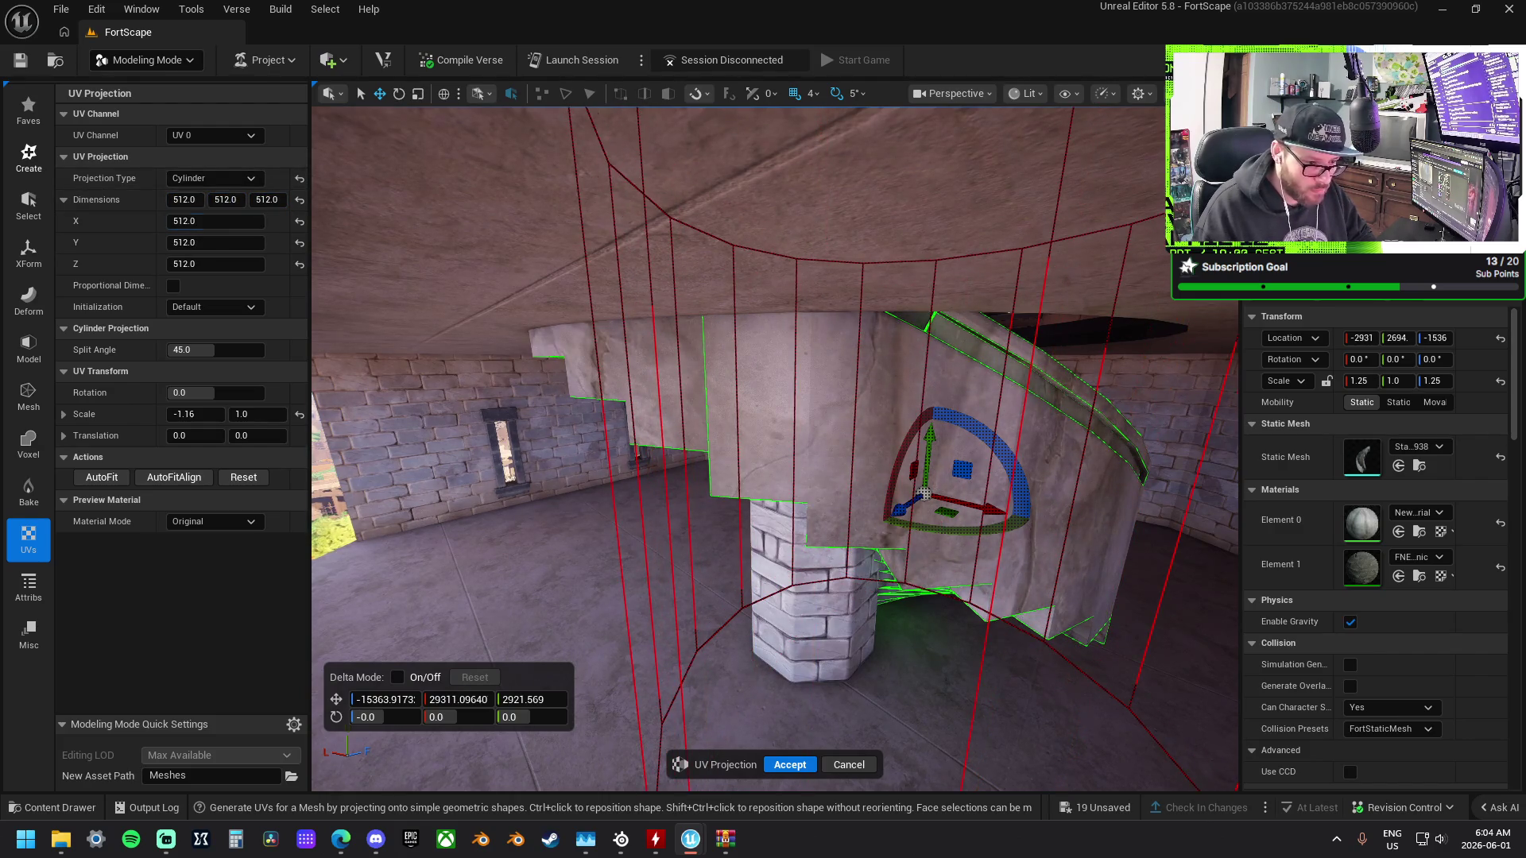
key("w")
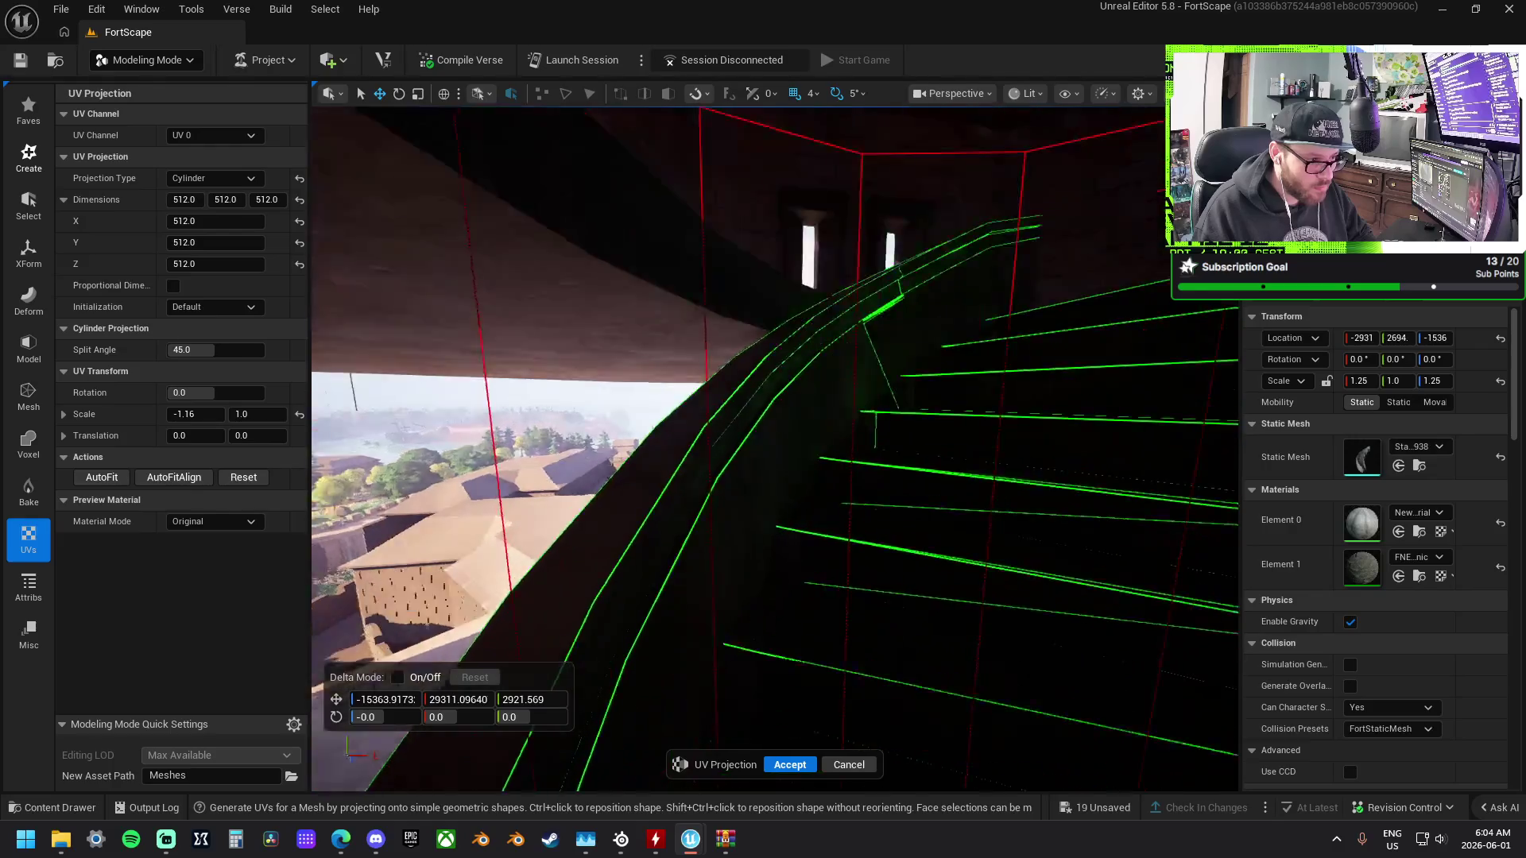
key("s")
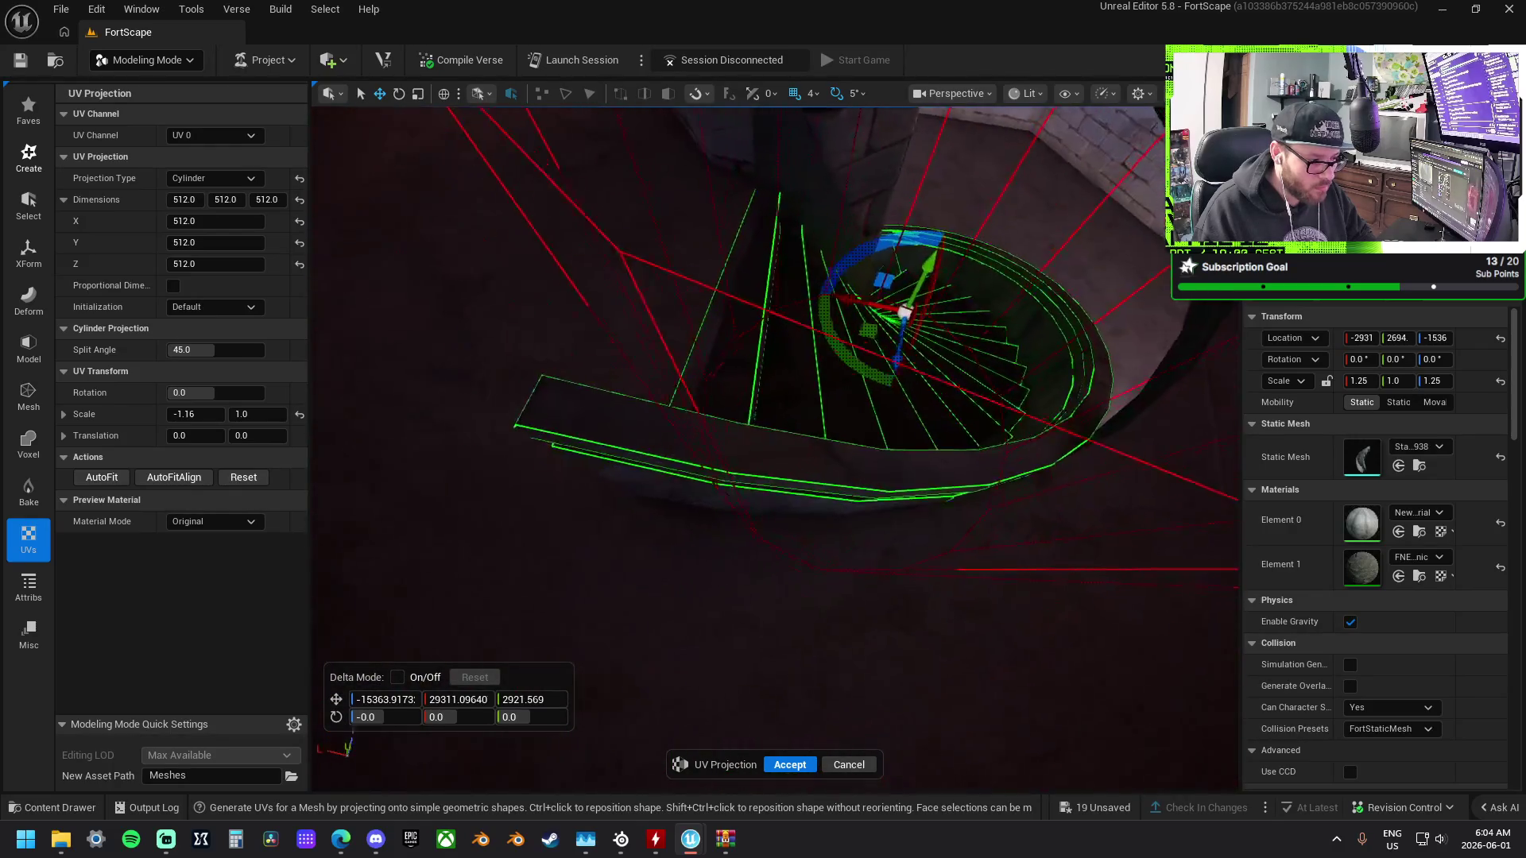
key("w")
key("s")
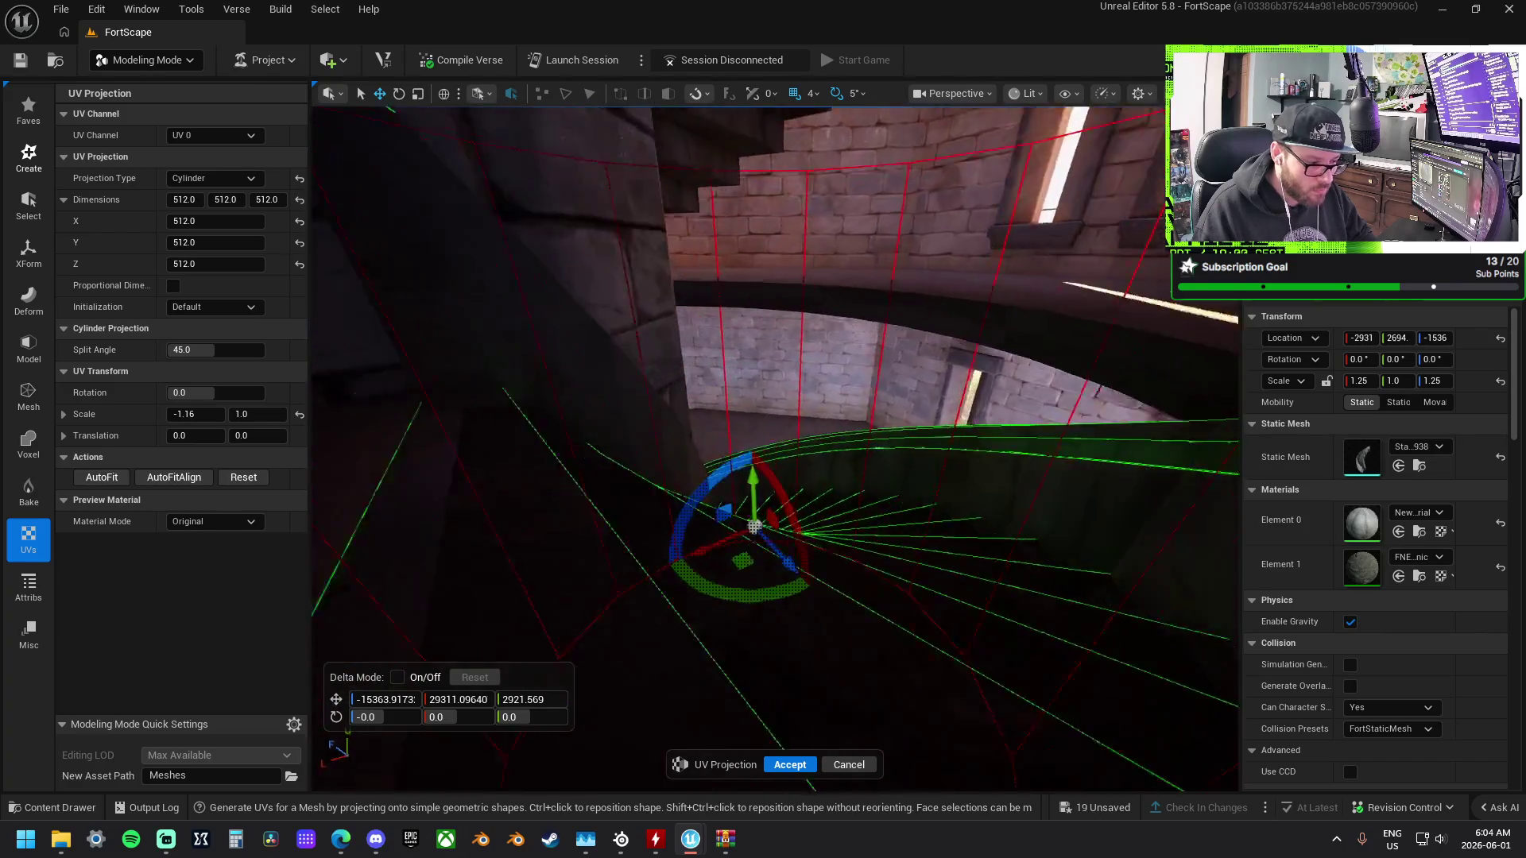
key("w")
Set the cylinder projection's Split Angle to 50 and accept the UV projection.
left_click(214, 350)
type("0")
key("Return")
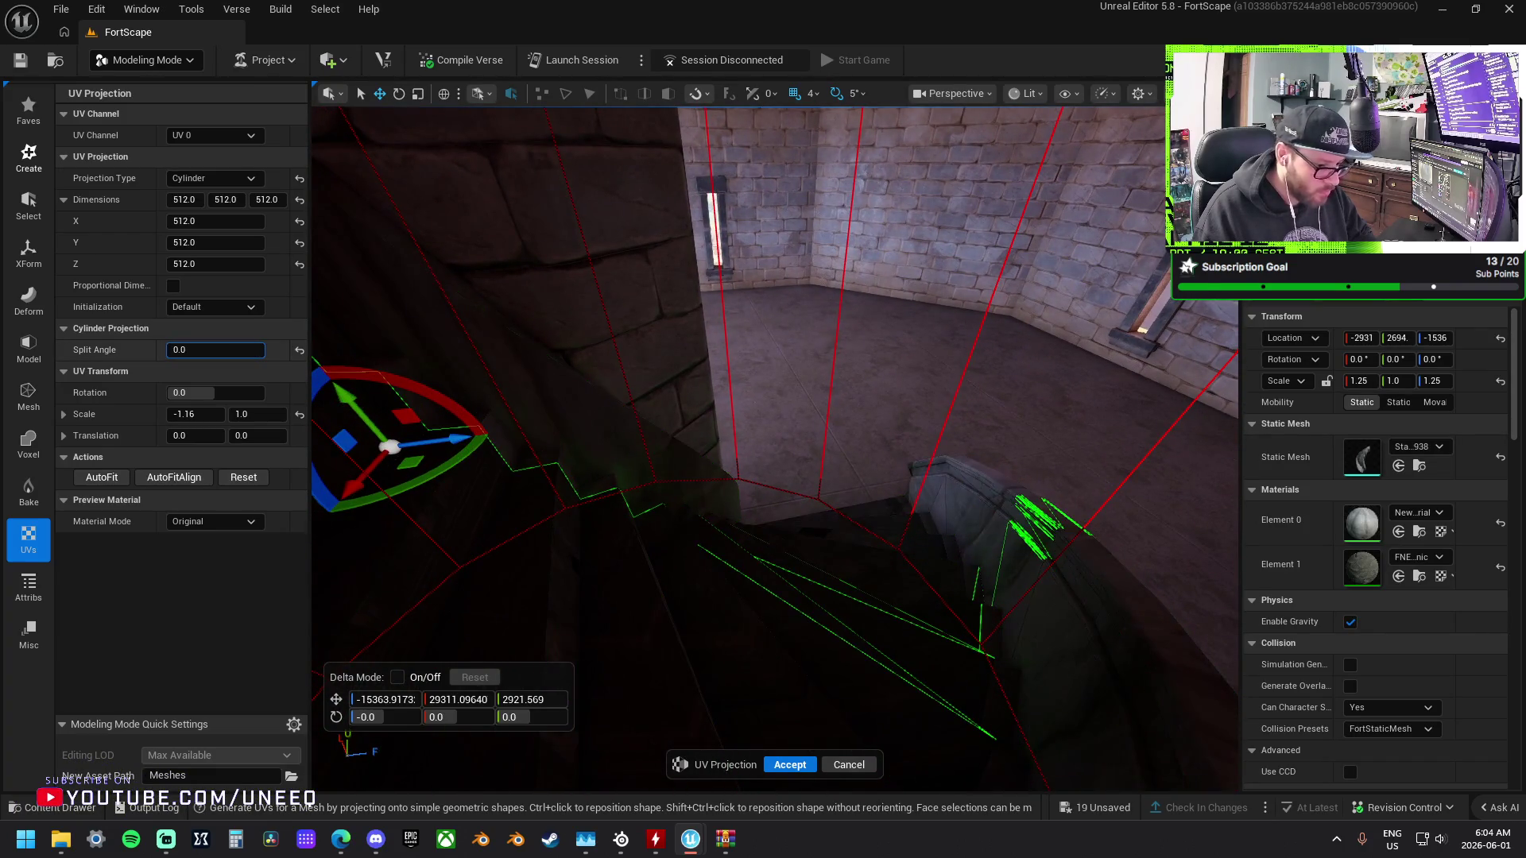
left_click_drag(214, 349, 248, 350)
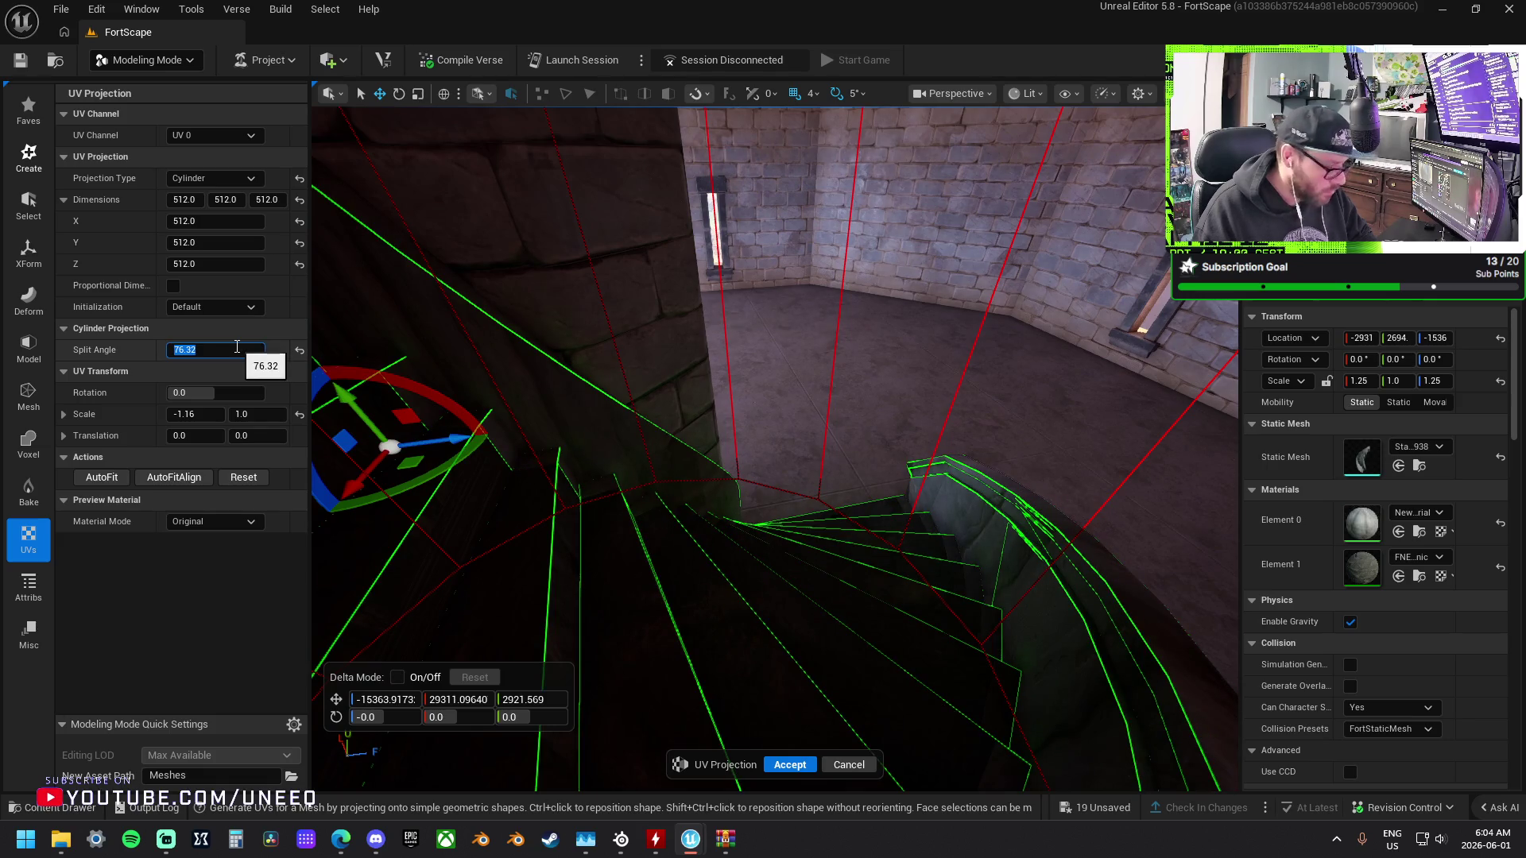
type("50")
key("Return")
left_click_drag(624, 380, 564, 476)
left_click(784, 765)
mouse_move(794, 556)
left_mouse_down()
mouse_move(903, 511)
mouse_move(883, 493)
mouse_move(1065, 564)
mouse_move(904, 502)
left_mouse_up()
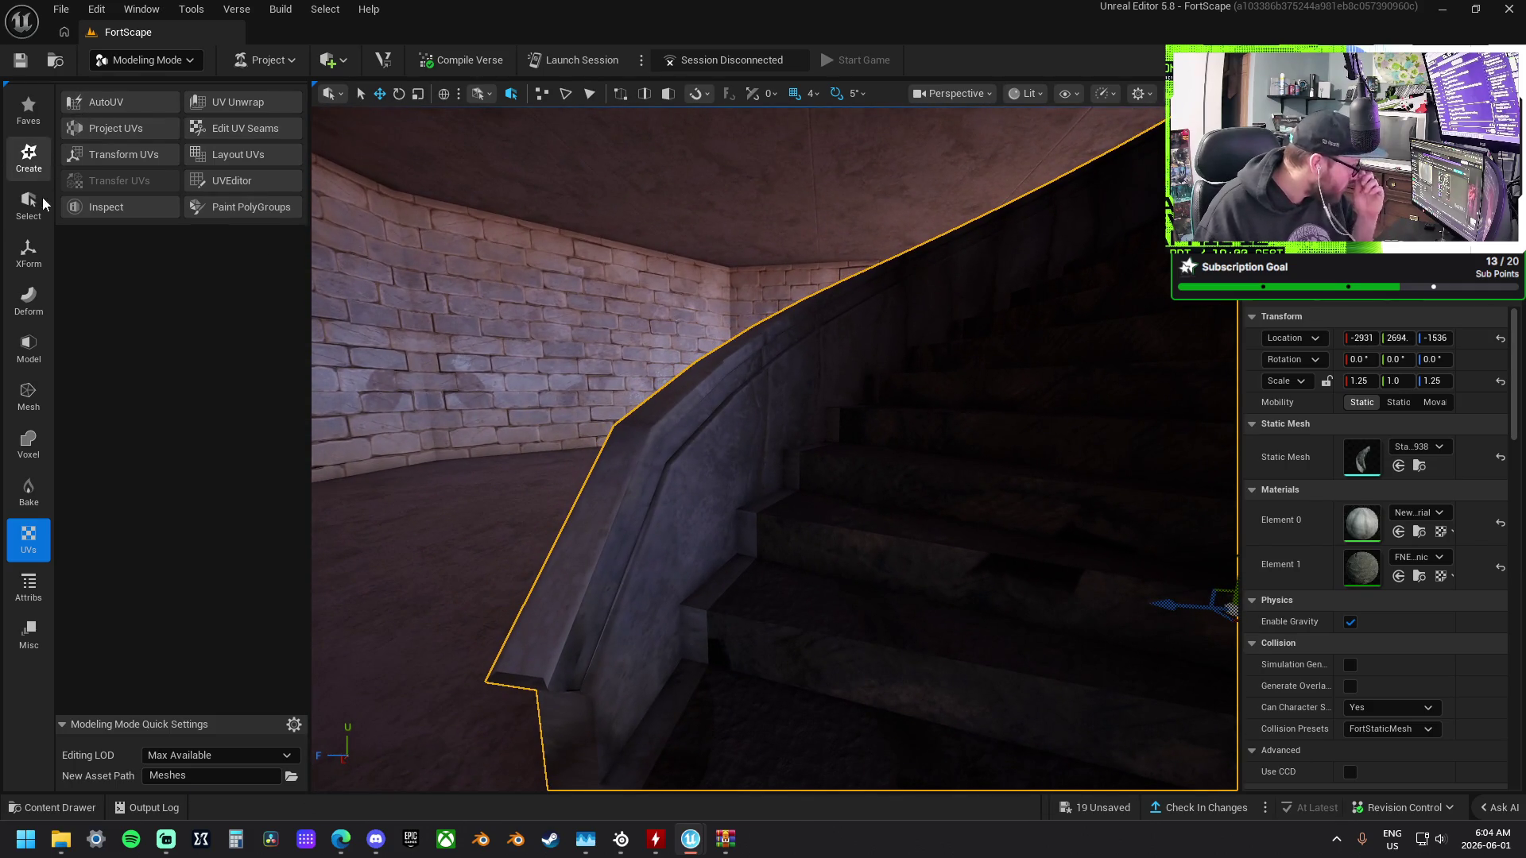
Launch PolyGroup Edit from the Model tools, then select and frame the handrail polygroup.
left_click(27, 628)
left_click(35, 587)
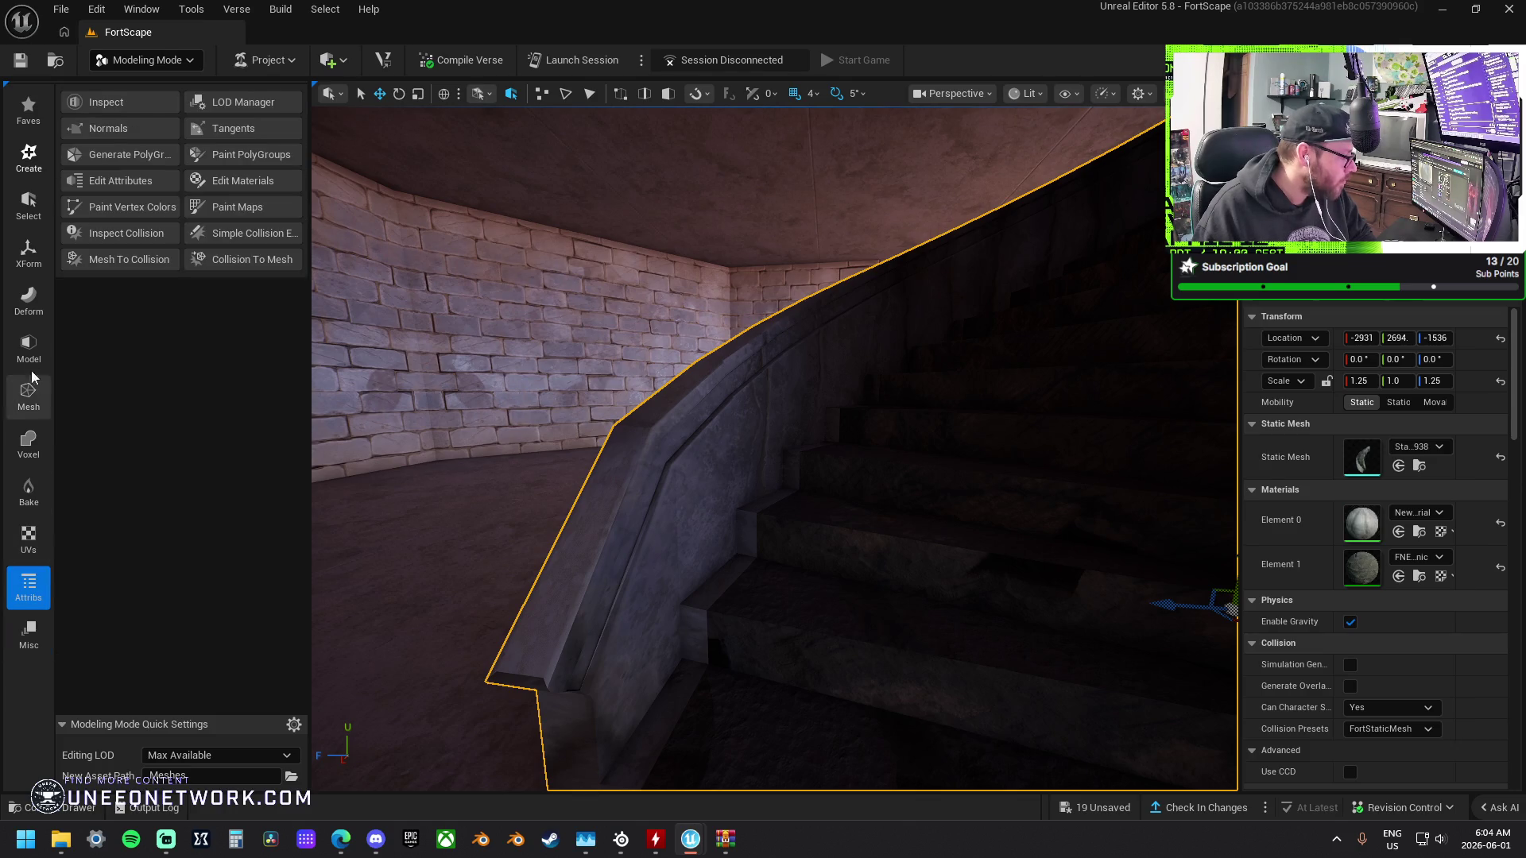
left_click(28, 347)
left_click(115, 103)
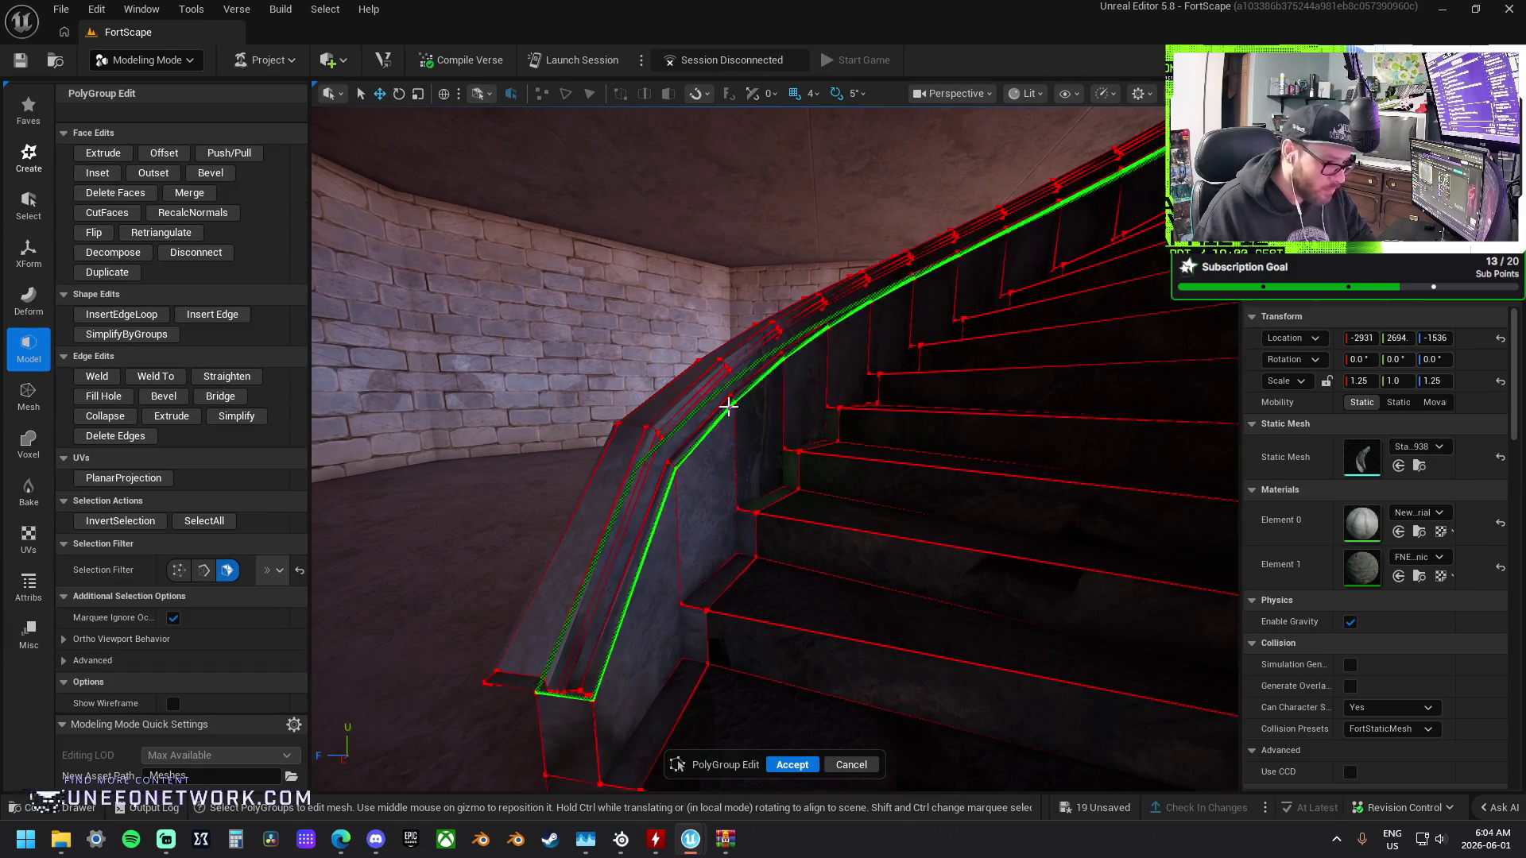
left_click(720, 402)
key("f")
Add the rail face to the selection and reframe it, then undo that face selection.
scroll(875, 399, "down", 5)
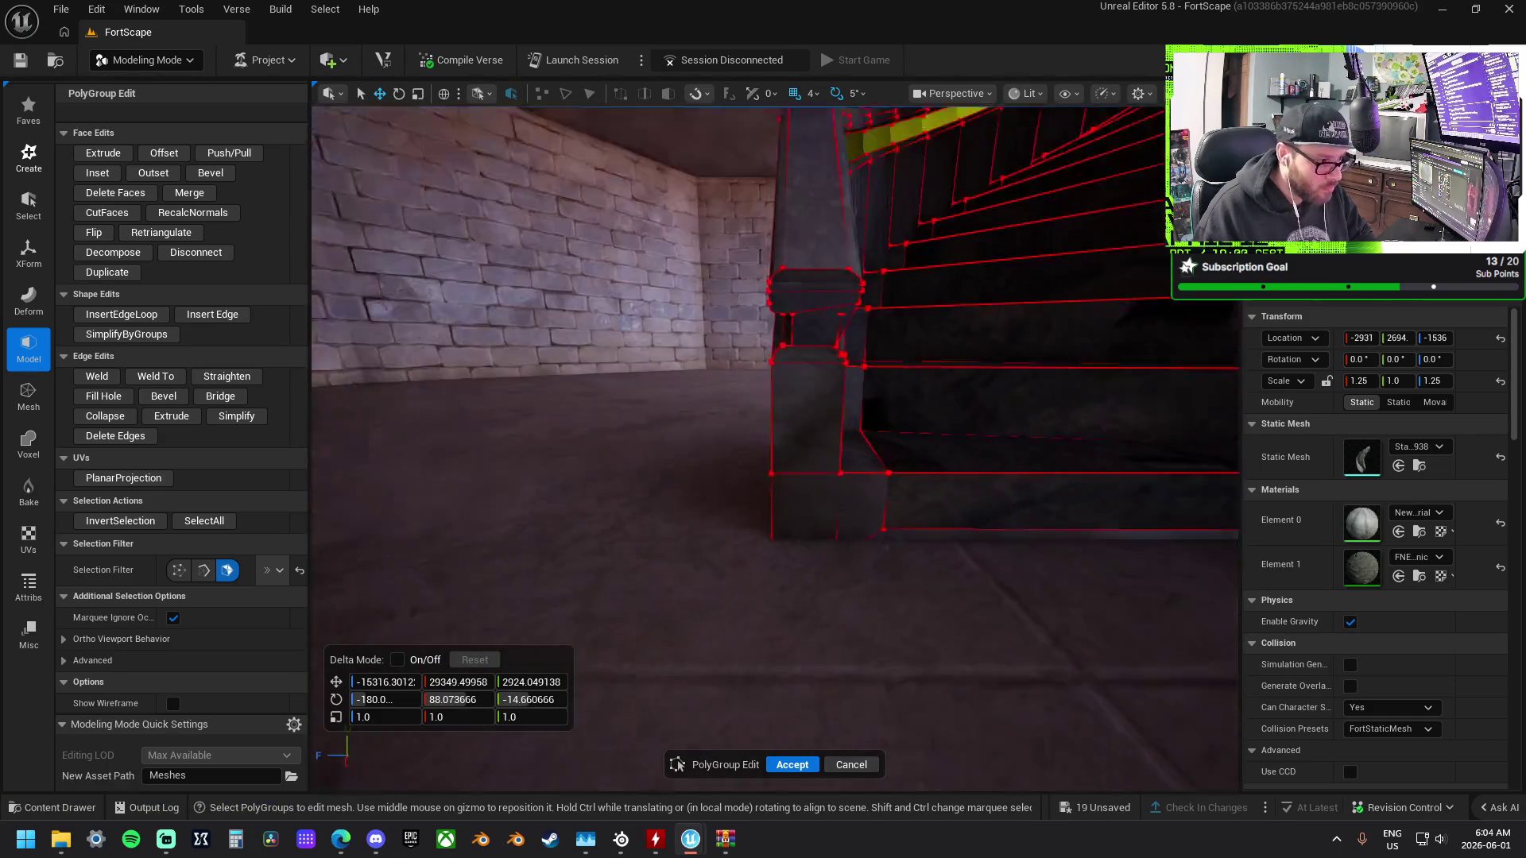
scroll(906, 355, "down", 3)
mouse_move(825, 373)
left_mouse_down()
mouse_move(803, 239)
mouse_move(783, 279)
mouse_move(779, 262)
mouse_move(742, 517)
mouse_move(739, 477)
mouse_move(760, 493)
mouse_move(751, 477)
mouse_move(759, 488)
mouse_move(771, 473)
left_mouse_up()
left_click(752, 491)
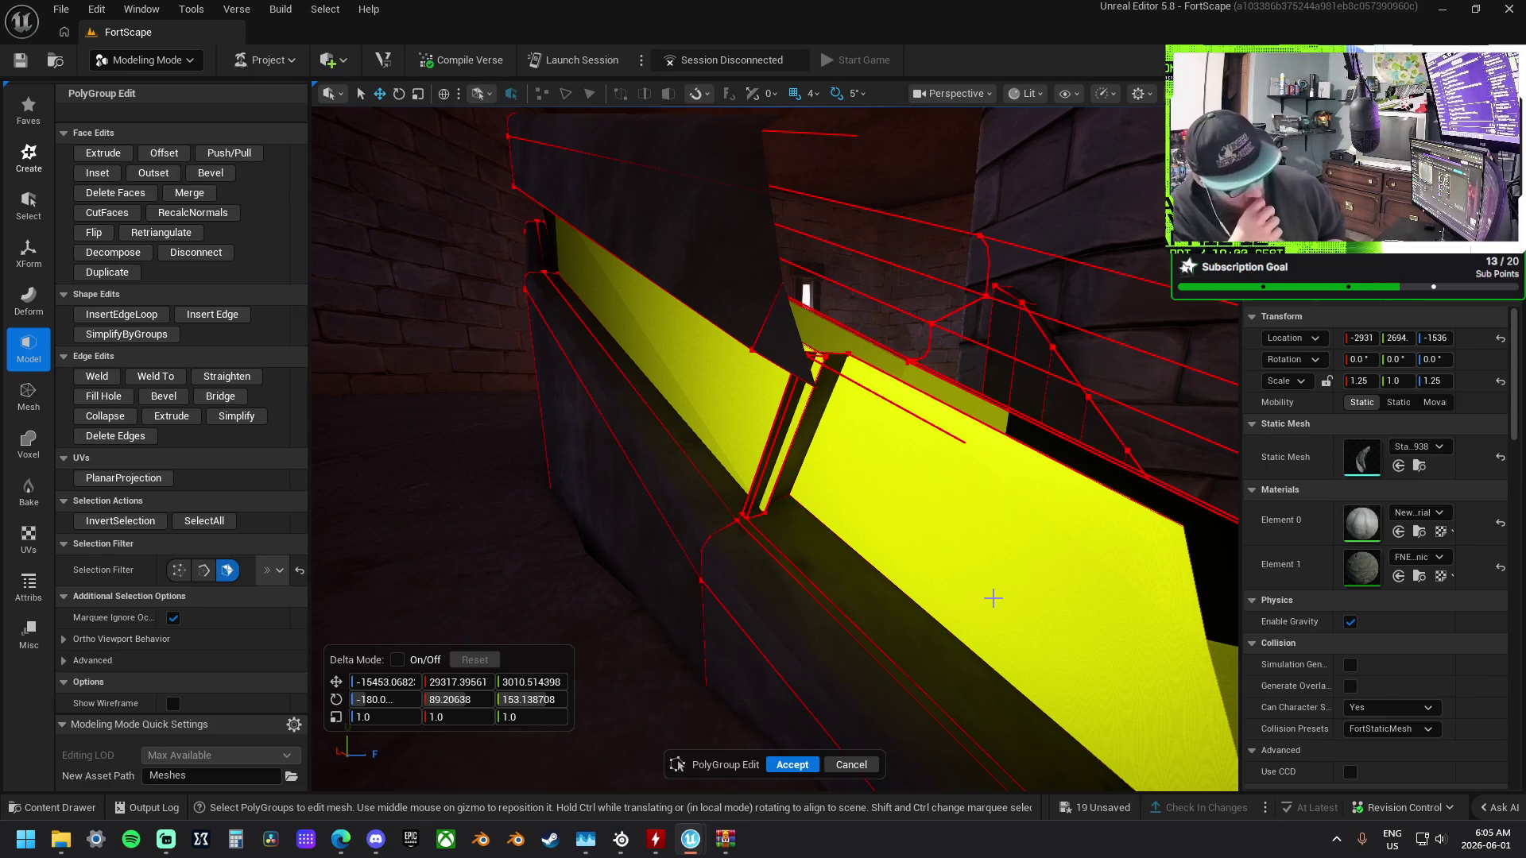
scroll(803, 532, "down", 5)
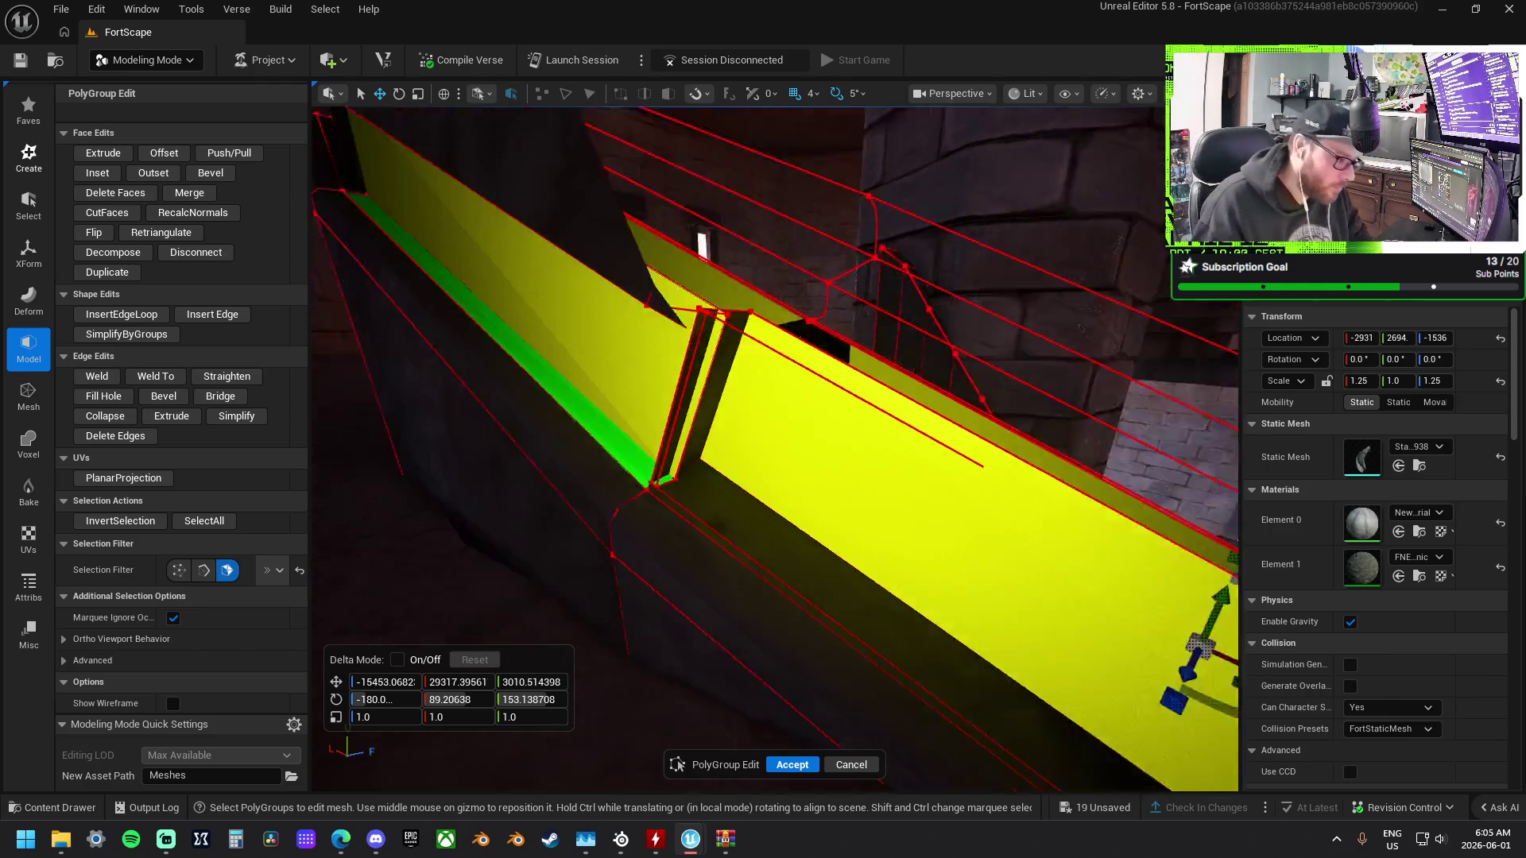
key("f")
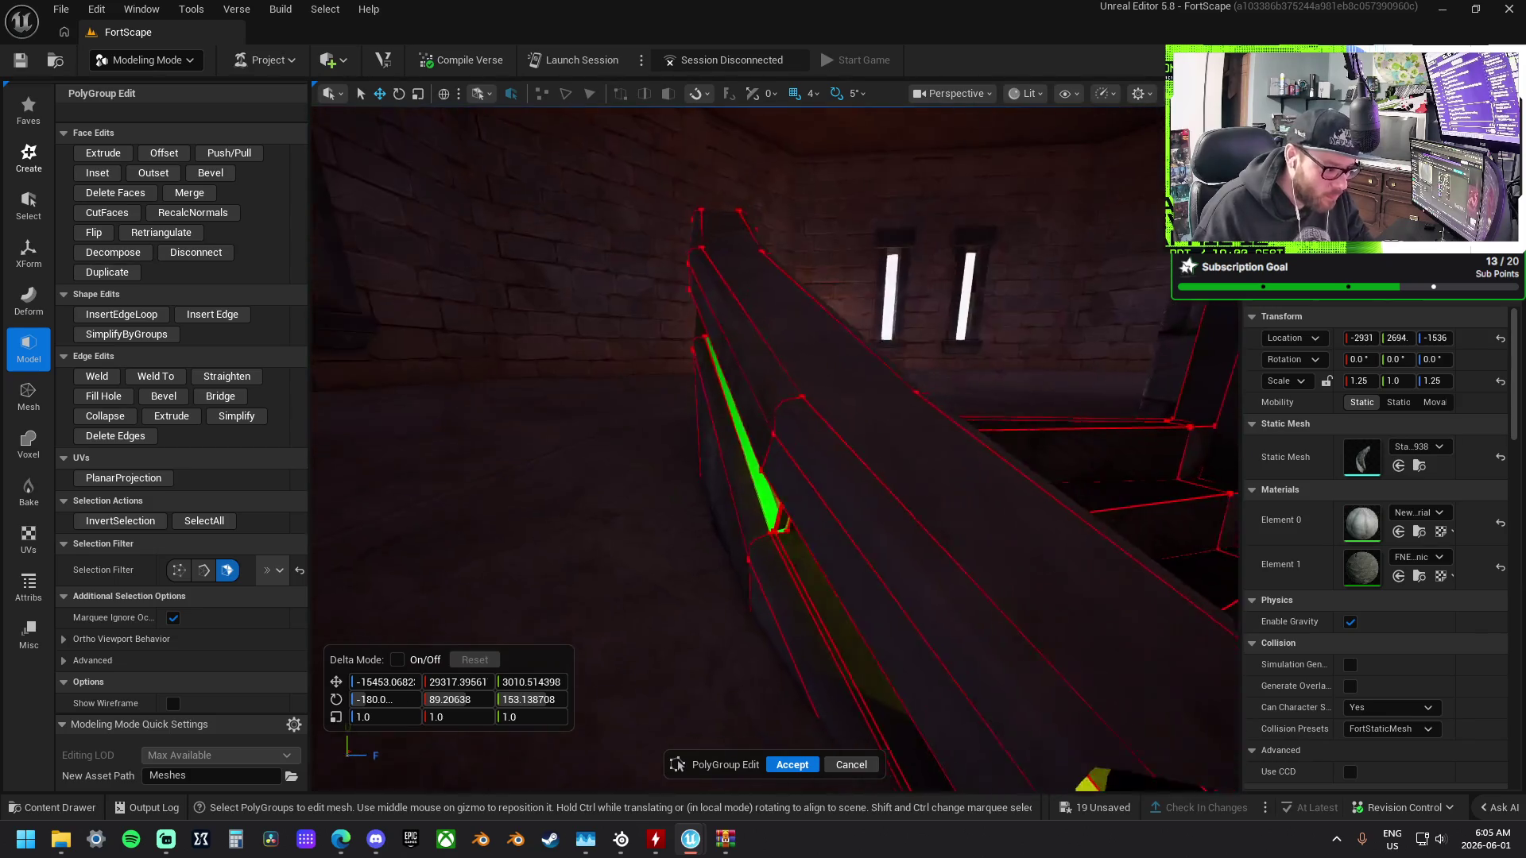
left_click_drag(717, 475, 717, 475)
key("ctrl+z")
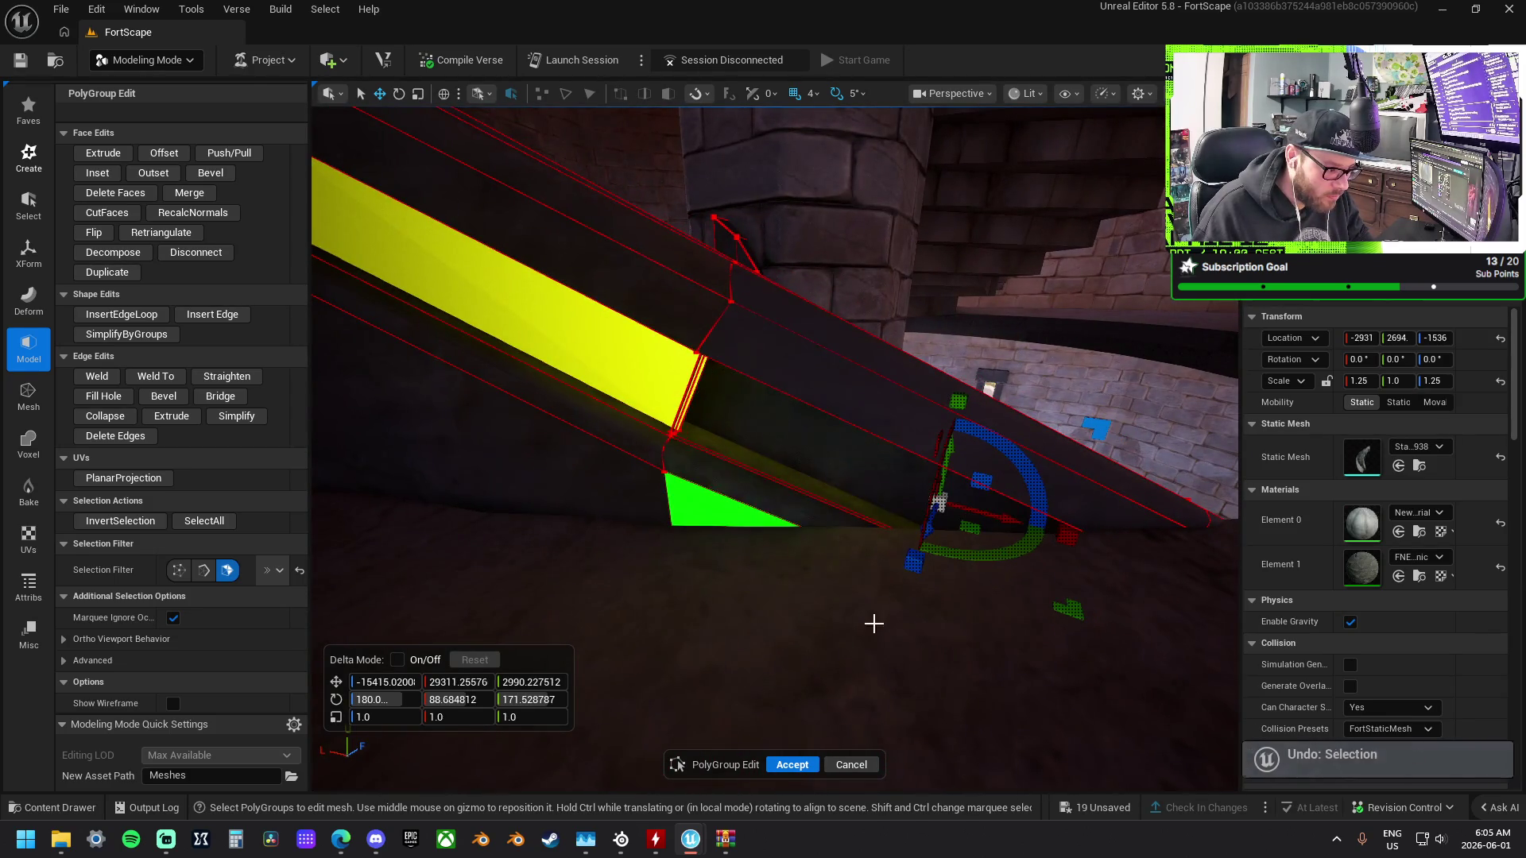
Exit PolyGroup Edit, redo the Deform Mesh change, and fly around the staircase from above.
key("ctrl+z")
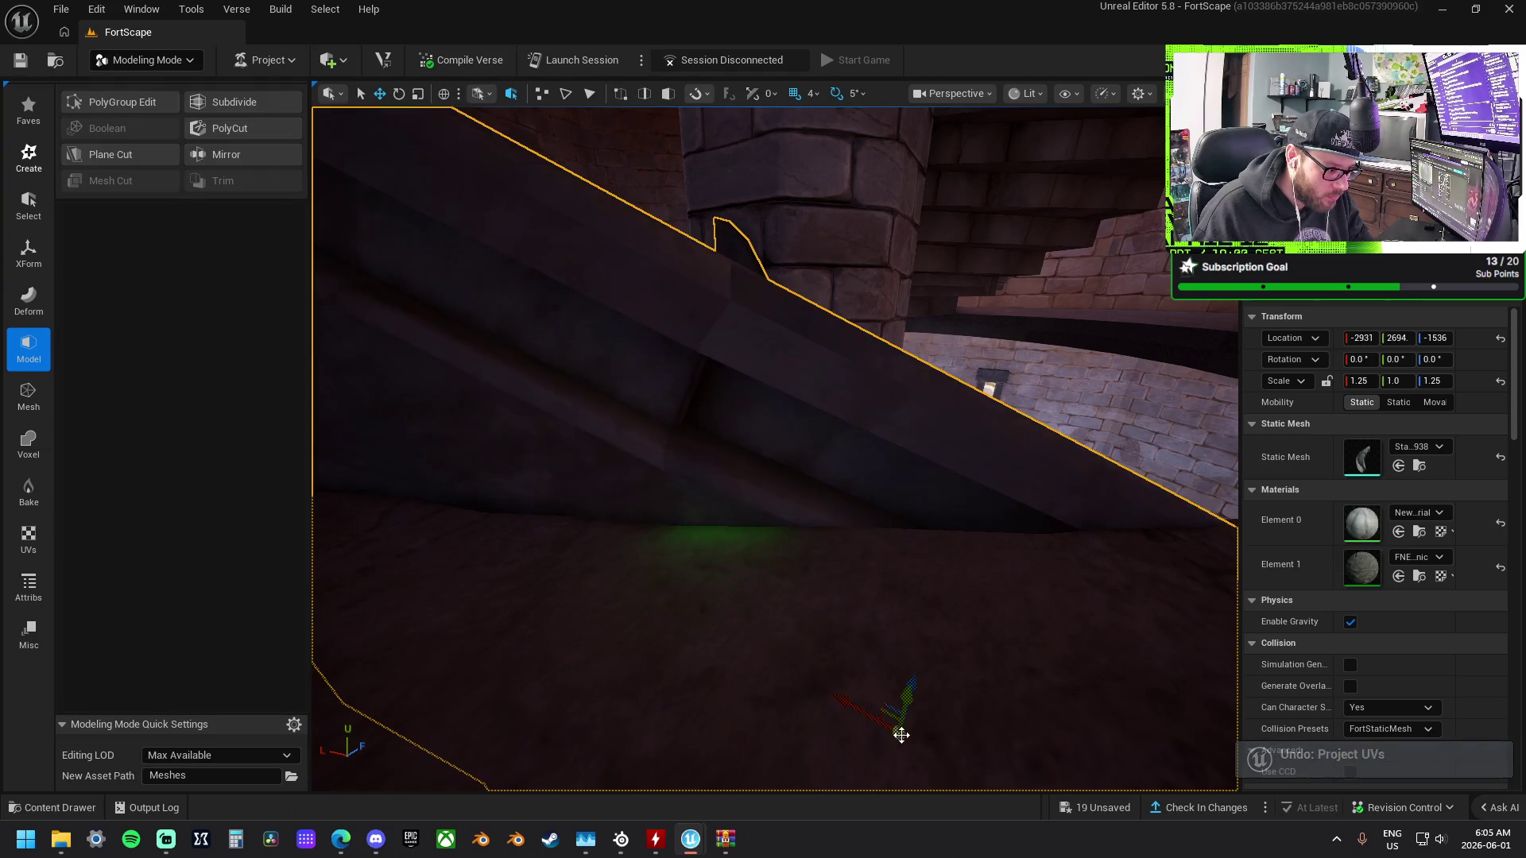
left_click_drag(936, 606, 934, 596)
key("ctrl+y")
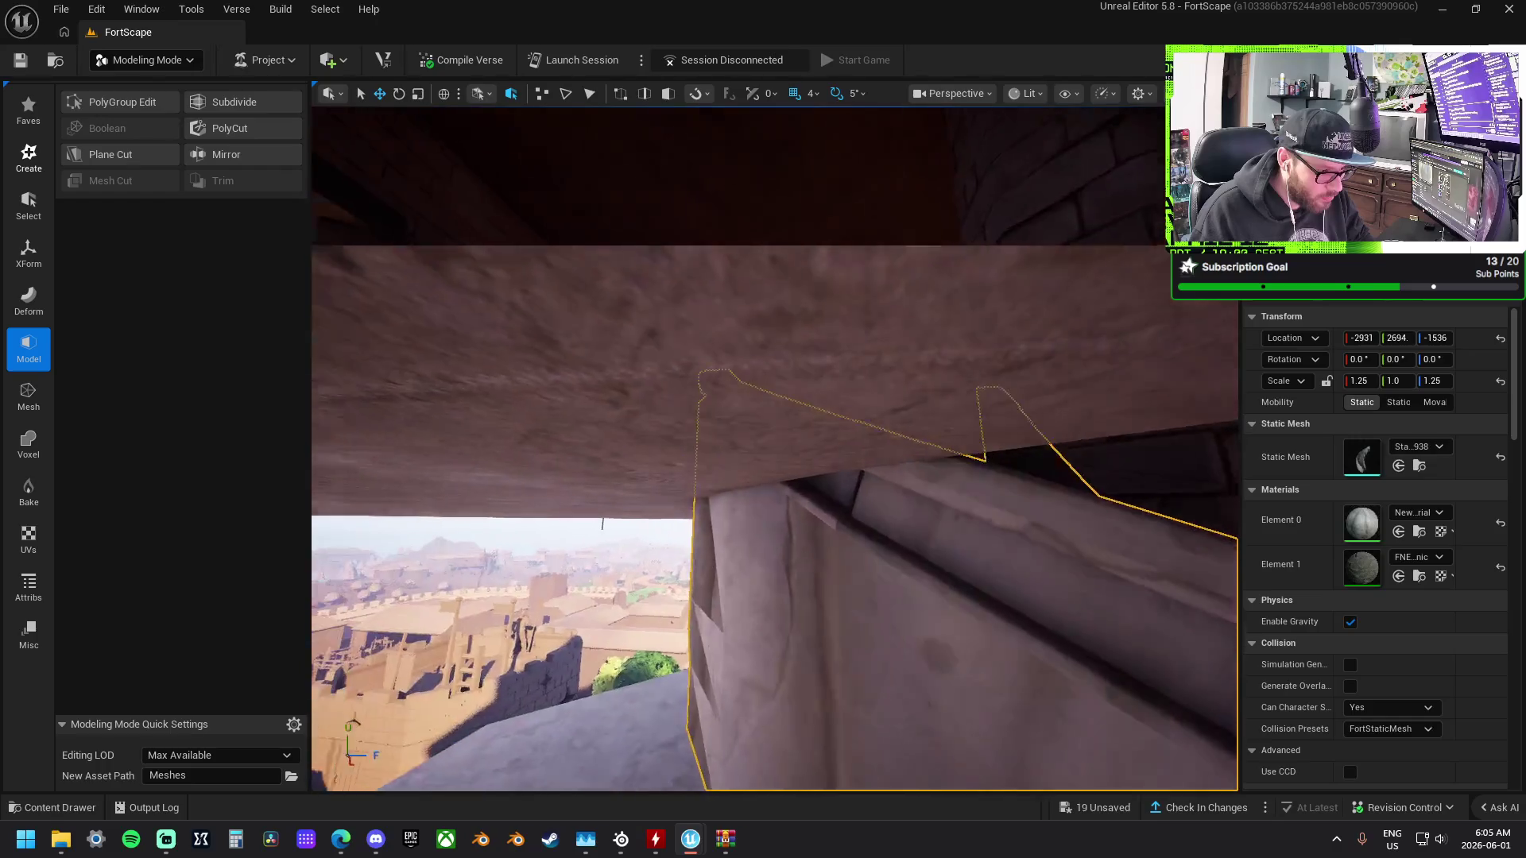
left_click_drag(934, 596, 934, 596)
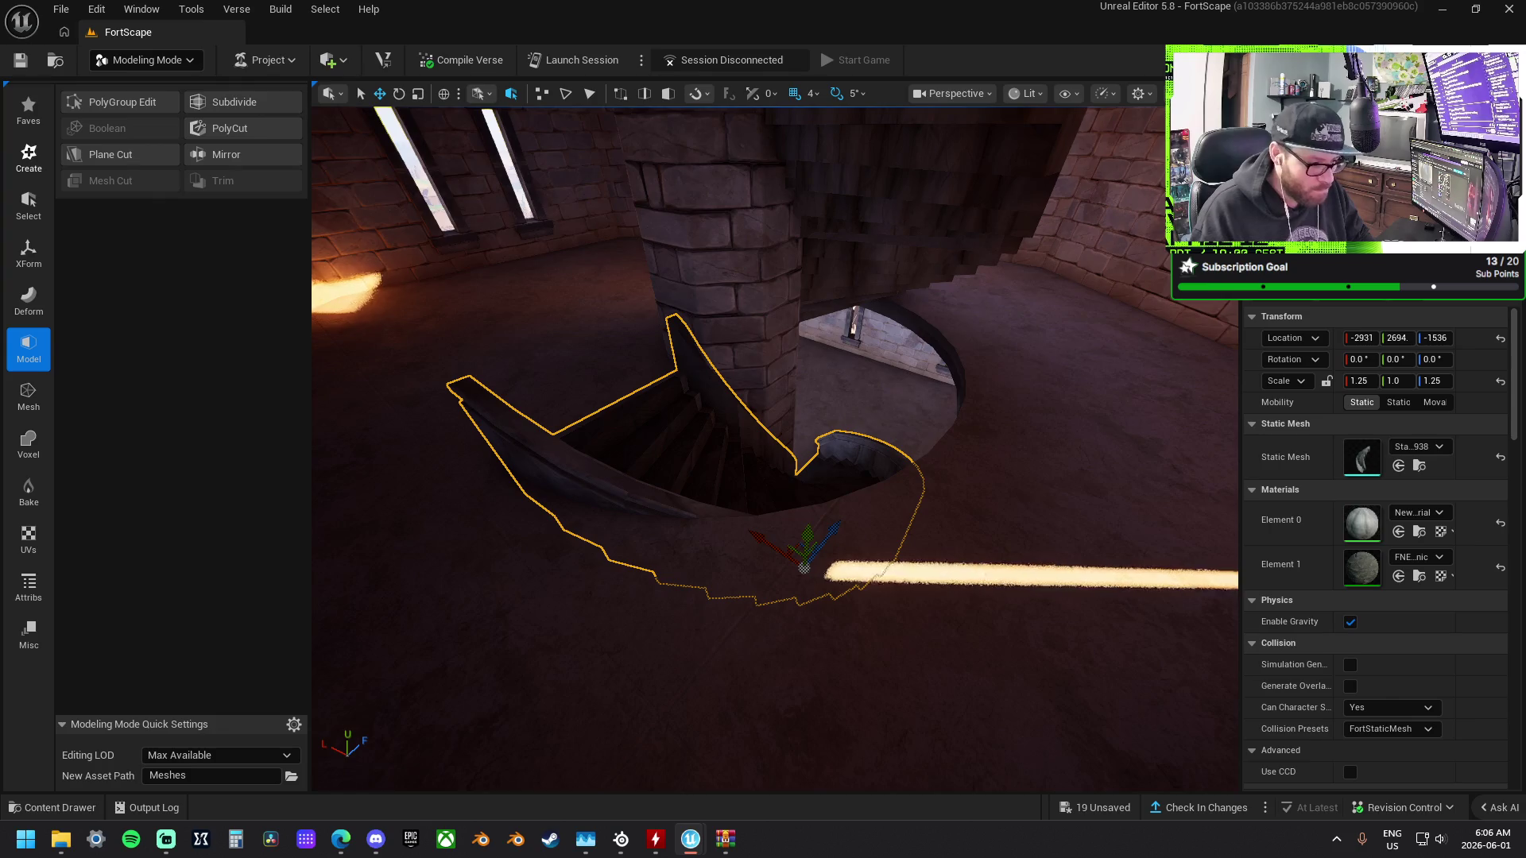
key("w")
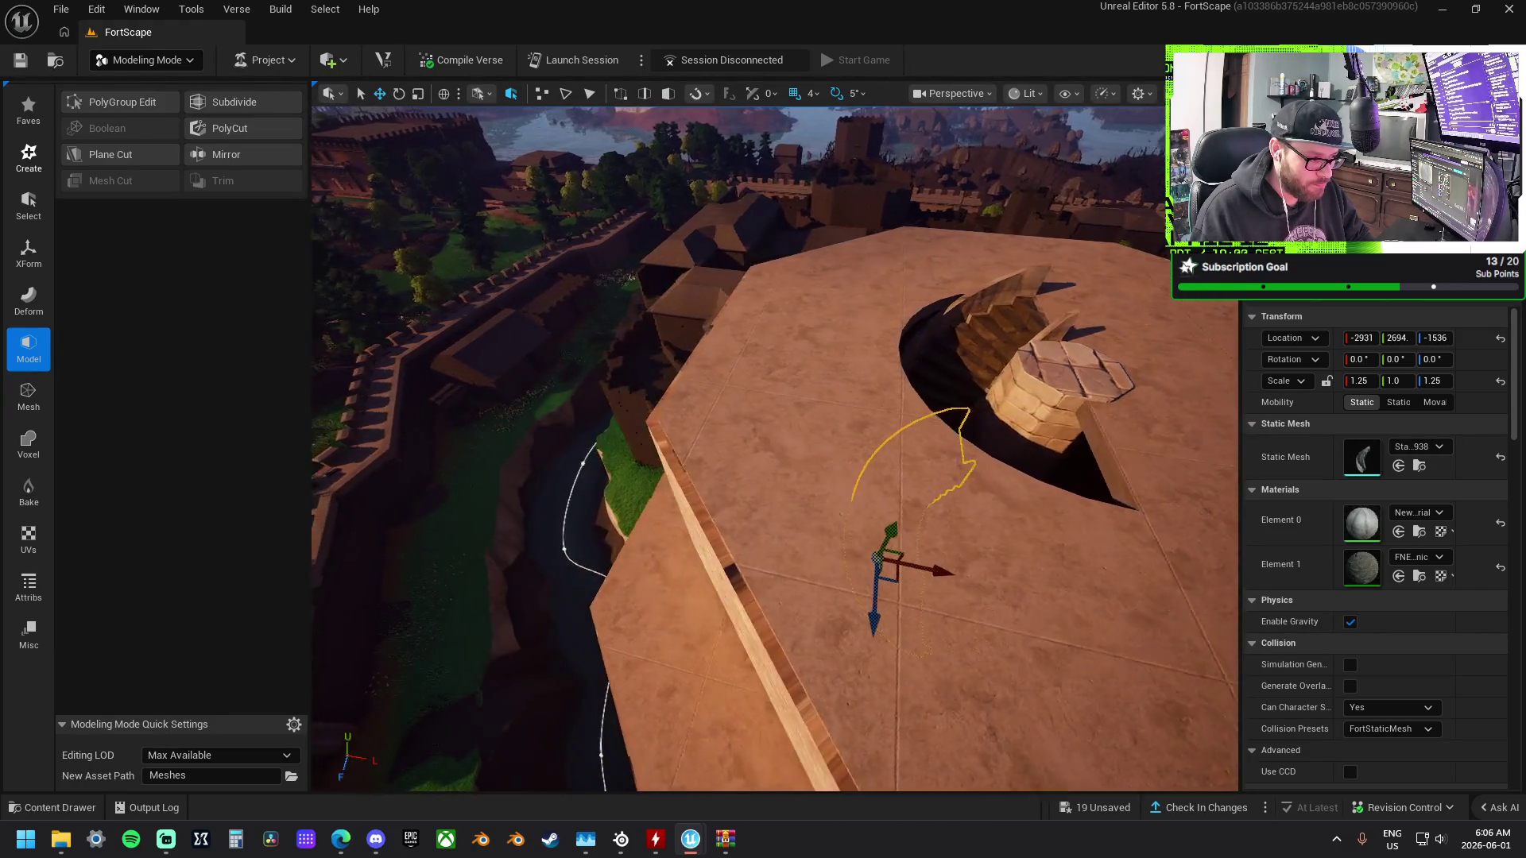
Fly around the spiral staircase from several sides, then list the 18 unsaved assets.
key("w")
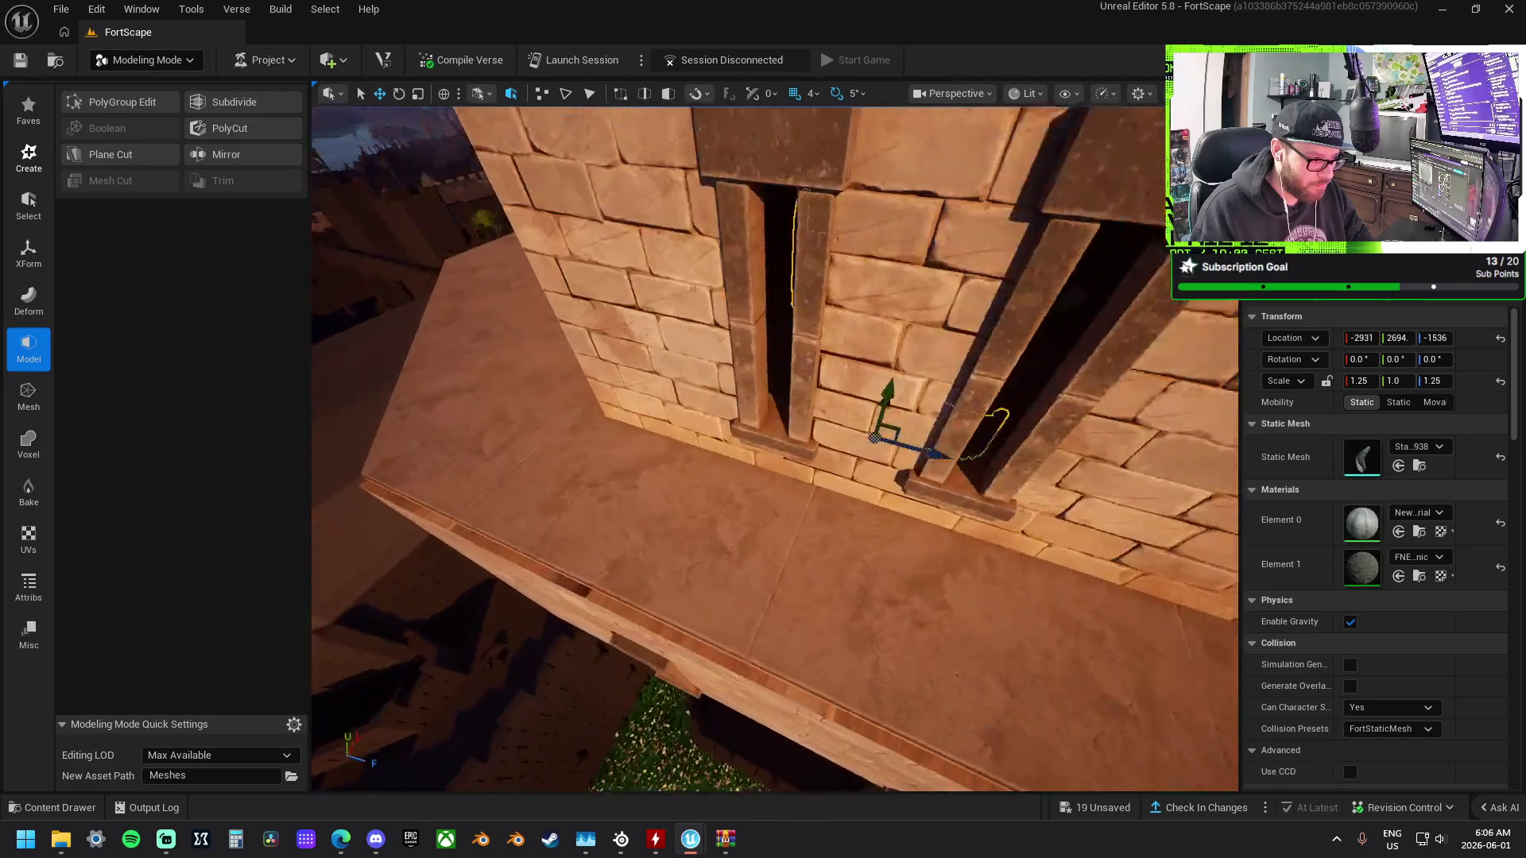
key("f")
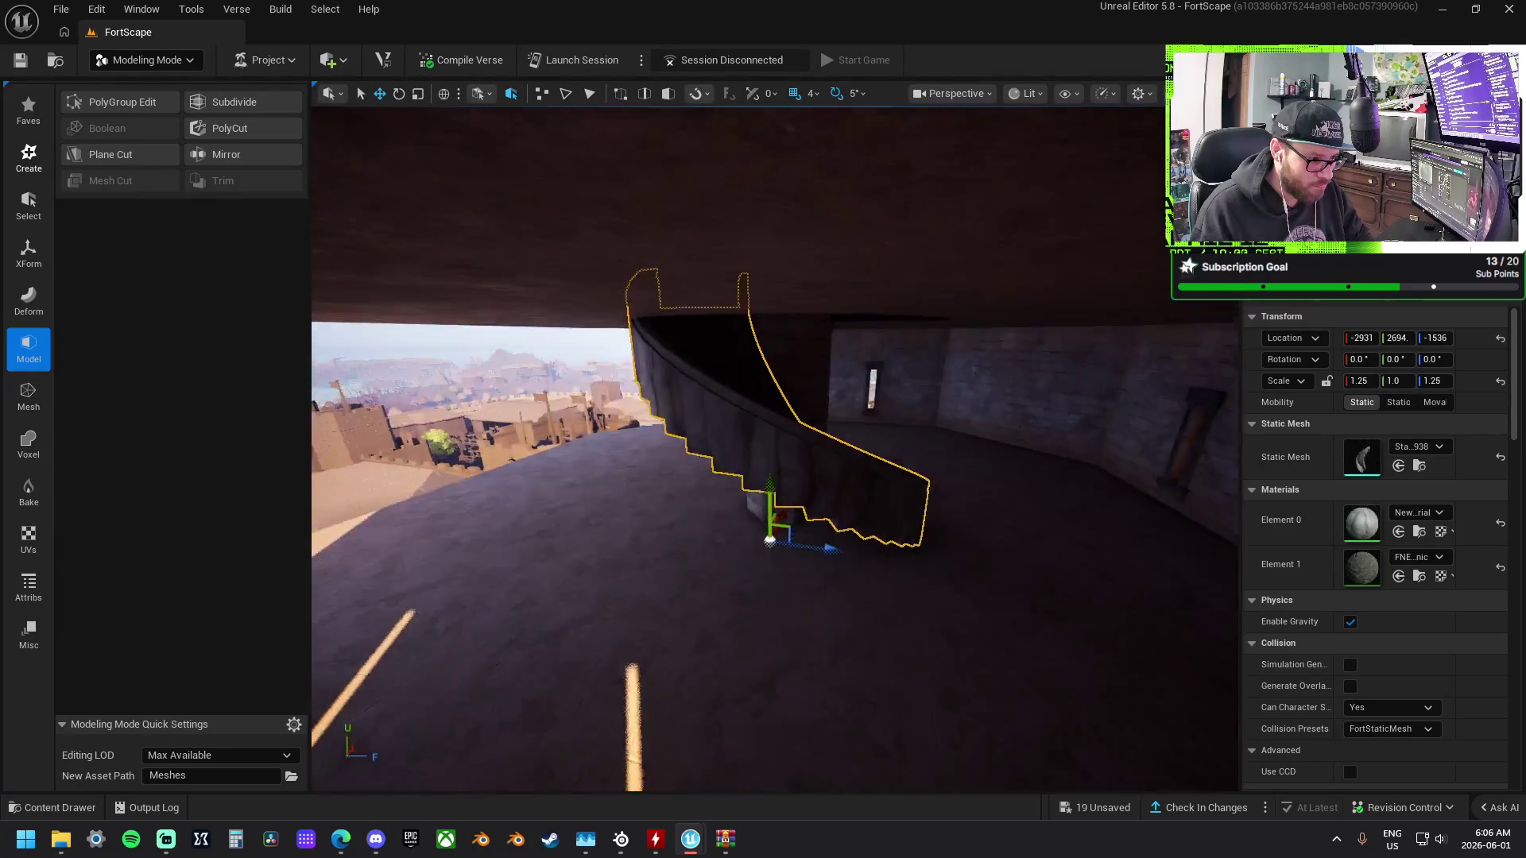
key("w")
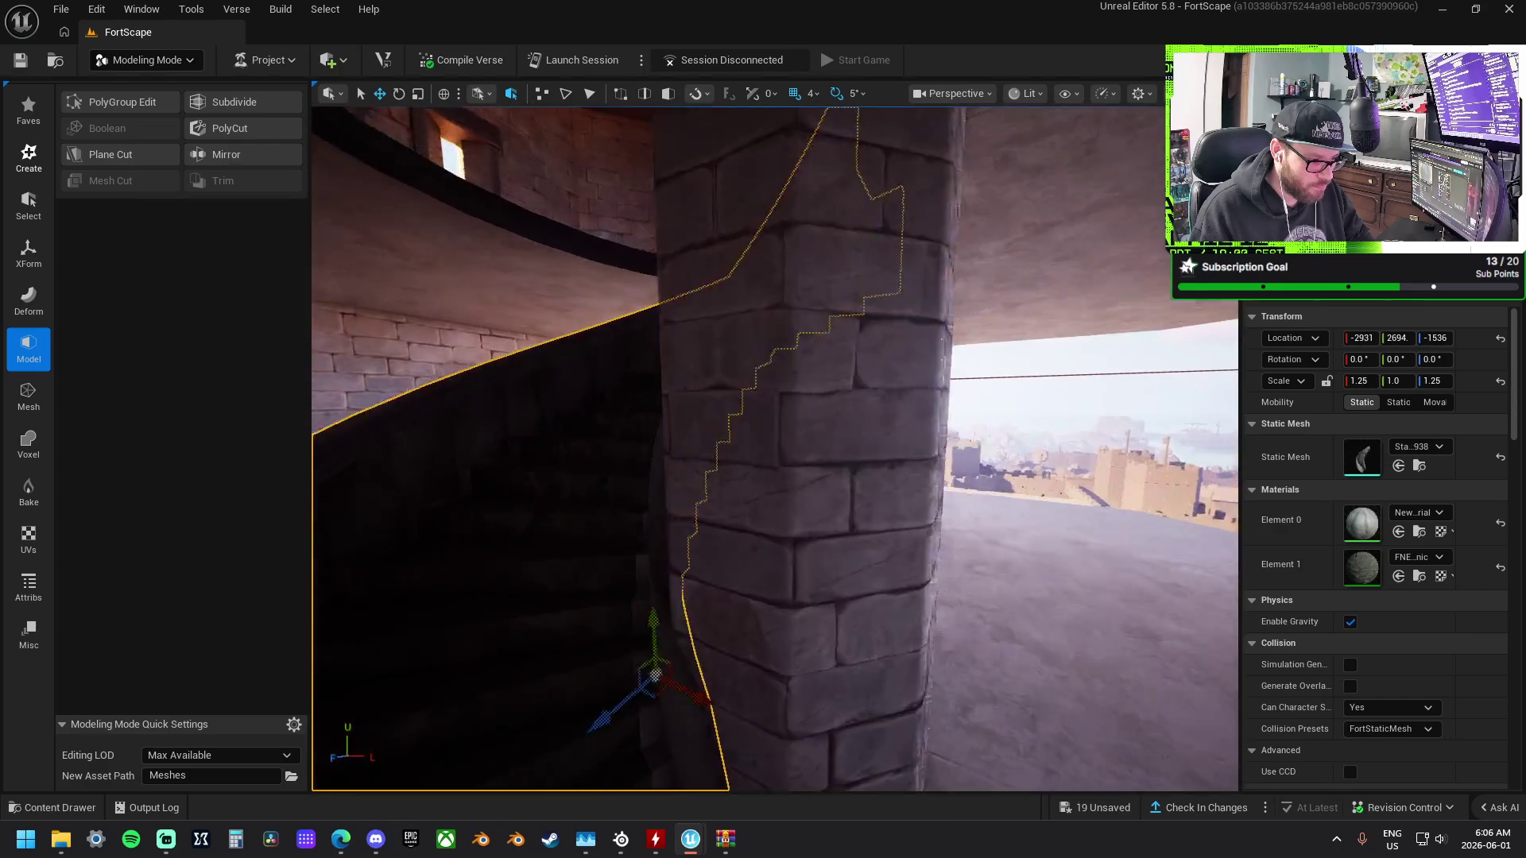
key("s")
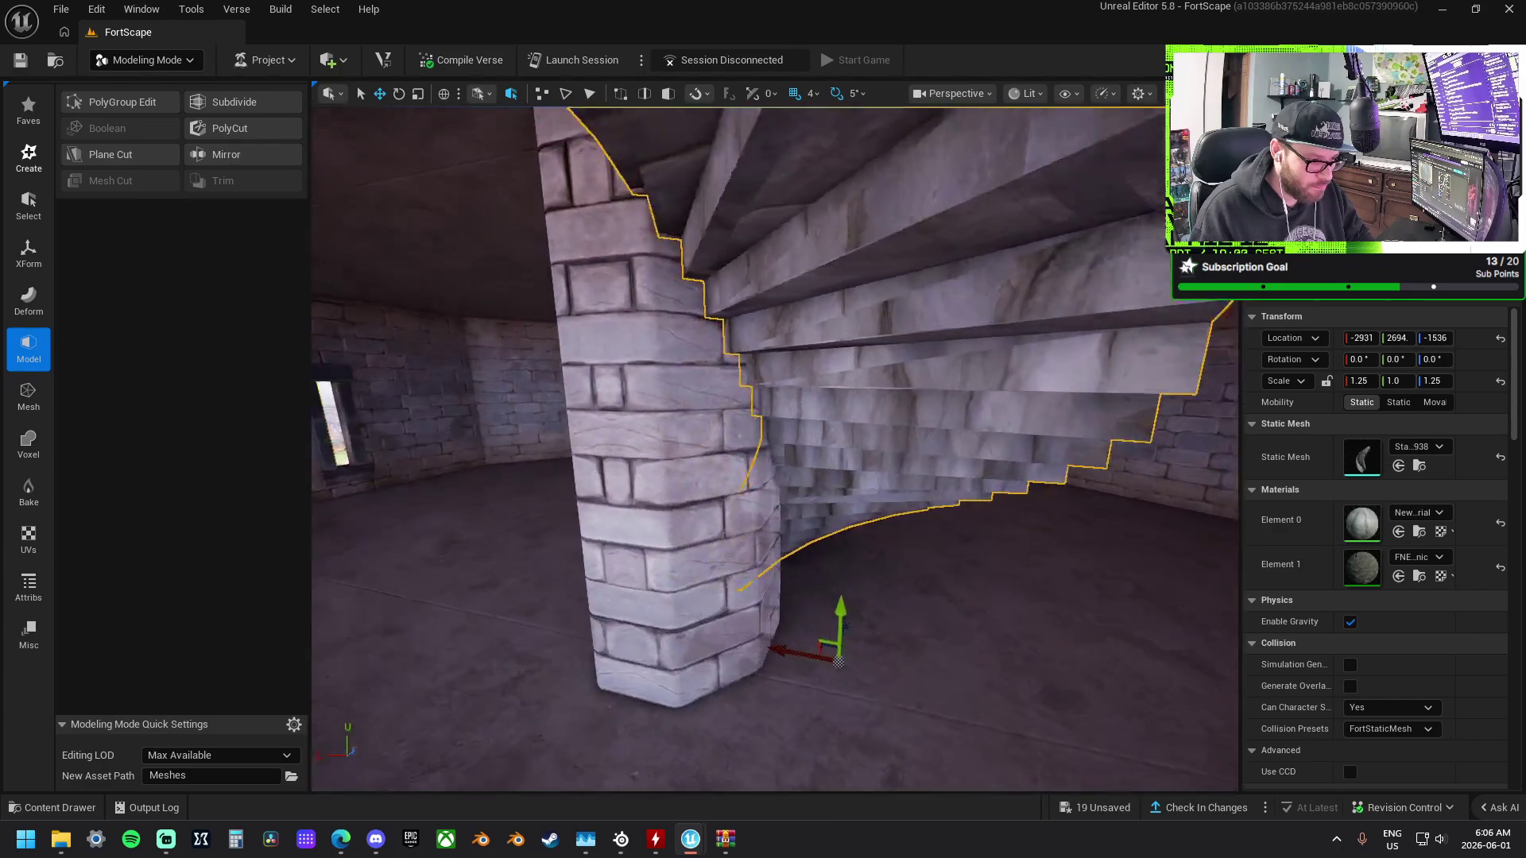
key("d")
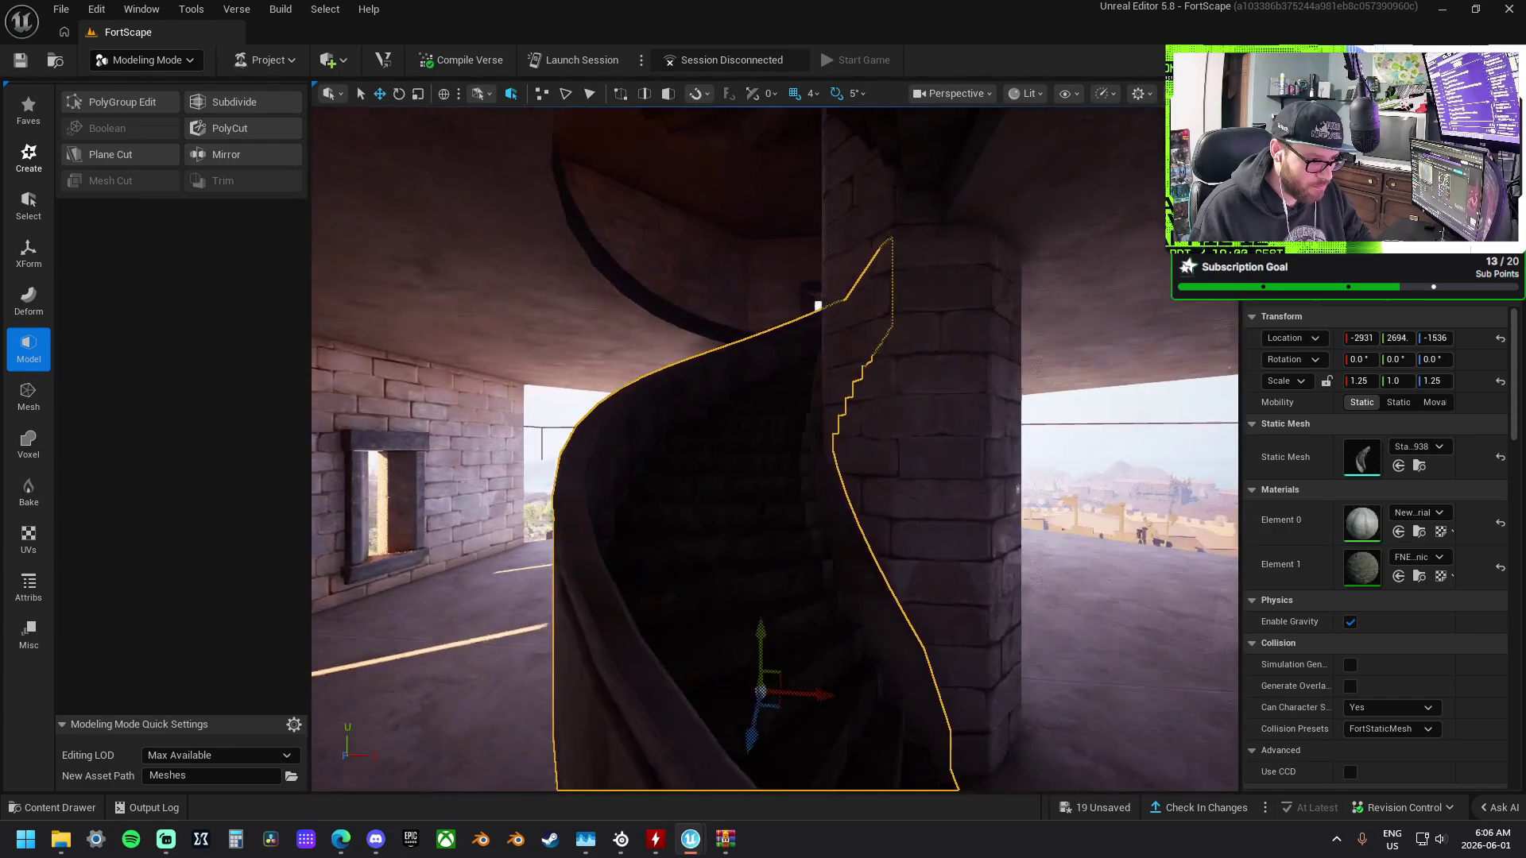
key("d")
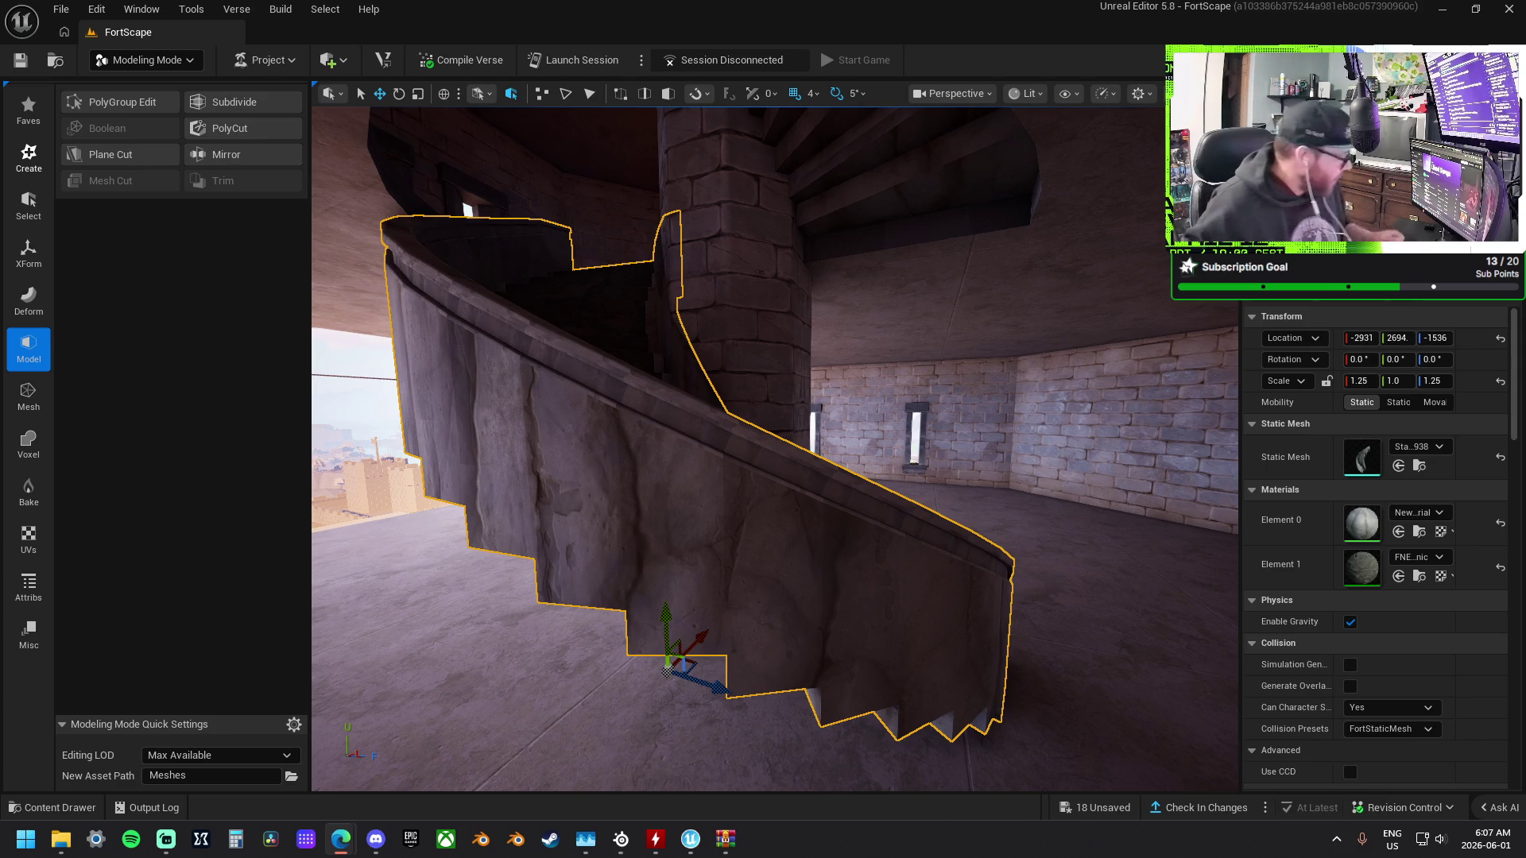
mouse_move(723, 494)
left_mouse_down()
mouse_move(715, 446)
mouse_move(683, 477)
mouse_move(699, 549)
left_mouse_up()
left_click(1097, 808)
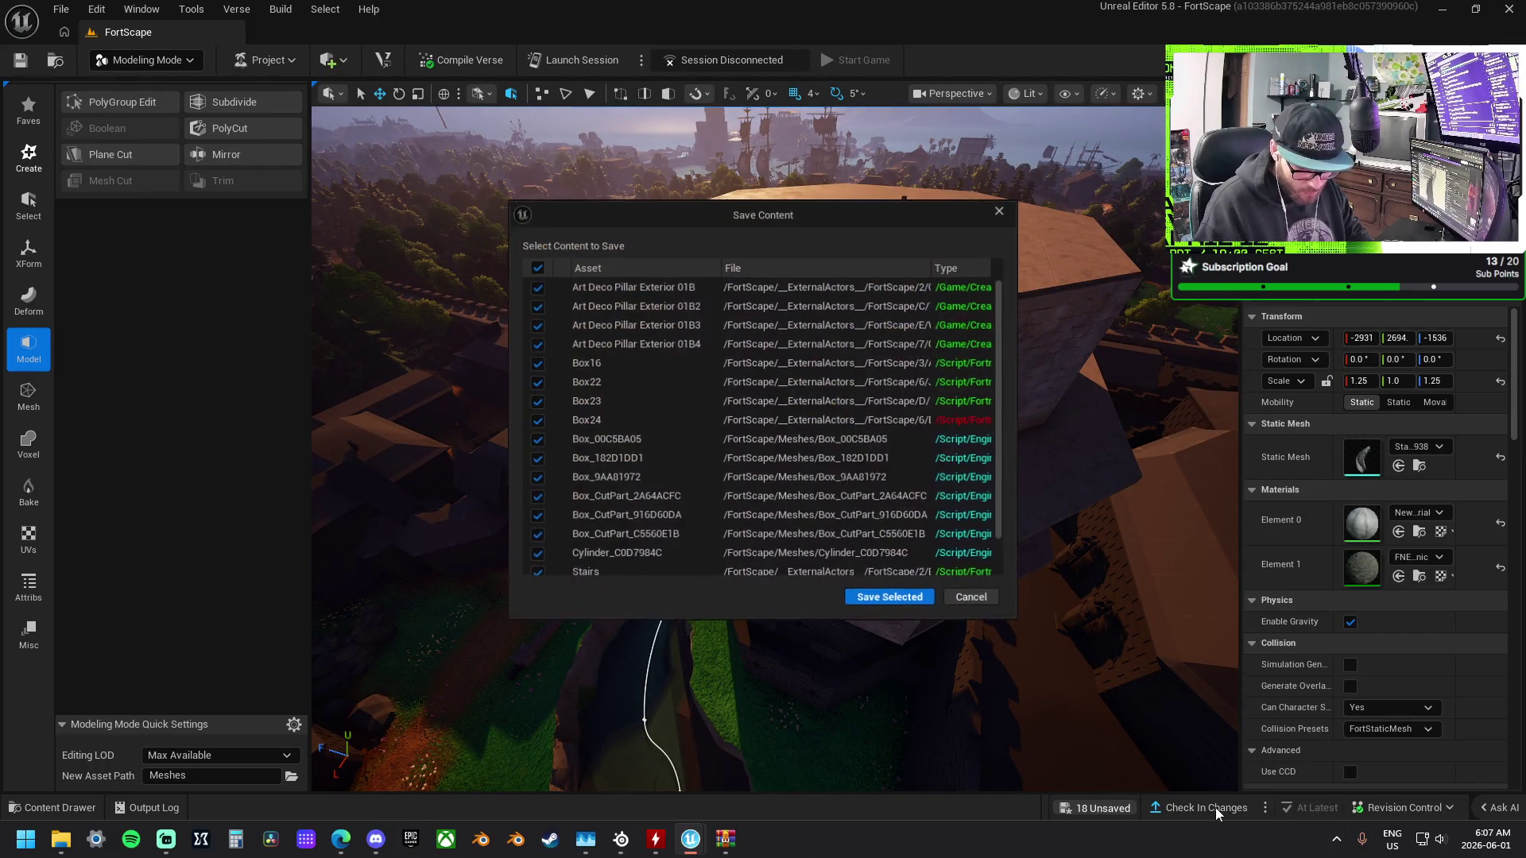
Save the 18 modified assets, start the check-in, and enter the description 'Fally updates'.
left_click(904, 603)
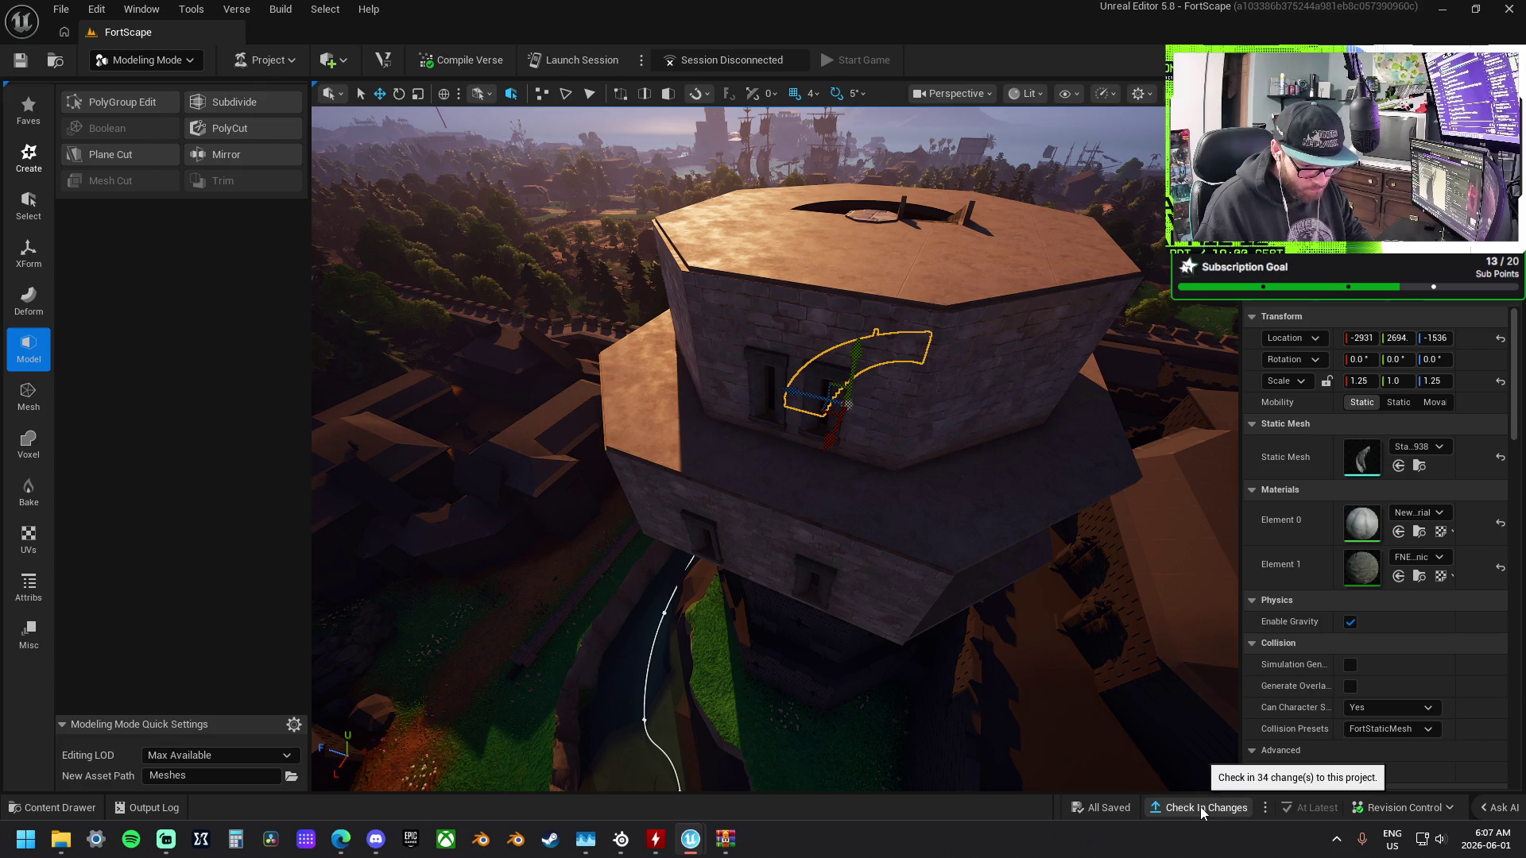
left_click(1200, 808)
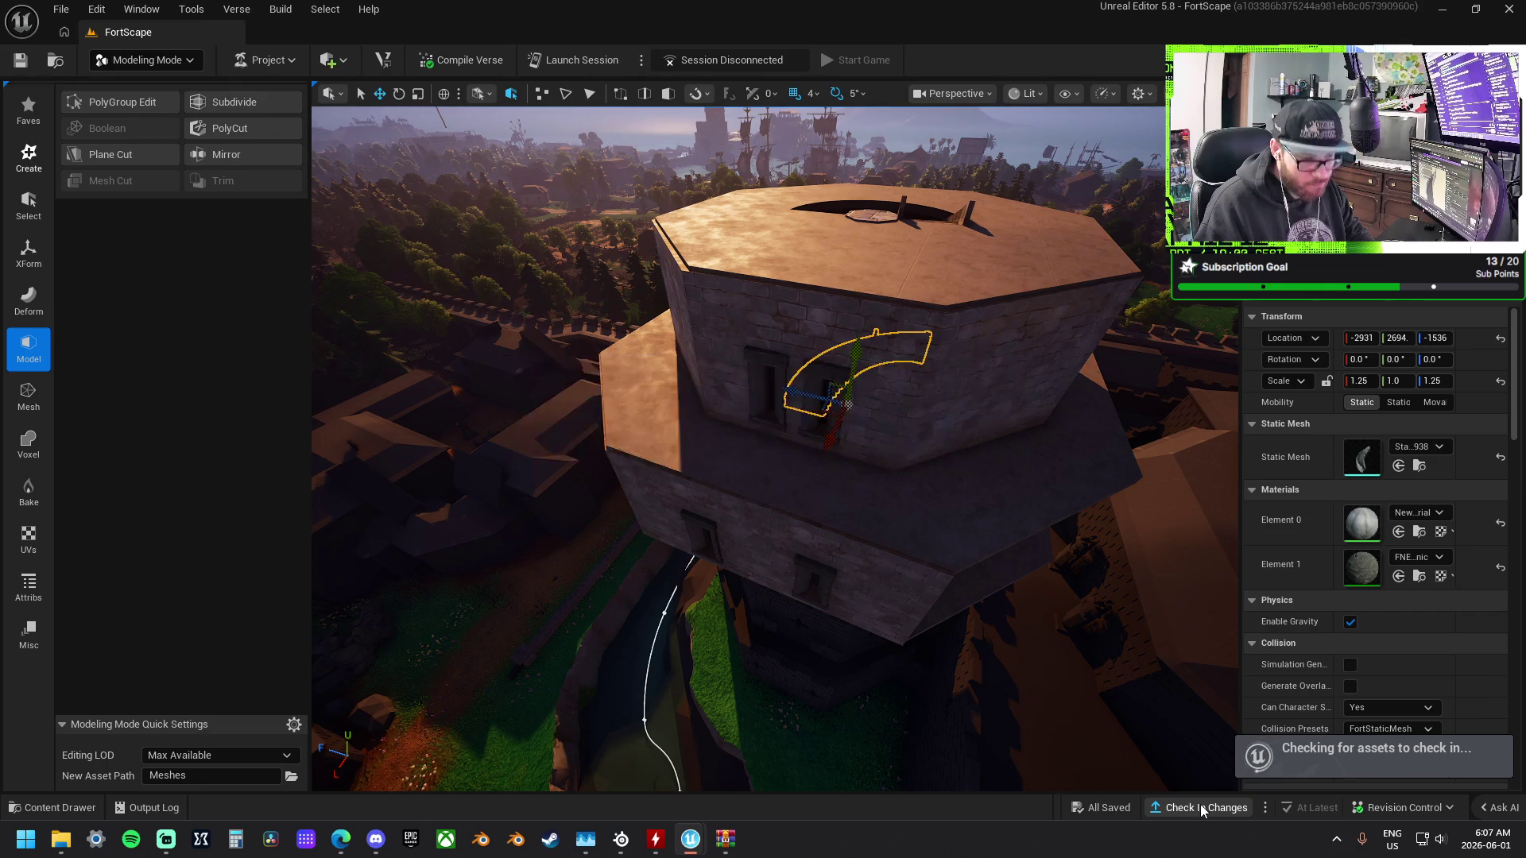
type("F")
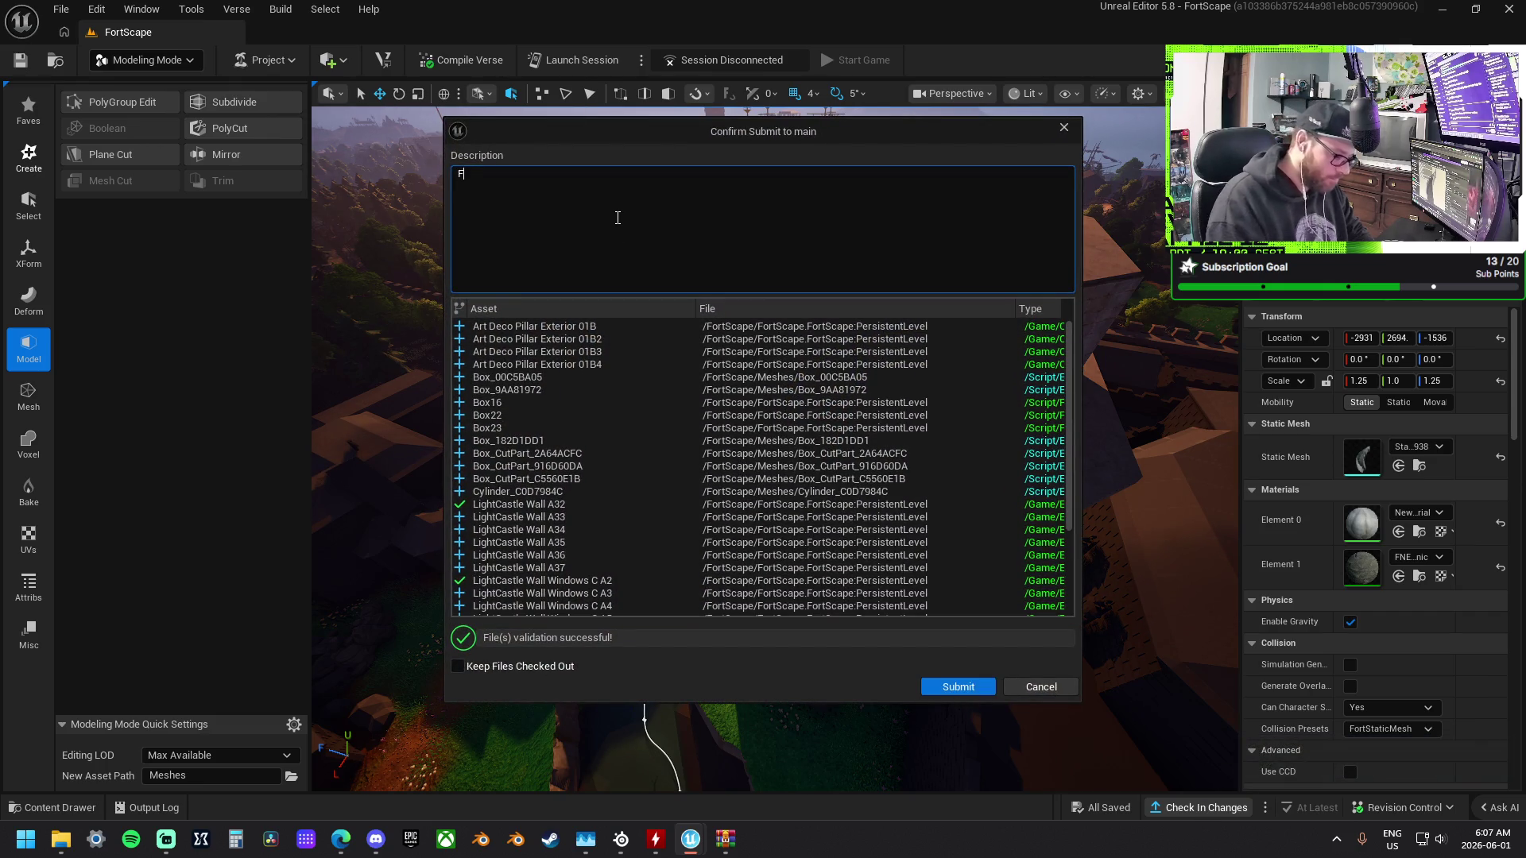
type("ally updates")
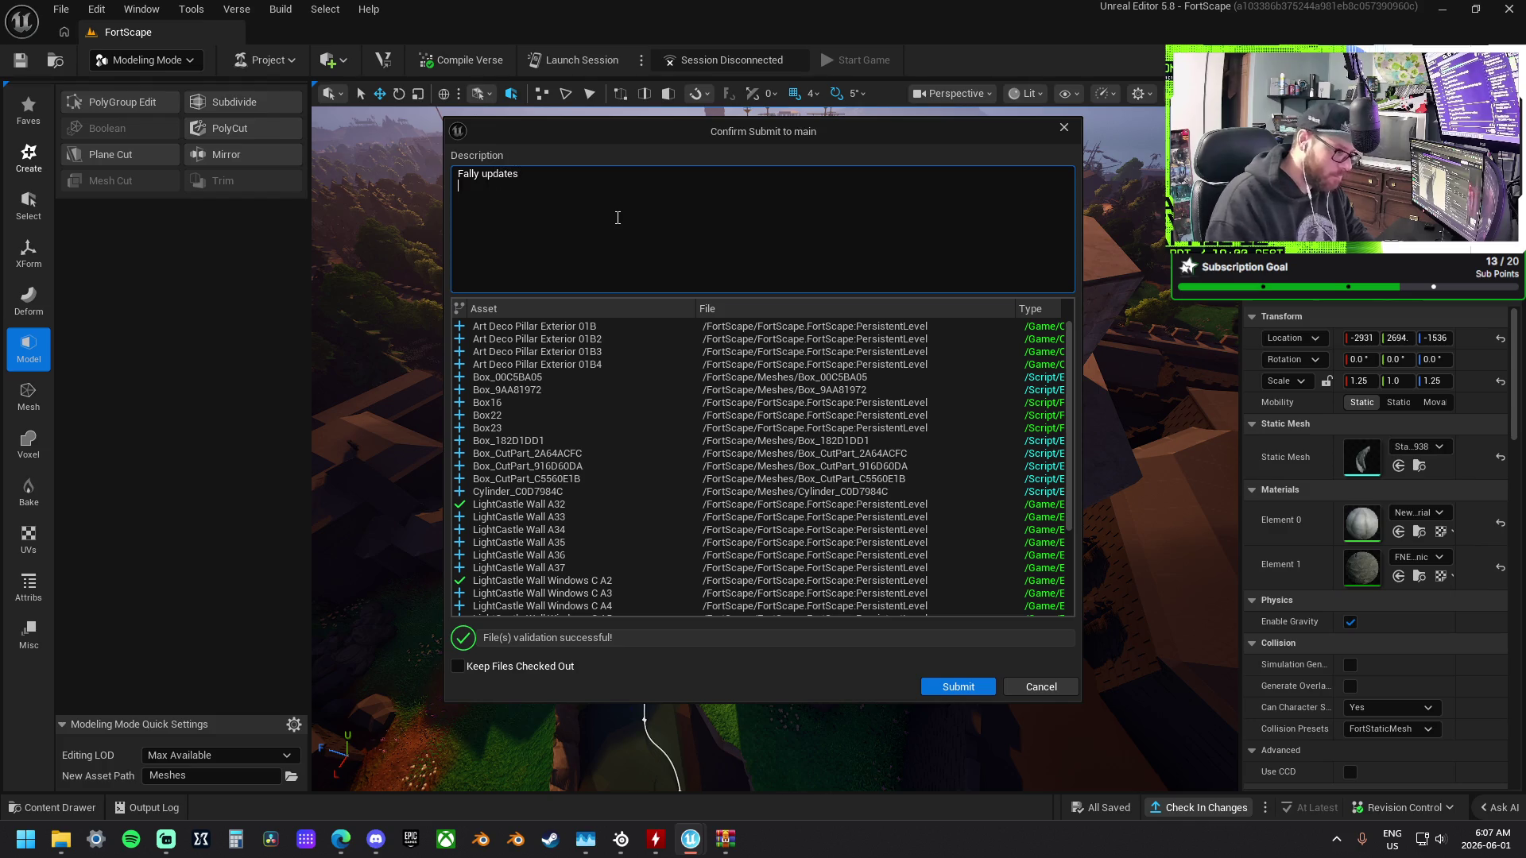
Submit the changes to main as revision 875 and close Unreal Editor.
left_click(966, 686)
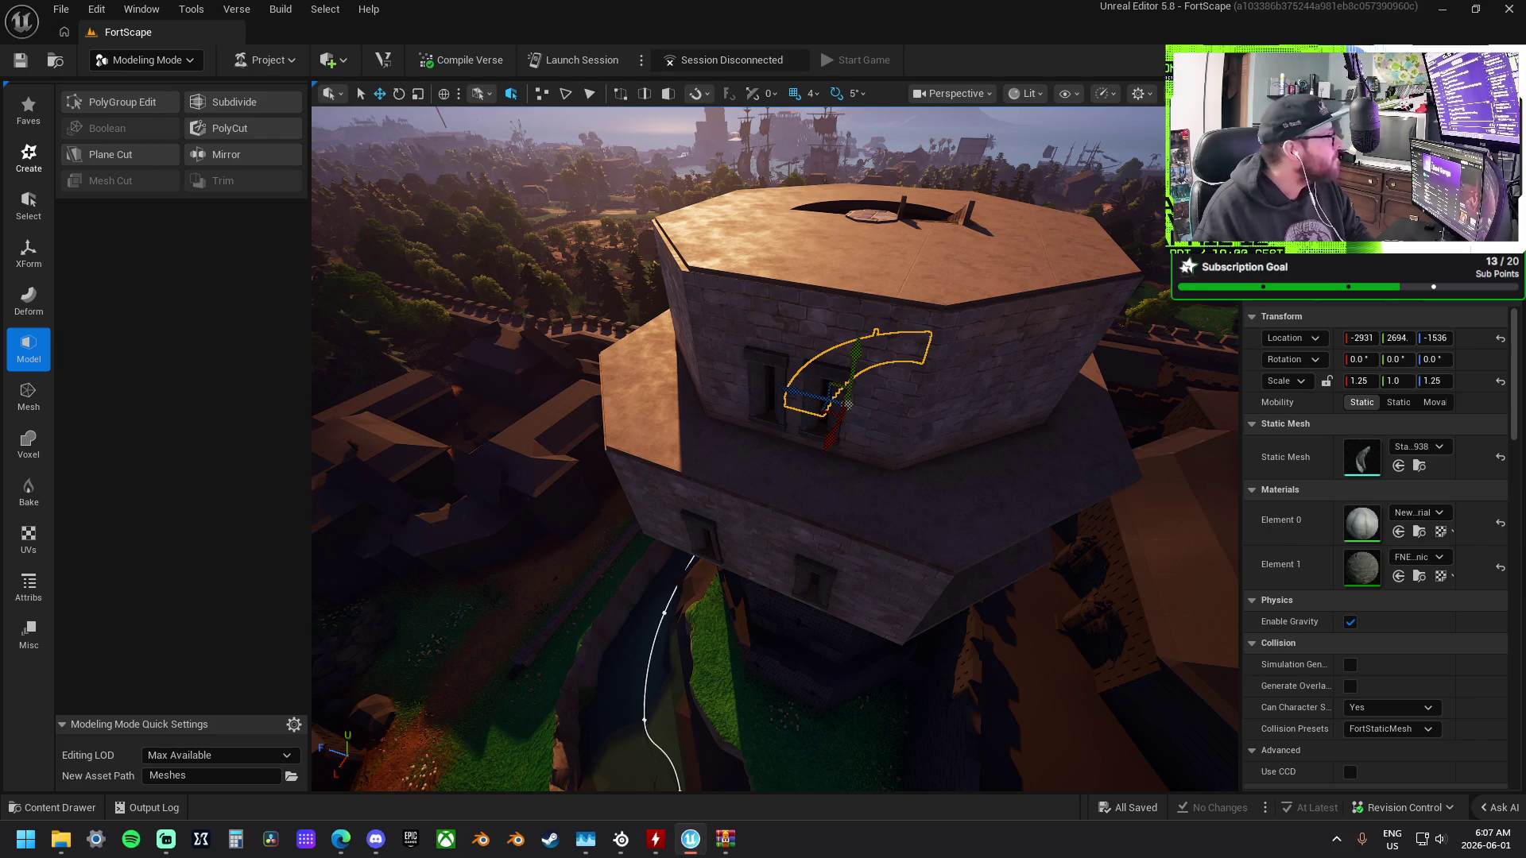
key("alt+F4")
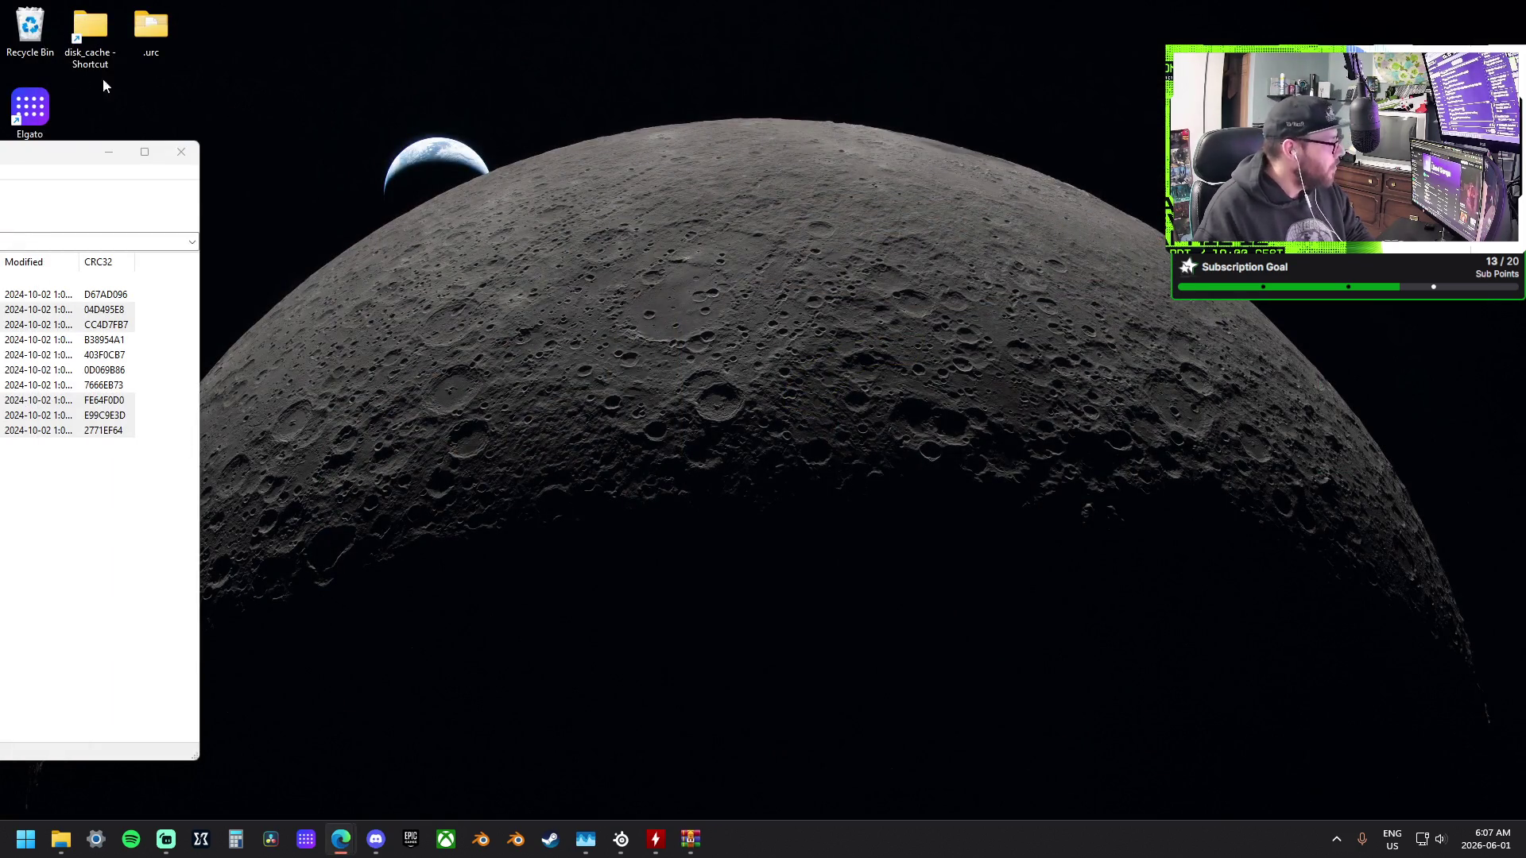
Close the leftover file-list window and the Epic Games Launcher.
left_click(62, 159)
left_click(181, 151)
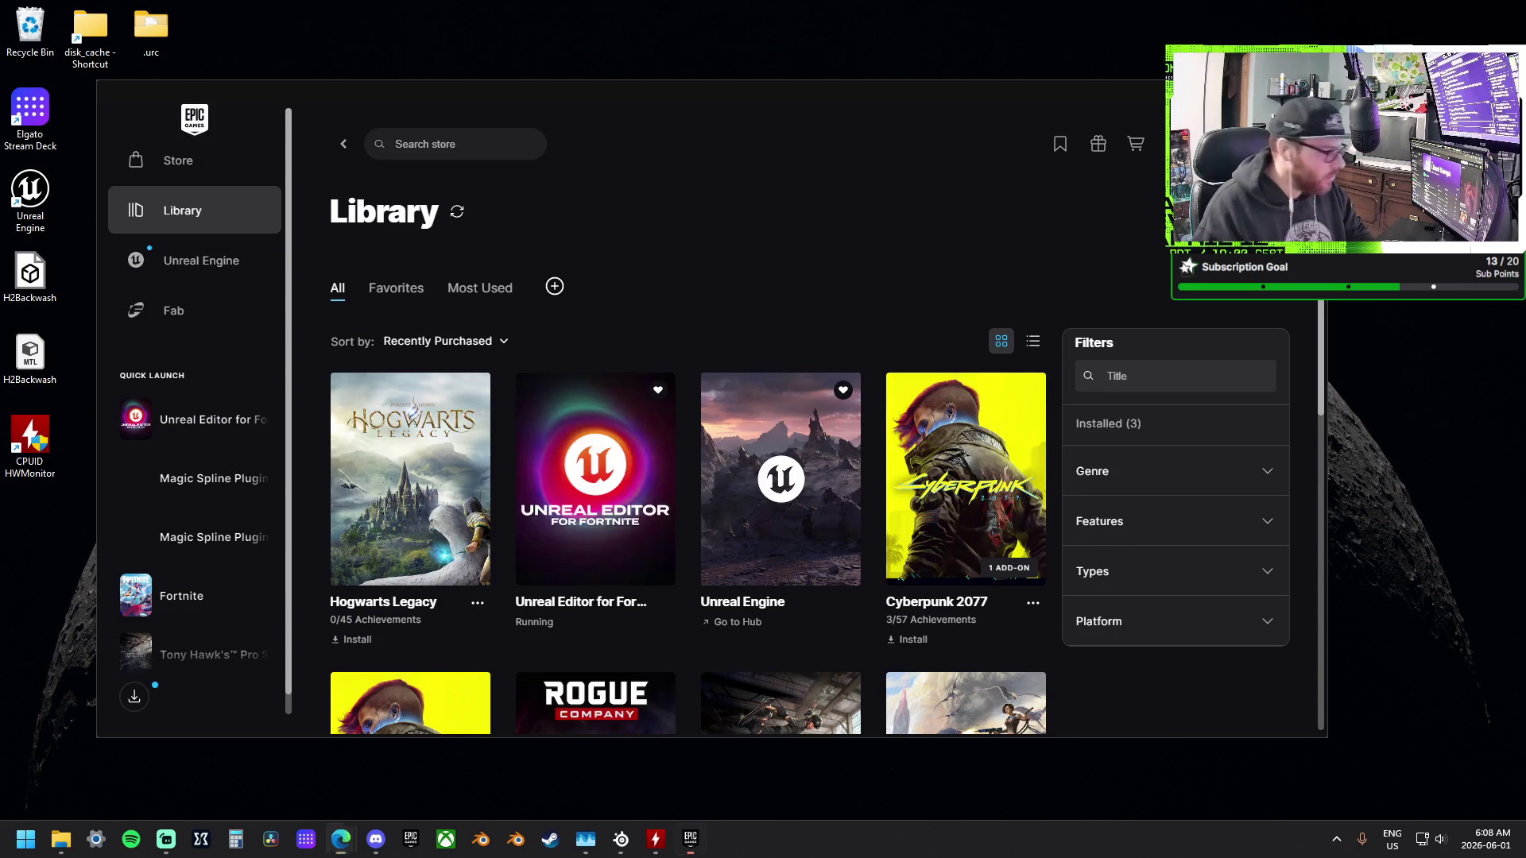
key("alt+F4")
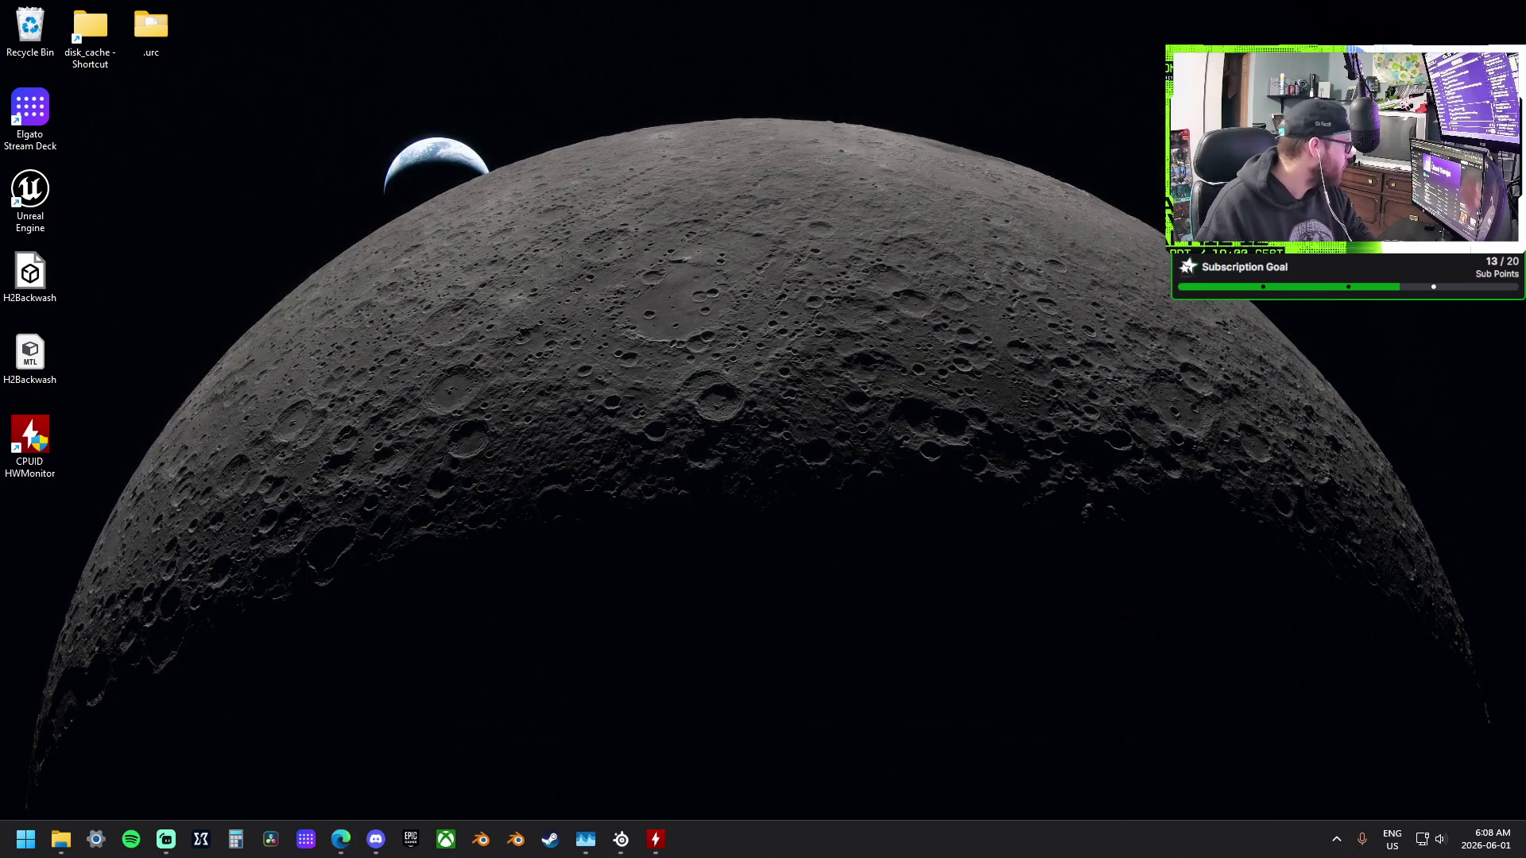